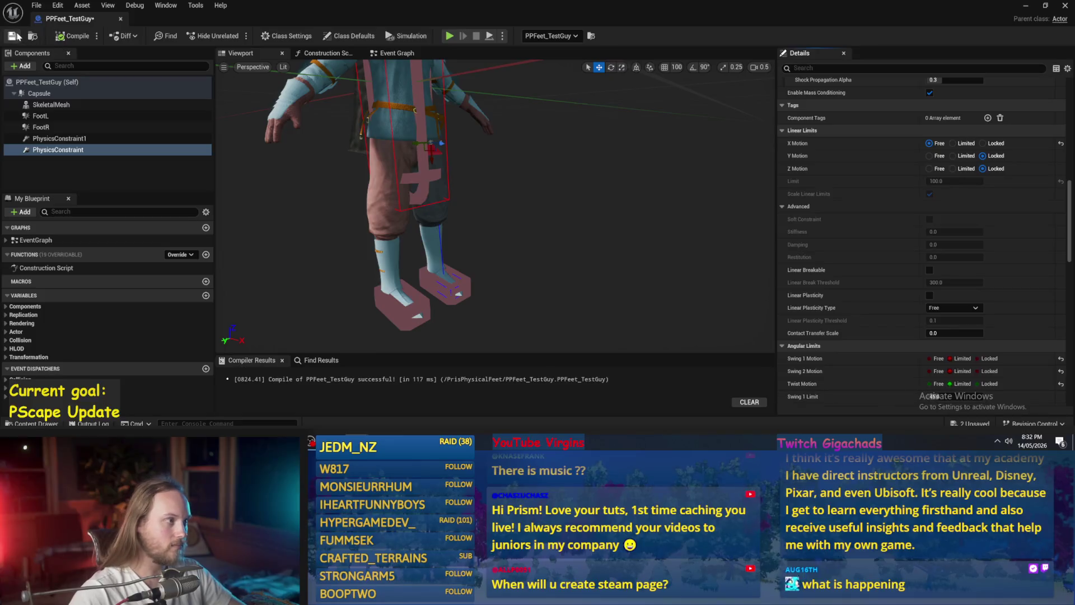
Back in PPFeet_TestLevel, test-play the falling character, stop, save, and enlarge the Content Browser asset area.
left_click(1026, 5)
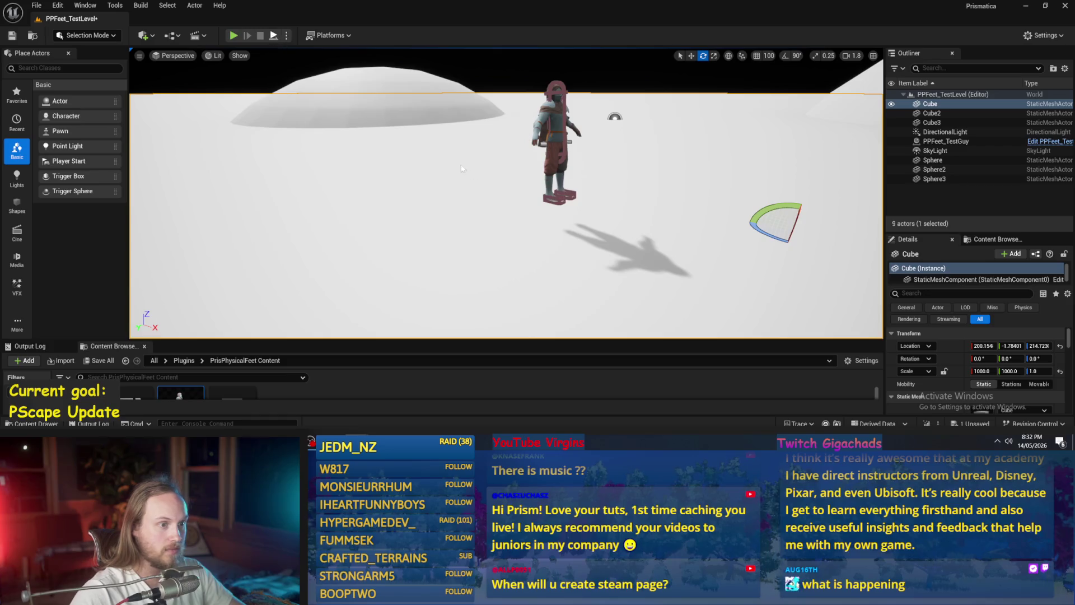
key("alt+p")
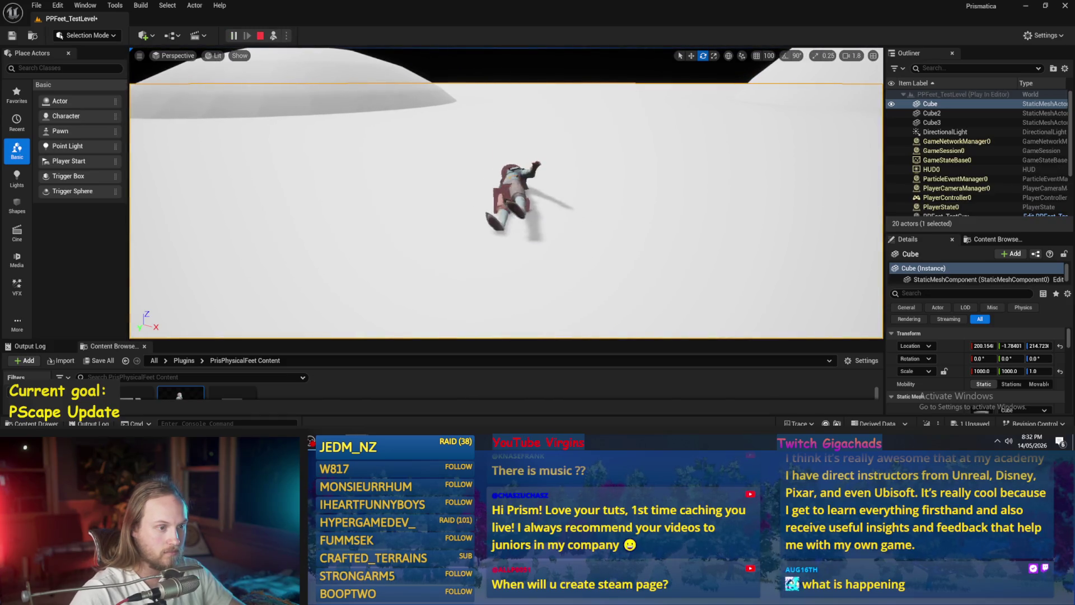
key("Escape")
key("ctrl+s")
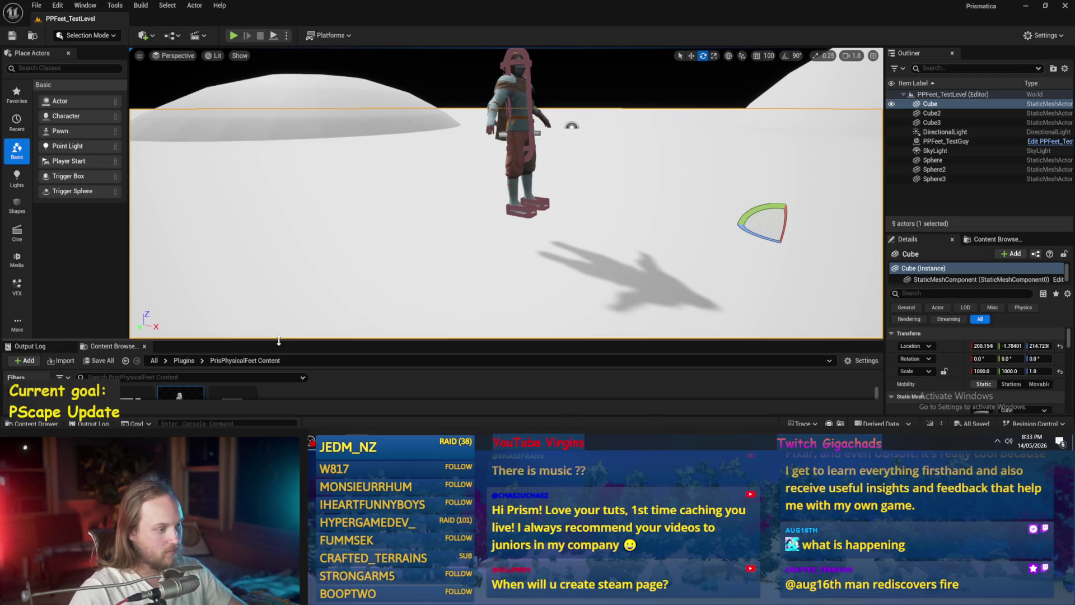
mouse_move(279, 339)
left_mouse_down()
mouse_move(251, 293)
mouse_move(227, 280)
left_mouse_up()
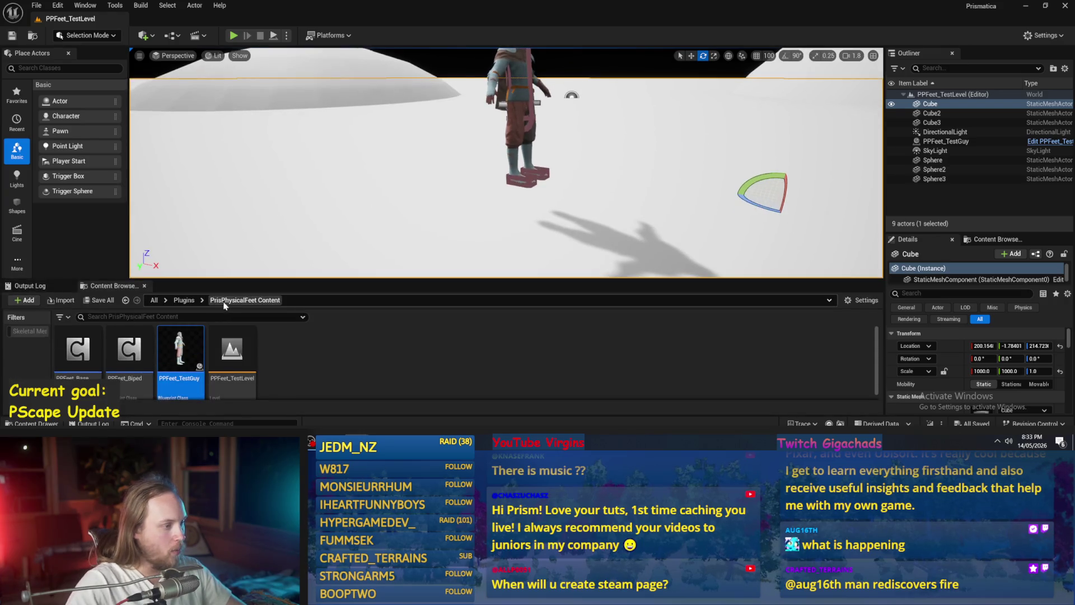
Open PPCMS_TestLevel from the PrismaticaPhysicalCharacterMovementSystem Content plugin folder and play it full screen.
left_click(184, 301)
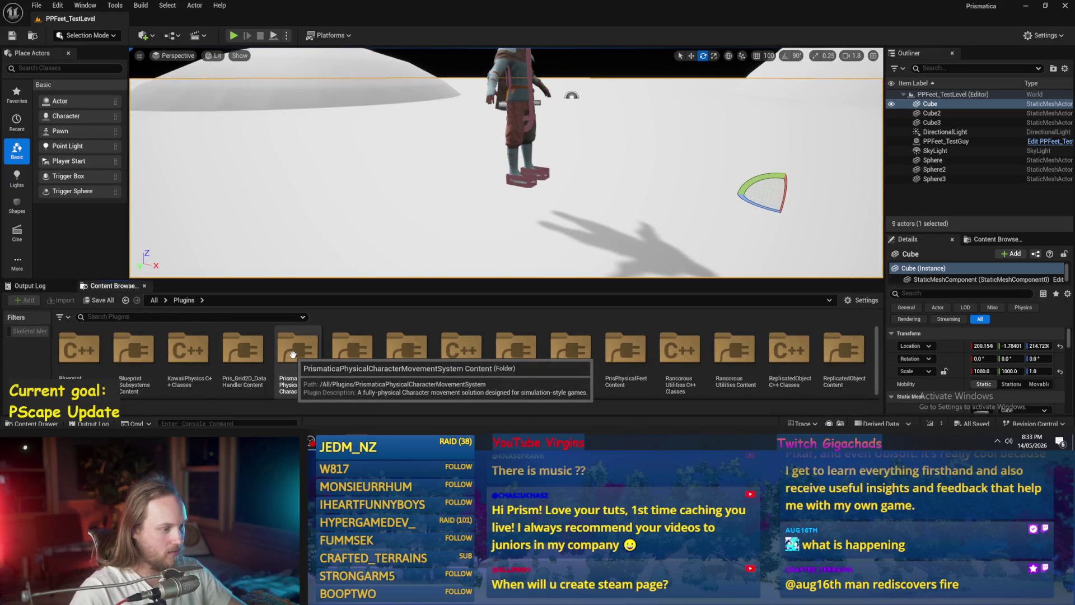
double_click(292, 354)
scroll(391, 362, "down", 5)
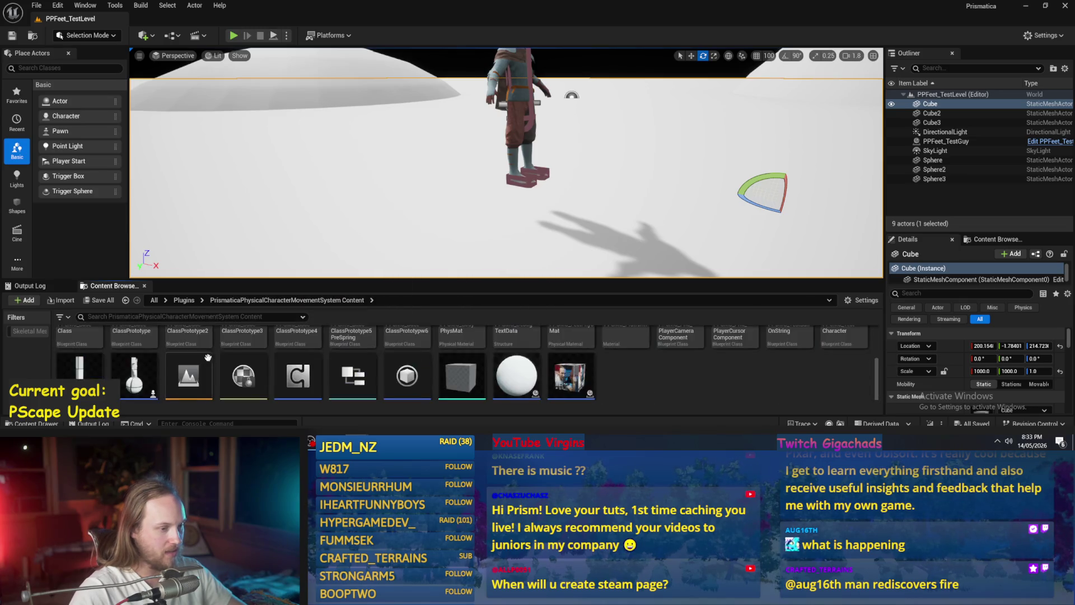
double_click(180, 347)
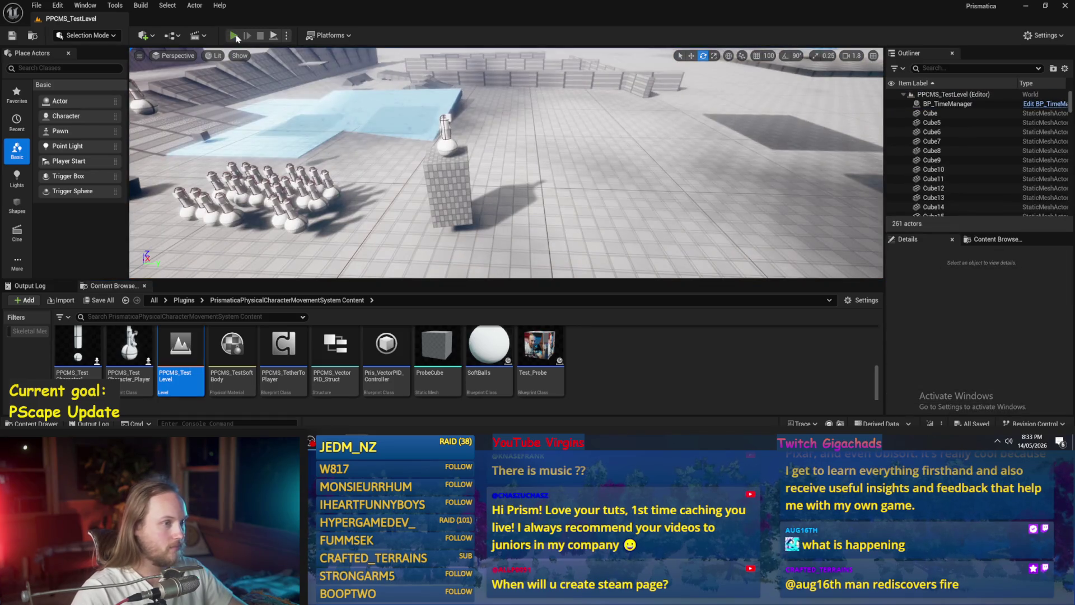
left_click(234, 35)
key("F11")
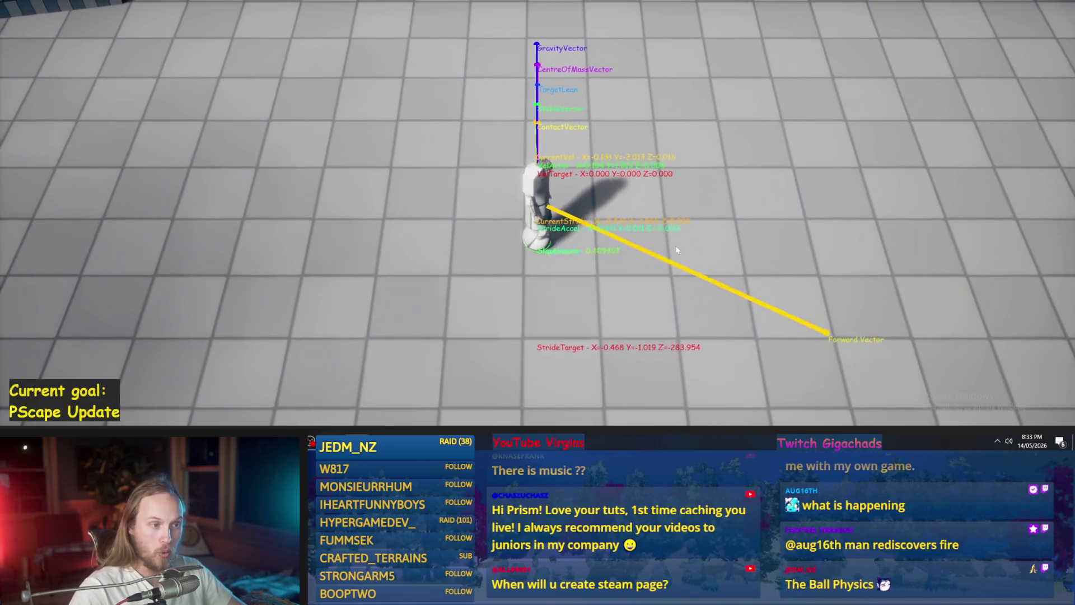
Walk the ball-footed character forward, back, left and diagonally using W, S, A, Shift and D.
key("w")
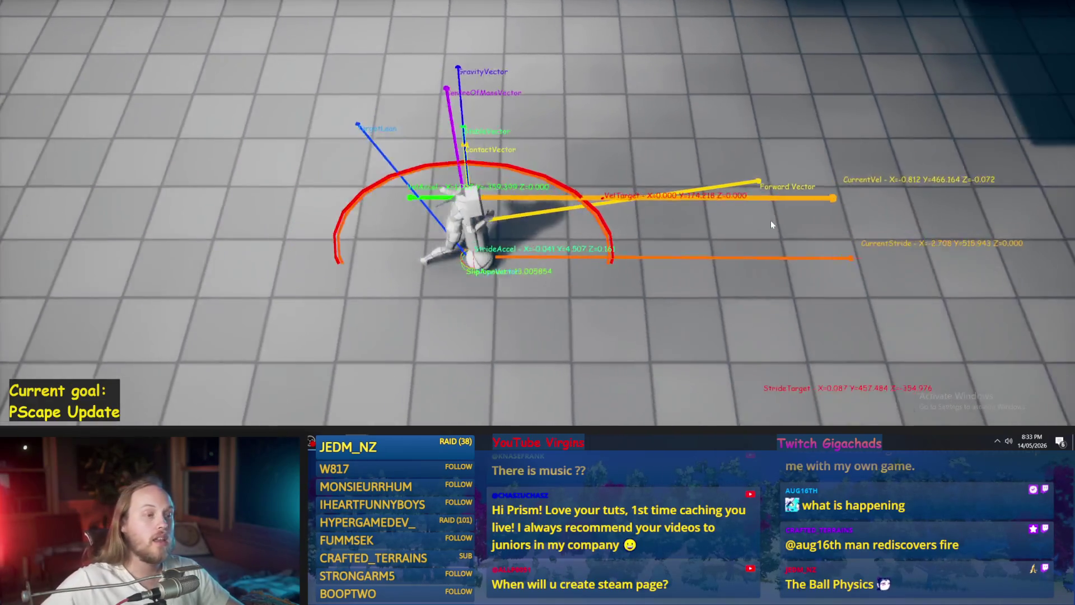
key("s")
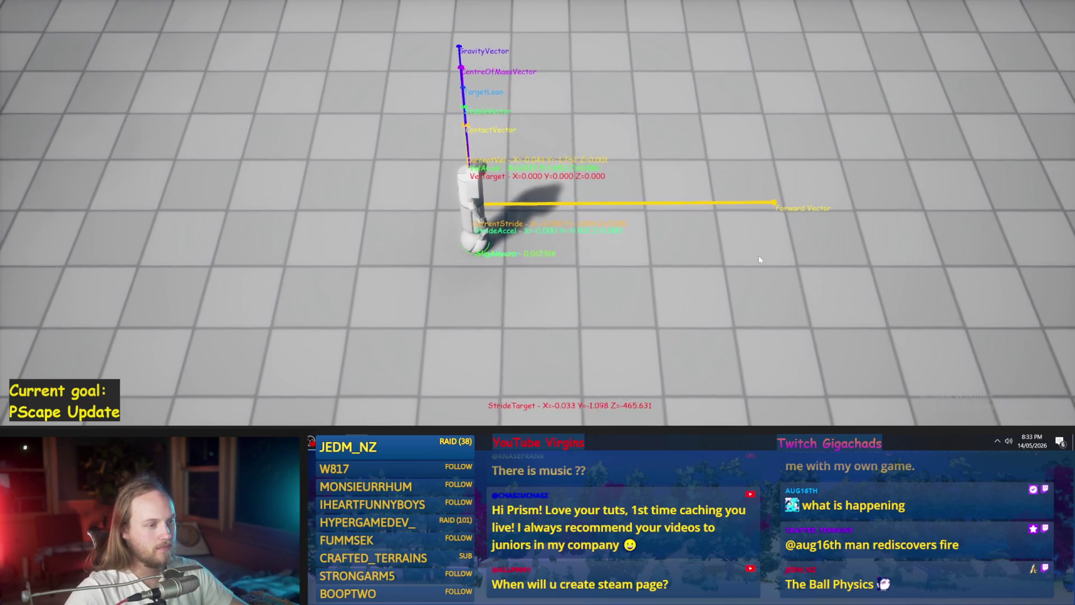
key("a")
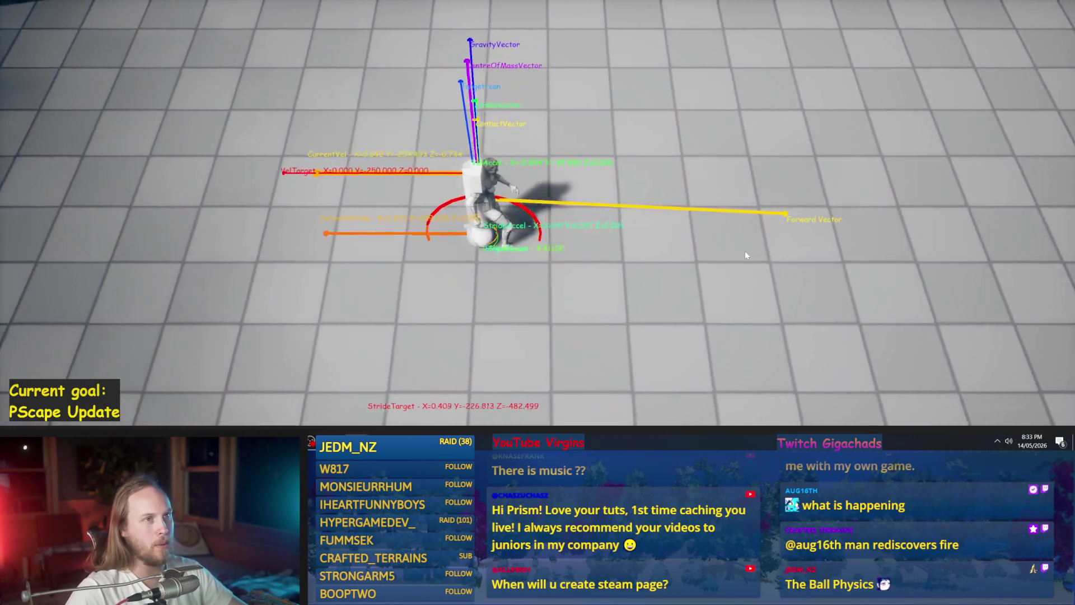
key("w")
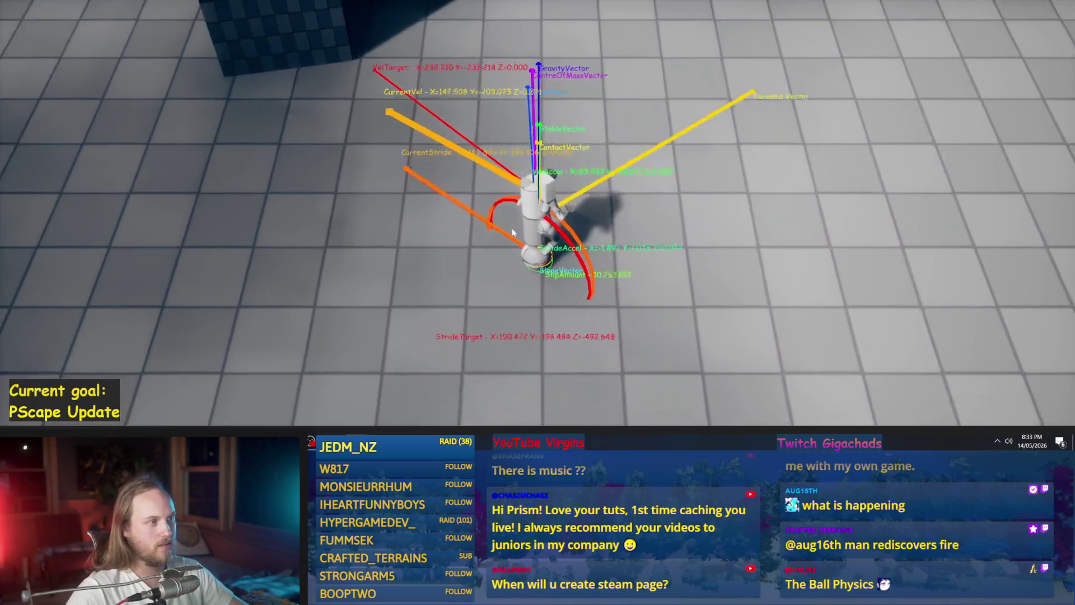
key("shift")
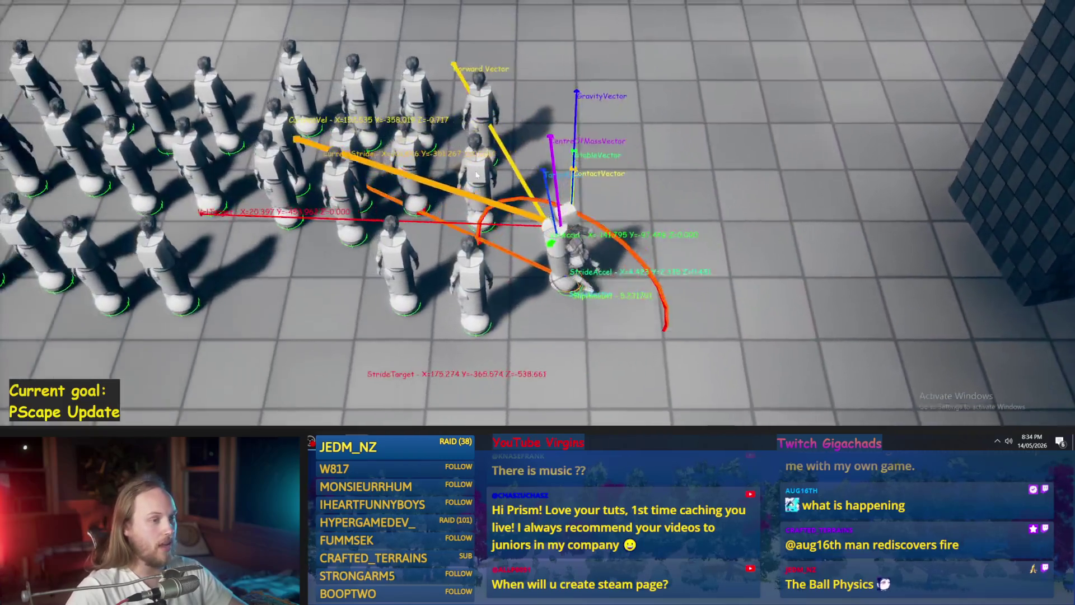
key("d")
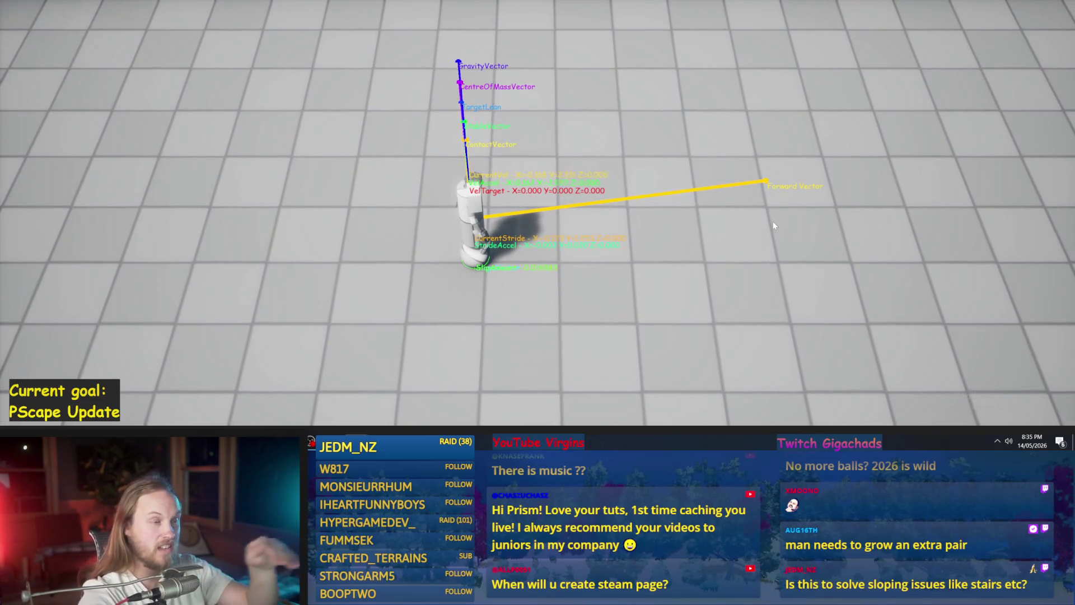
Walk the character forward with W across the tiled floor.
key("w")
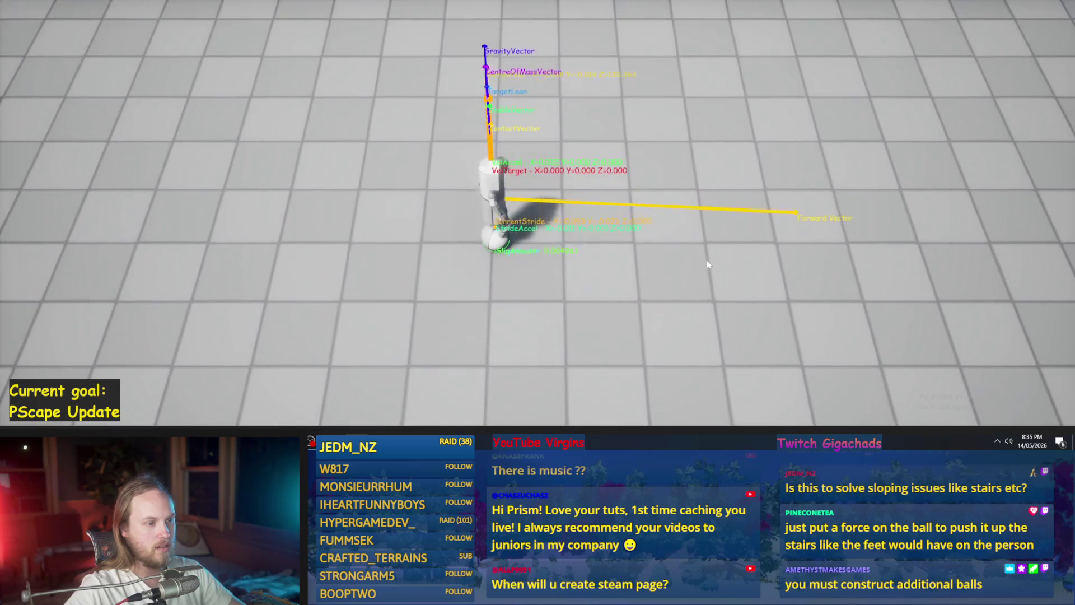
Nudge the character with W and A, then end play and switch to the Paint sketches.
key("w")
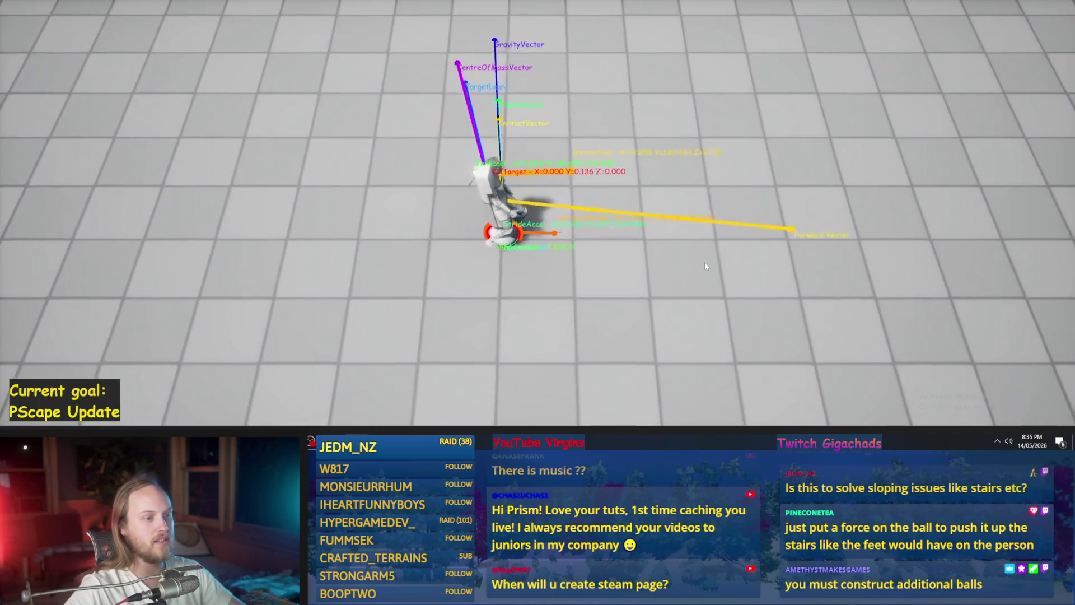
key("a")
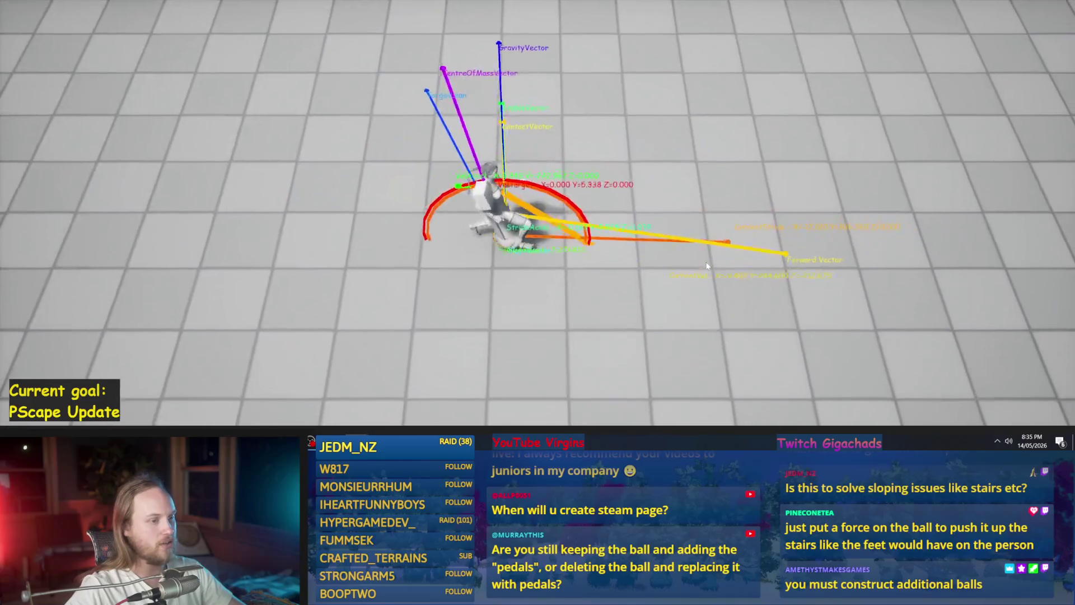
key("a")
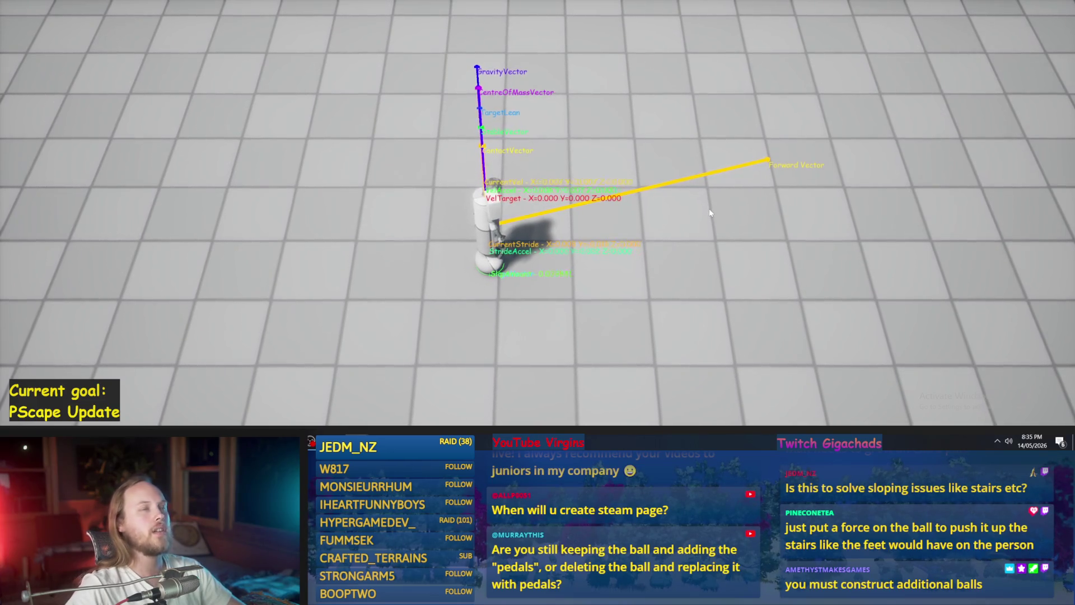
key("w")
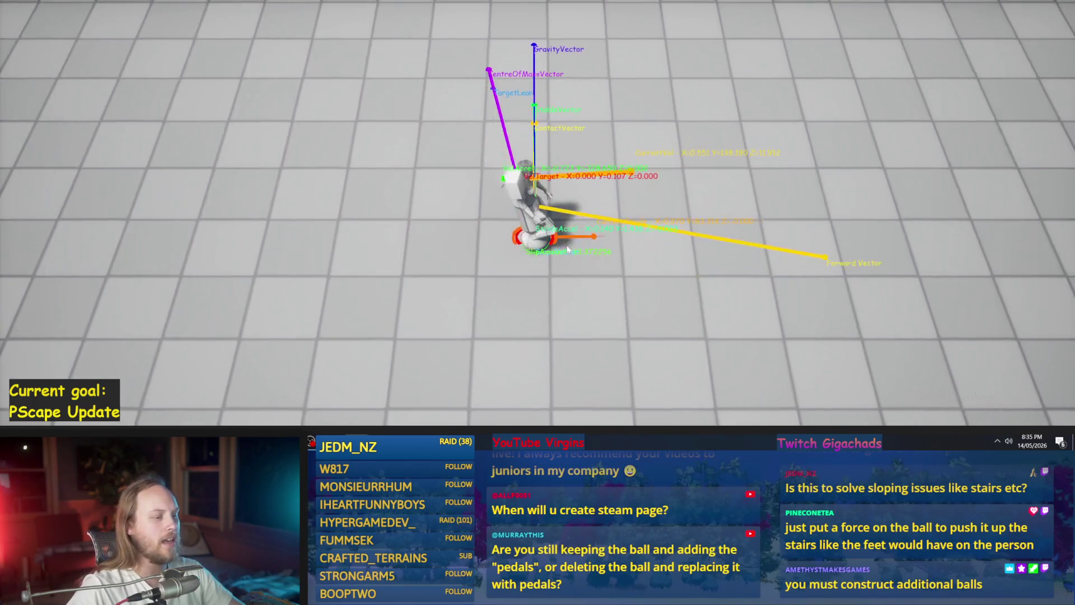
key("Escape")
key("alt+Tab")
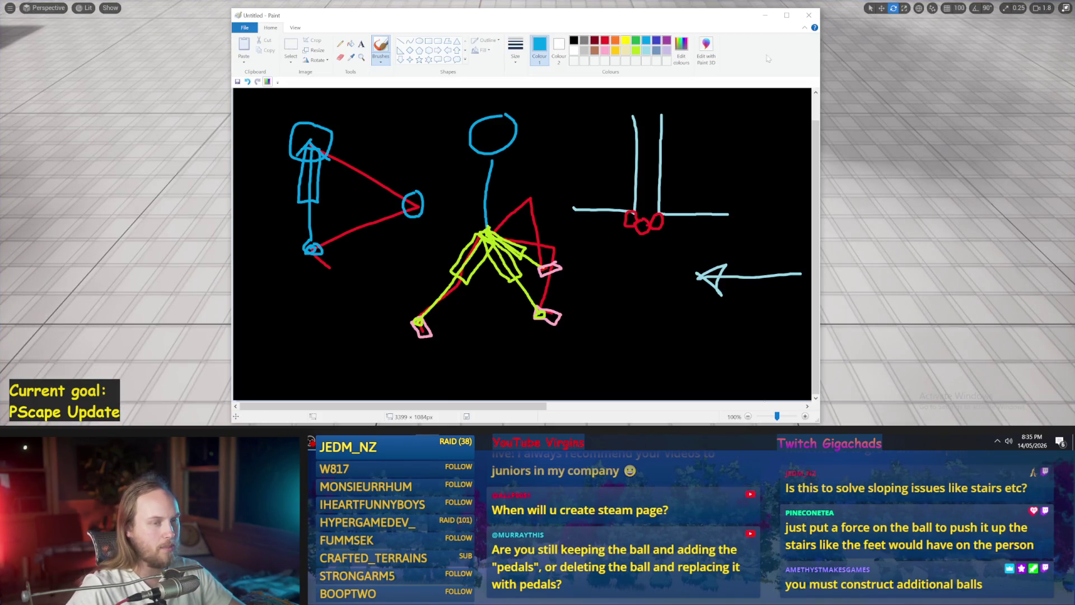
Maximize Paint, close the blue oval body and draw two legs down from it.
left_click(787, 16)
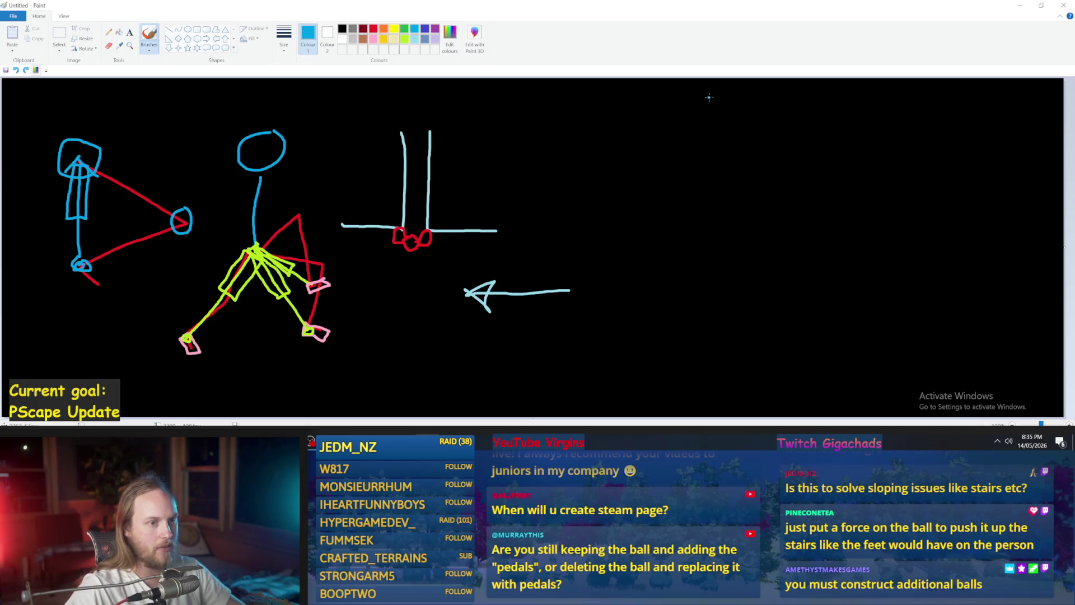
left_click_drag(721, 104, 710, 98)
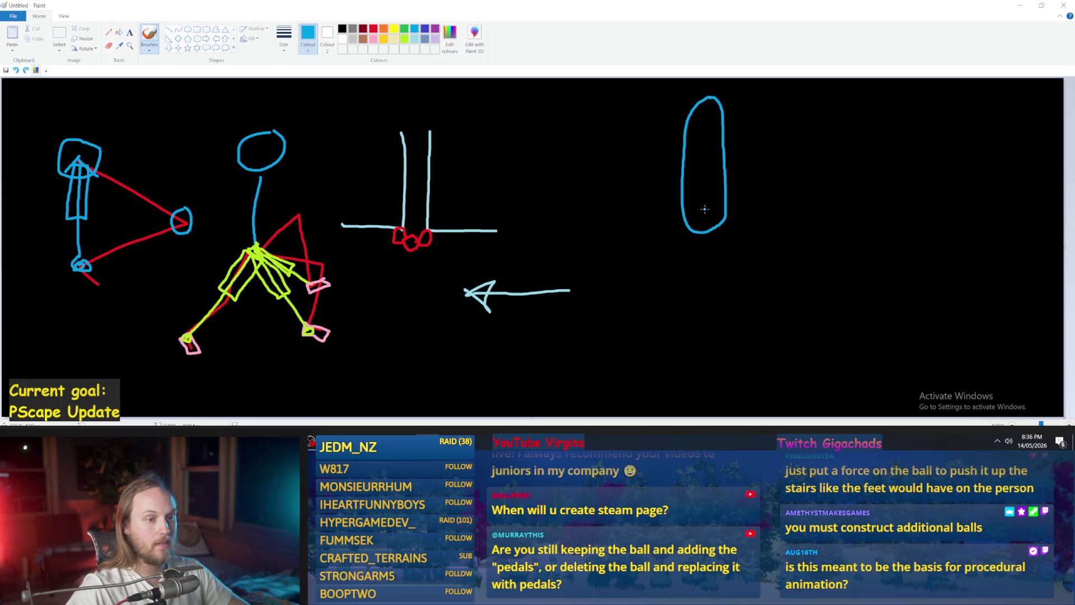
mouse_move(682, 277)
left_mouse_down()
mouse_move(670, 312)
mouse_move(688, 323)
mouse_move(665, 311)
left_mouse_up()
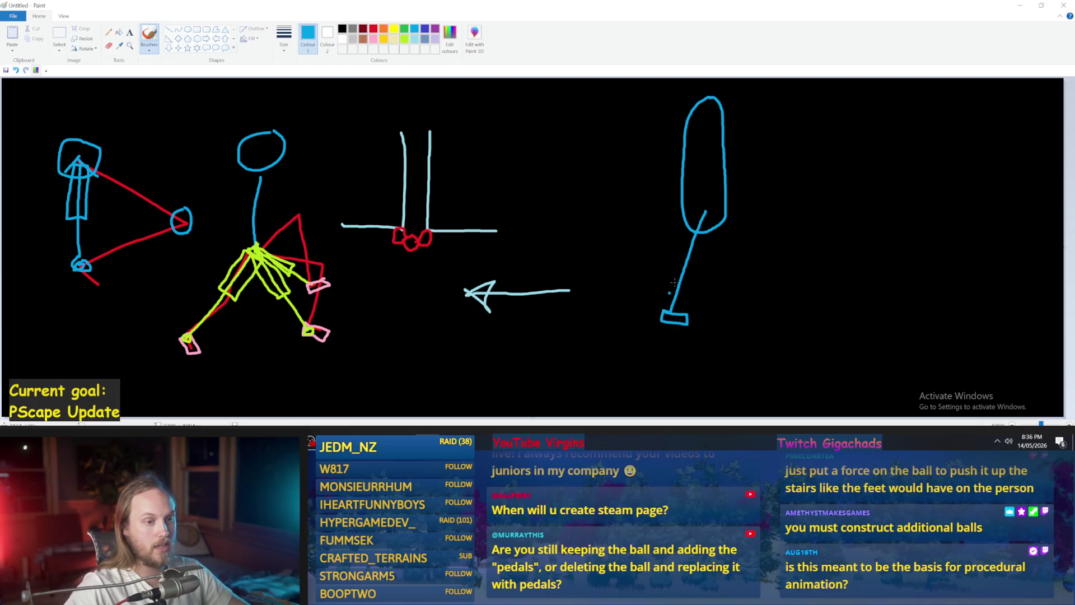
mouse_move(707, 212)
left_mouse_down()
mouse_move(742, 314)
mouse_move(756, 315)
mouse_move(733, 315)
left_mouse_up()
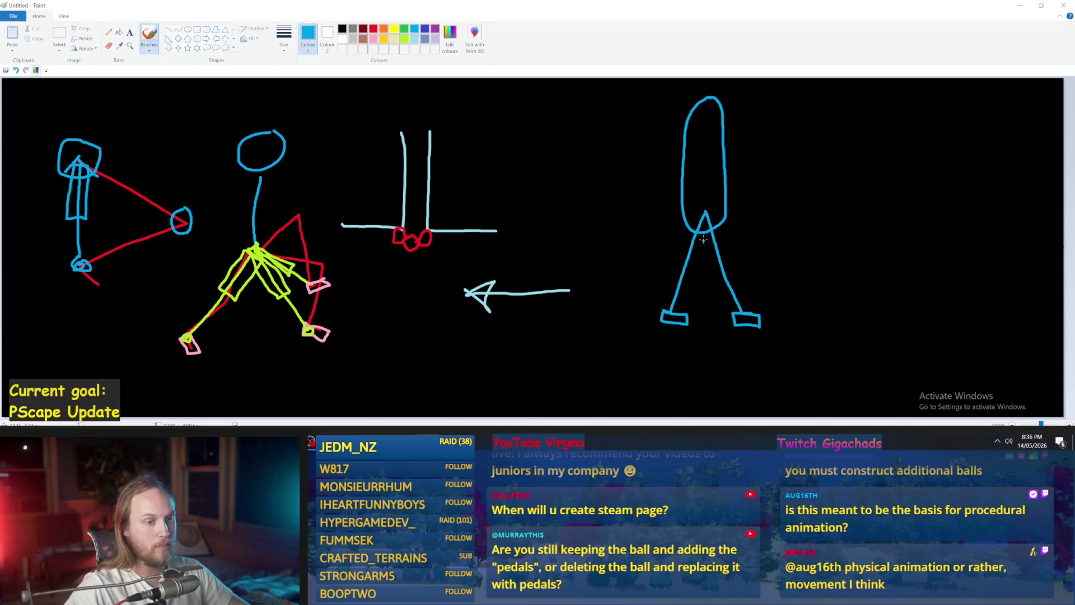
Redraw the second leg shorter, add its box foot, and pick red.
key("ctrl+z")
key("ctrl+z")
left_click_drag(708, 213, 741, 277)
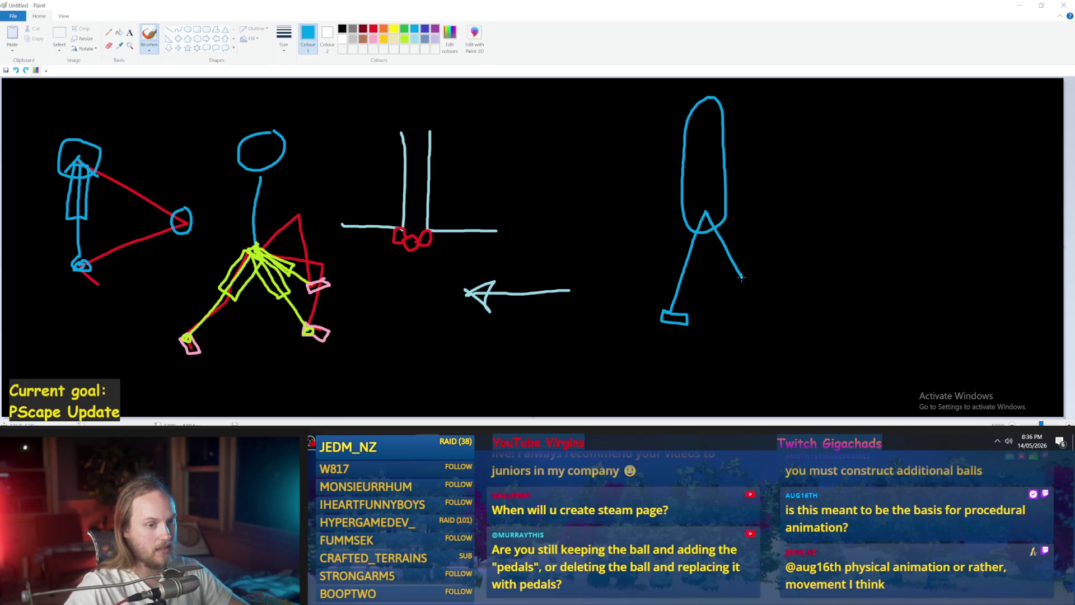
left_click_drag(732, 281, 733, 274)
left_click(374, 28)
left_click(681, 247)
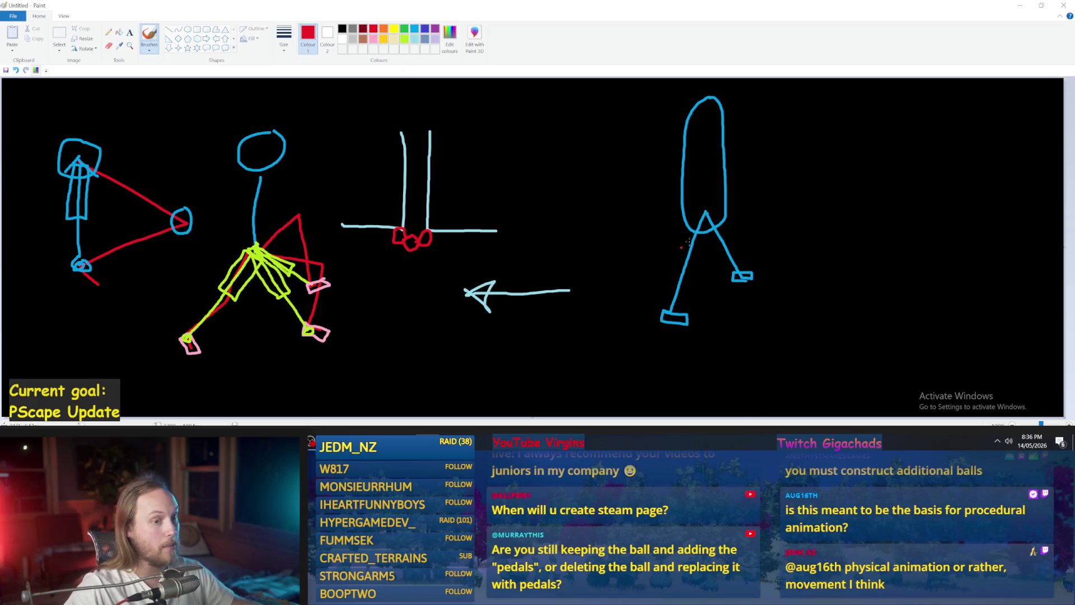
Trace the figure's hip and legs in red, discarding a stray loop, and add a red wavy line.
mouse_move(706, 209)
left_mouse_down()
mouse_move(785, 230)
mouse_move(732, 282)
left_mouse_up()
mouse_move(707, 210)
left_mouse_down()
mouse_move(703, 259)
mouse_move(678, 303)
left_mouse_up()
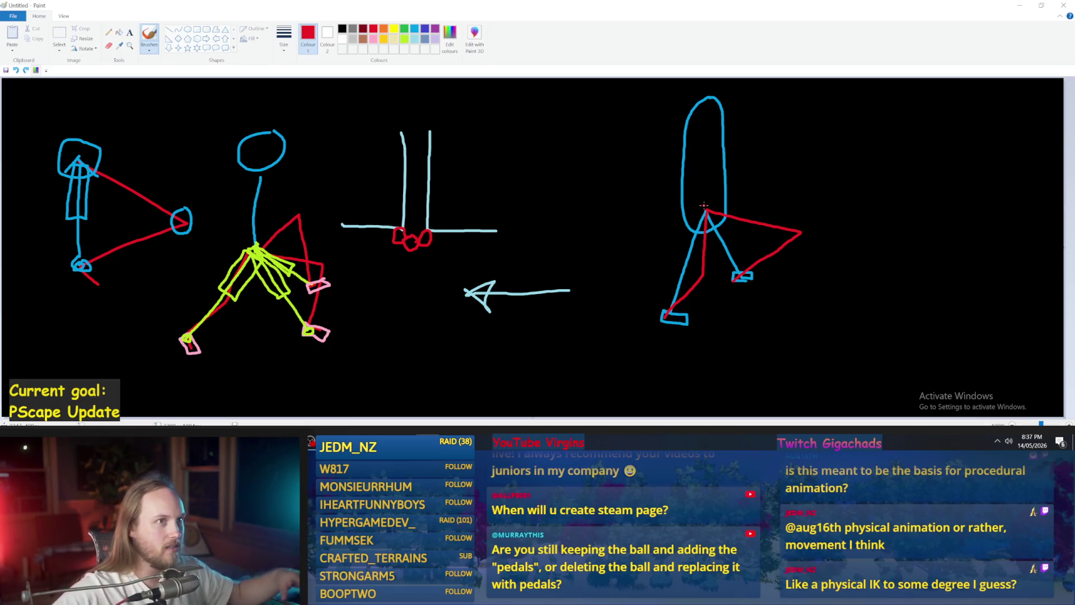
mouse_move(755, 184)
left_mouse_down()
mouse_move(887, 162)
mouse_move(805, 191)
left_mouse_up()
key("ctrl+z")
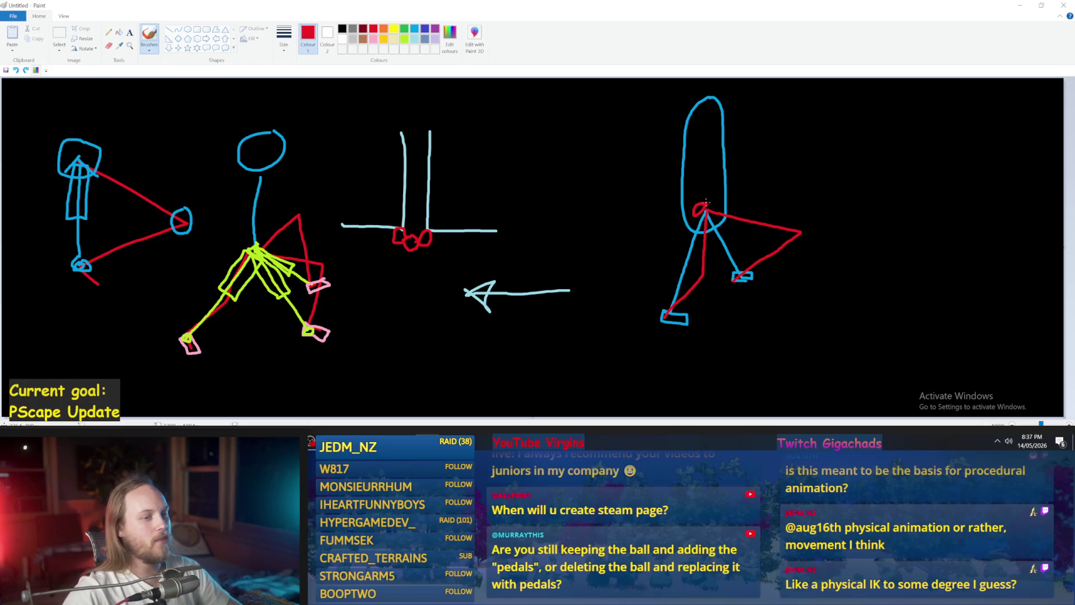
left_click_drag(708, 213, 738, 276)
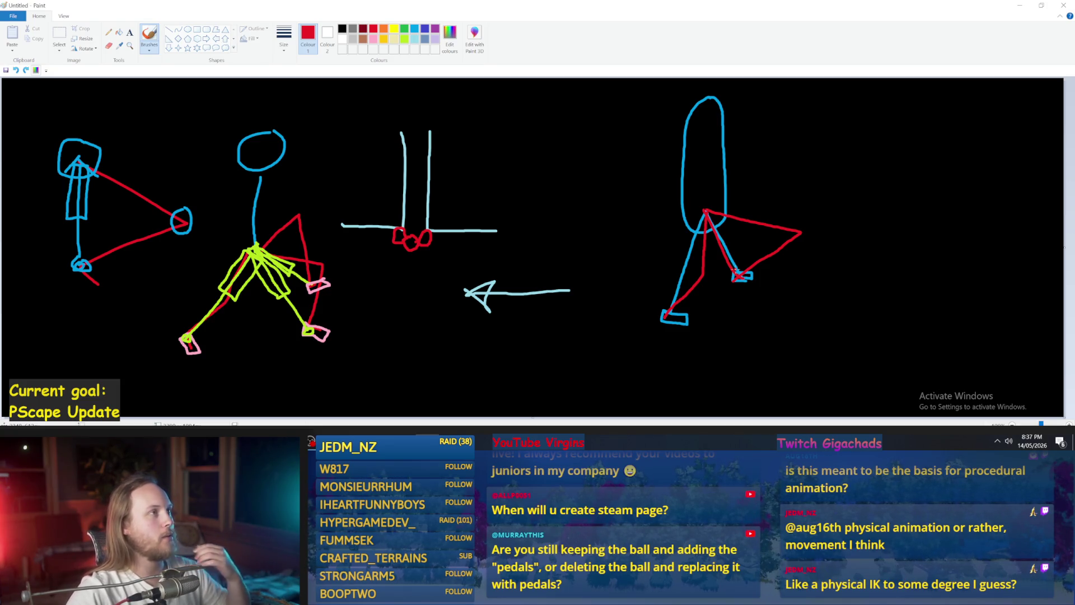
mouse_move(707, 211)
left_mouse_down()
mouse_move(774, 247)
mouse_move(742, 258)
left_mouse_up()
key("ctrl+z")
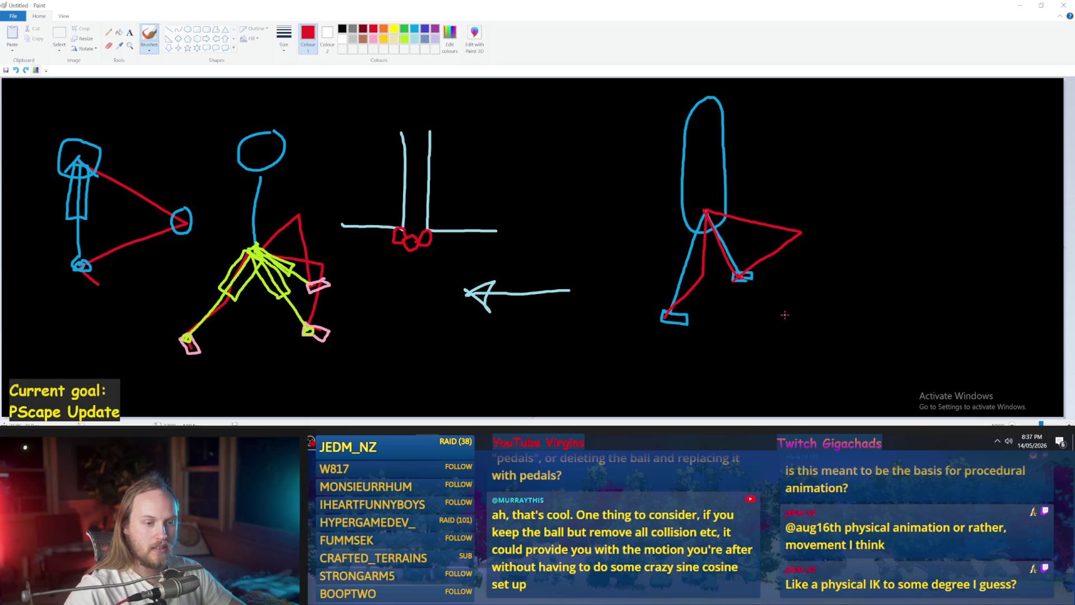
left_click_drag(783, 314, 845, 250)
Redo the red wavy line at lower right, undoing trial strokes, then minimize Paint.
key("ctrl+z")
mouse_move(782, 315)
left_mouse_down()
mouse_move(836, 272)
mouse_move(896, 277)
mouse_move(1064, 337)
mouse_move(862, 295)
mouse_move(1022, 330)
left_mouse_up()
key("ctrl+z")
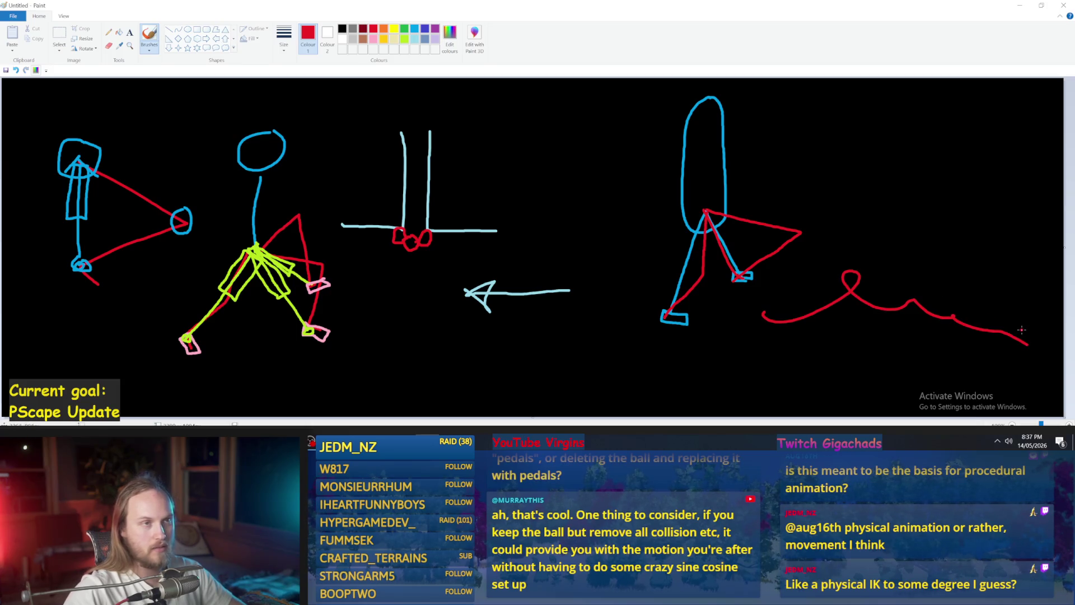
mouse_move(1038, 259)
left_mouse_down()
mouse_move(781, 253)
mouse_move(742, 392)
mouse_move(1030, 238)
left_mouse_up()
key("ctrl+z")
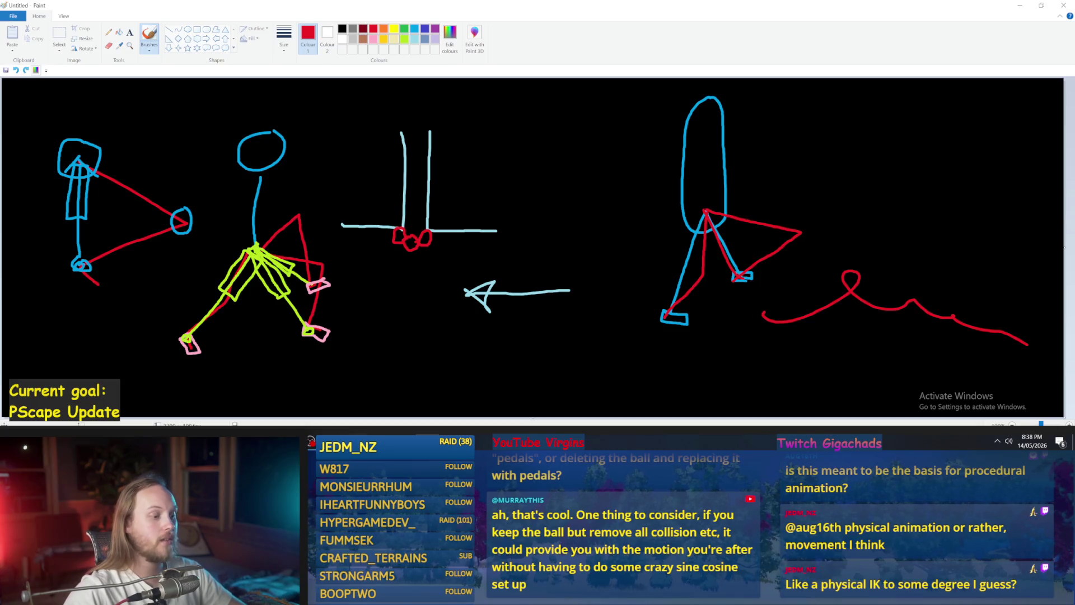
mouse_move(403, 439)
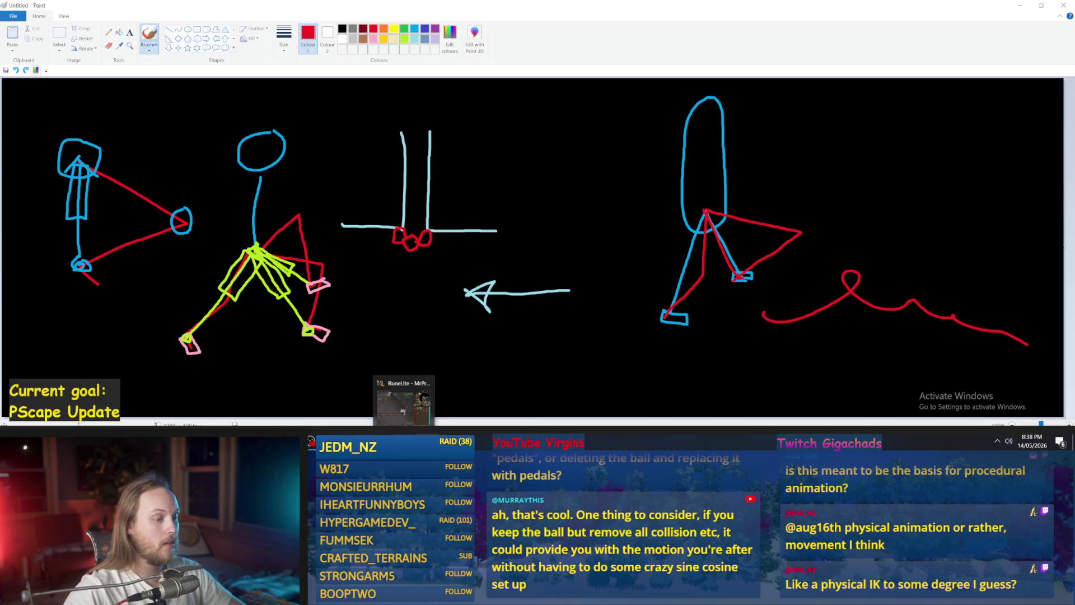
left_click(845, 221)
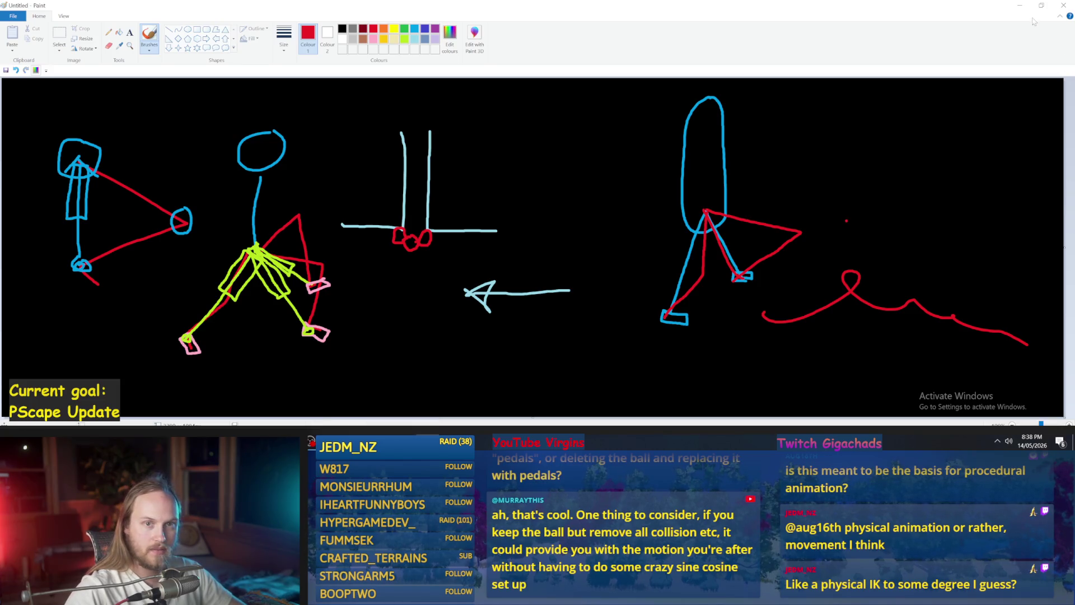
left_click(1019, 6)
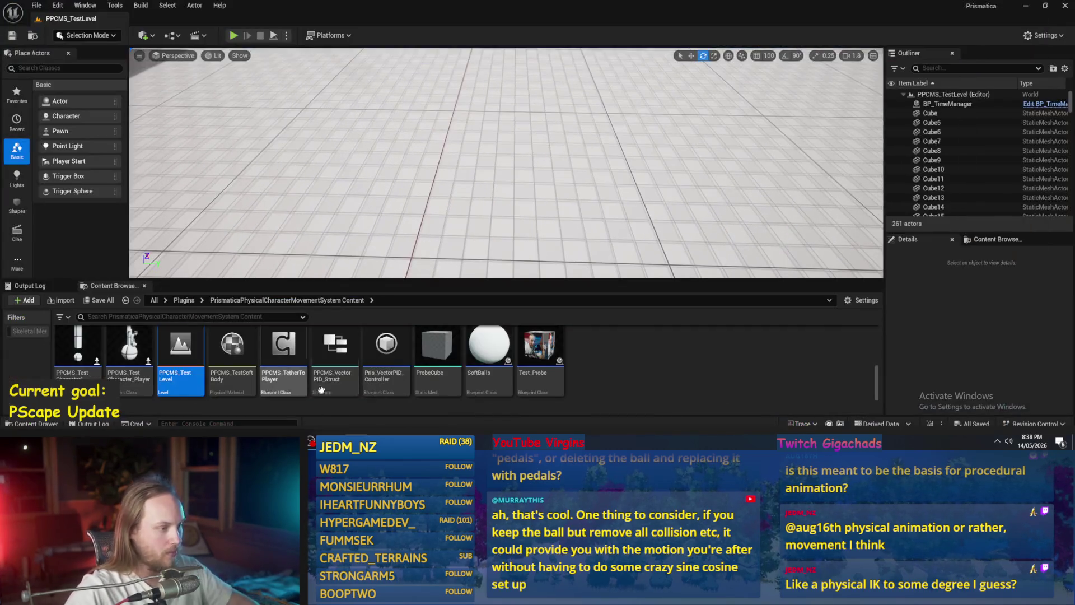
Open TestAnimBP > Anims and peek into the Pris_Walk_F_50_Default folder.
scroll(280, 359, "up", 10)
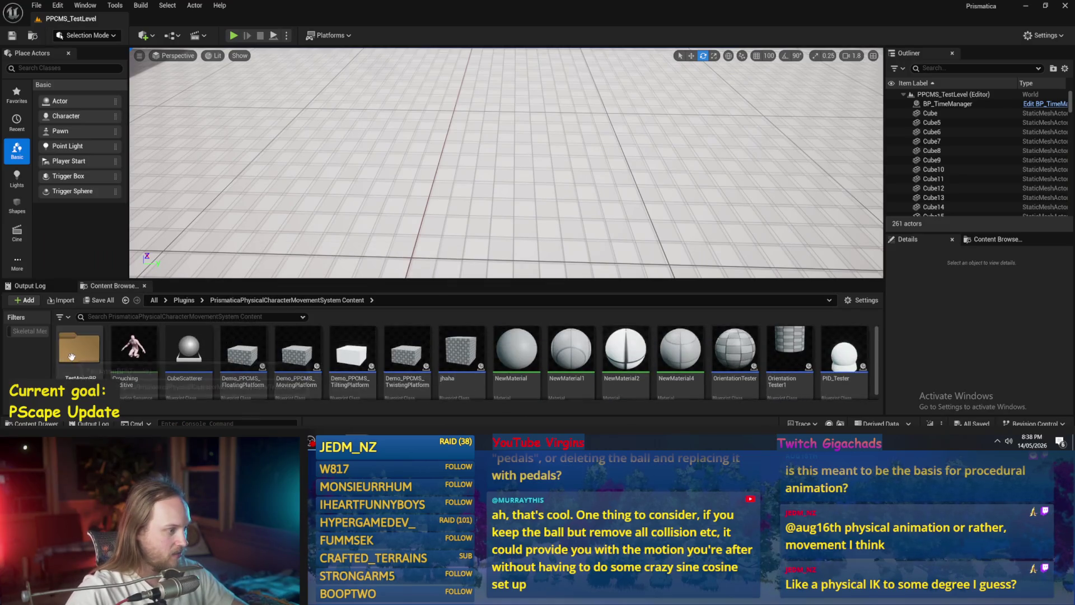
double_click(71, 357)
double_click(78, 345)
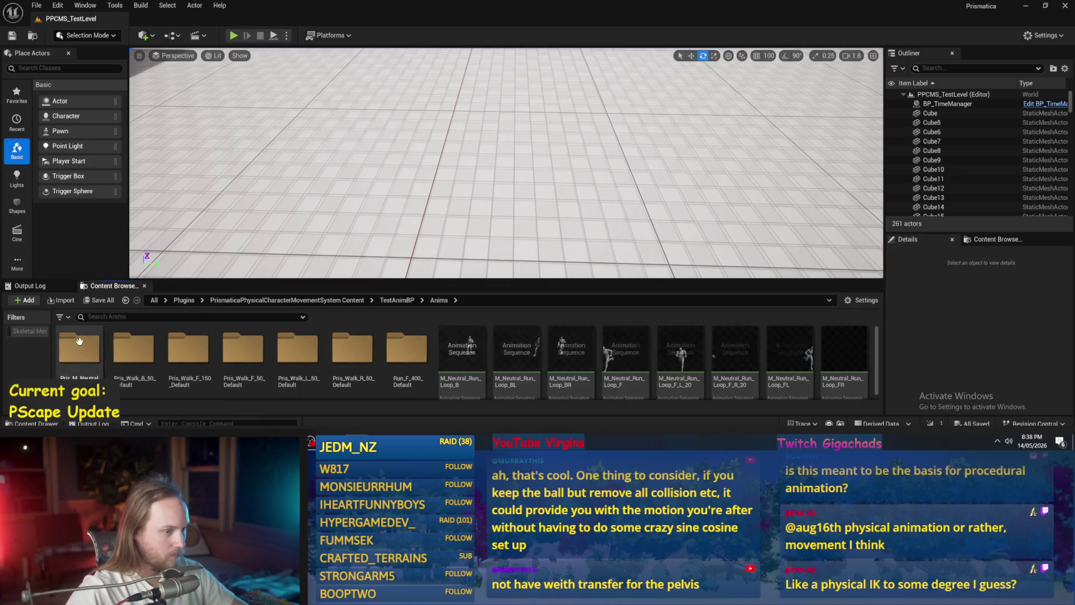
left_click(247, 351)
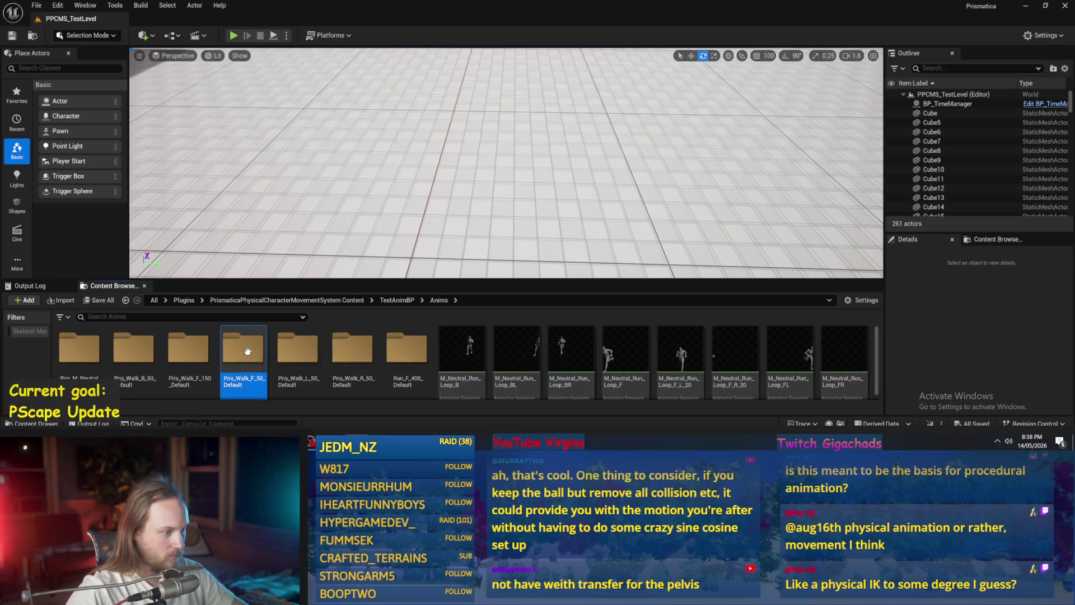
double_click(247, 351)
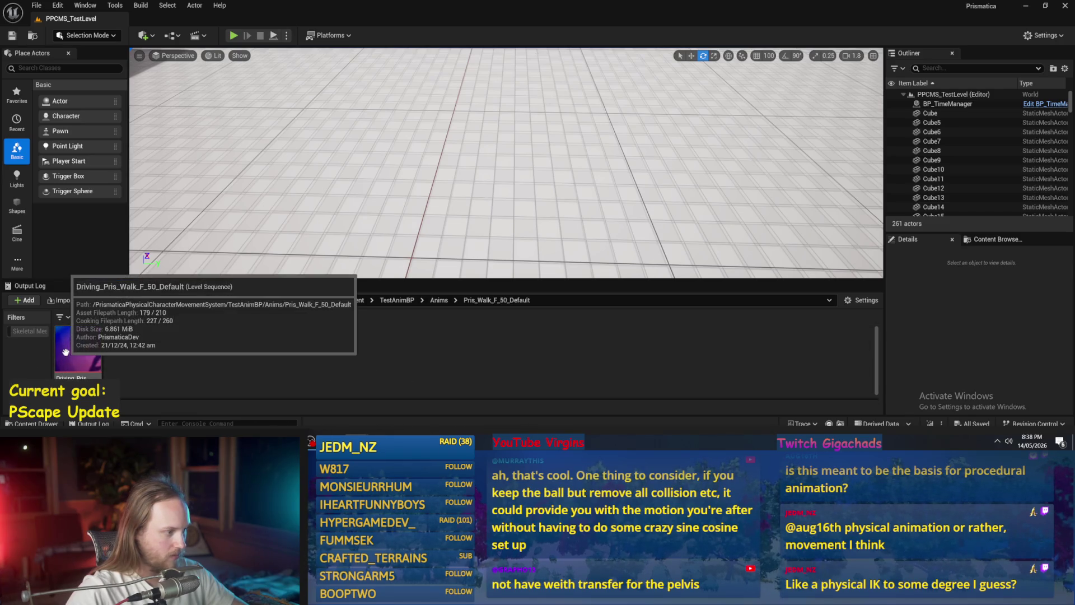
key("alt+Left")
Inspect the Driving_Pris_Walk_B_50_Default level sequence in Pris_Walk_B_50_Default, then close it.
left_click(150, 358)
double_click(151, 358)
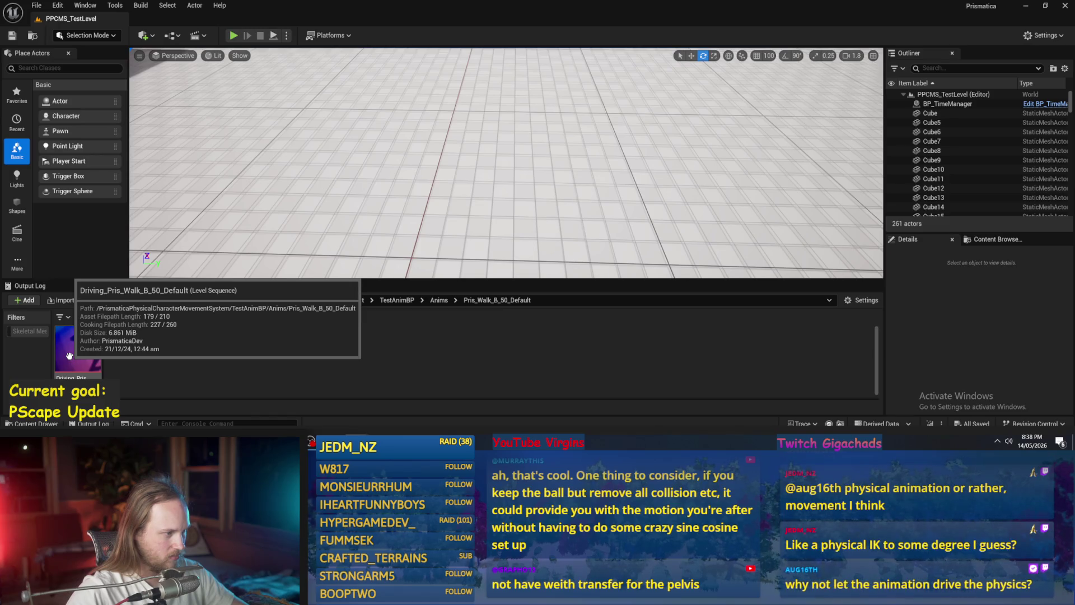
left_click(72, 359)
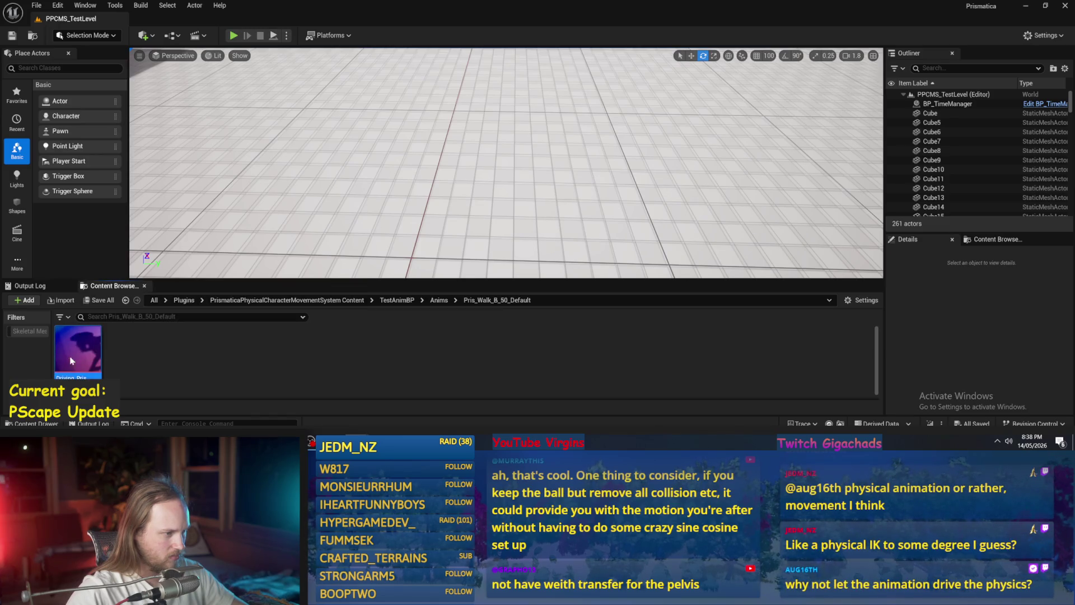
double_click(70, 356)
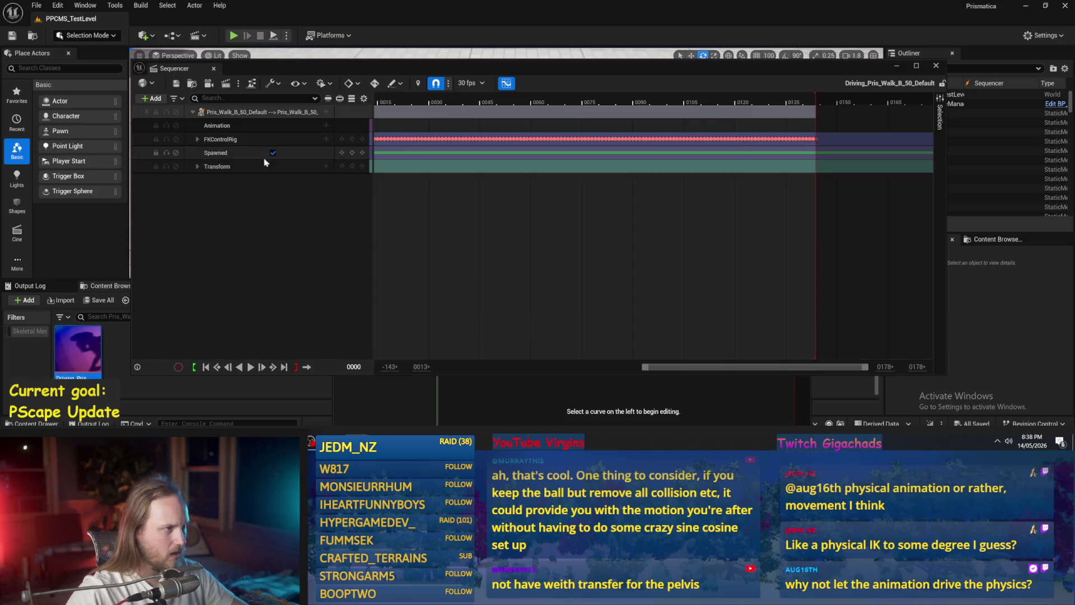
left_click(935, 65)
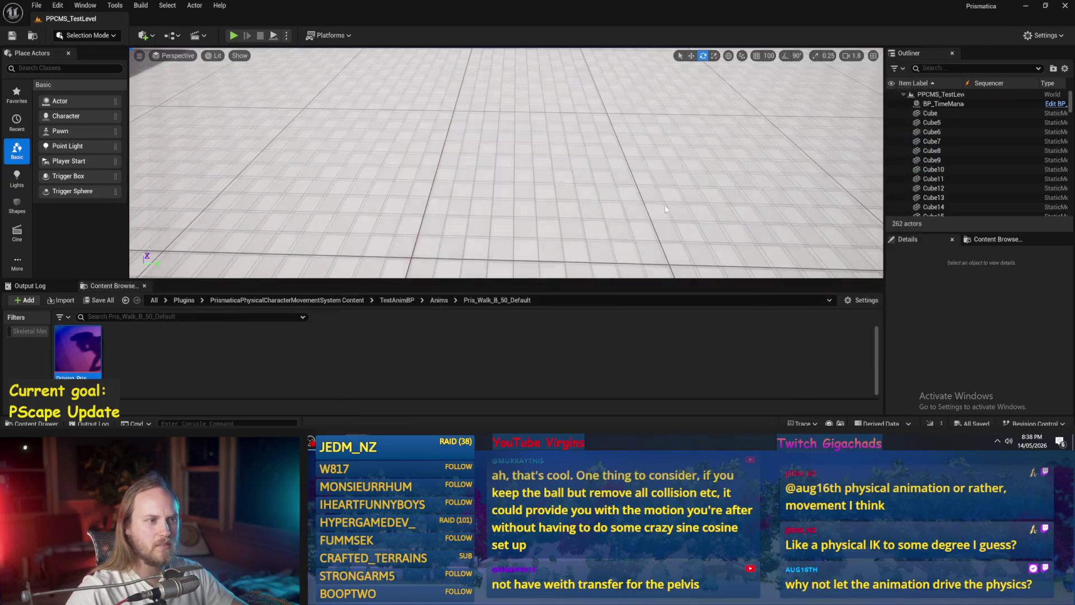
Return to Anims and open the Pris_M_Neutral_Run_Loop_F animation.
left_click(438, 300)
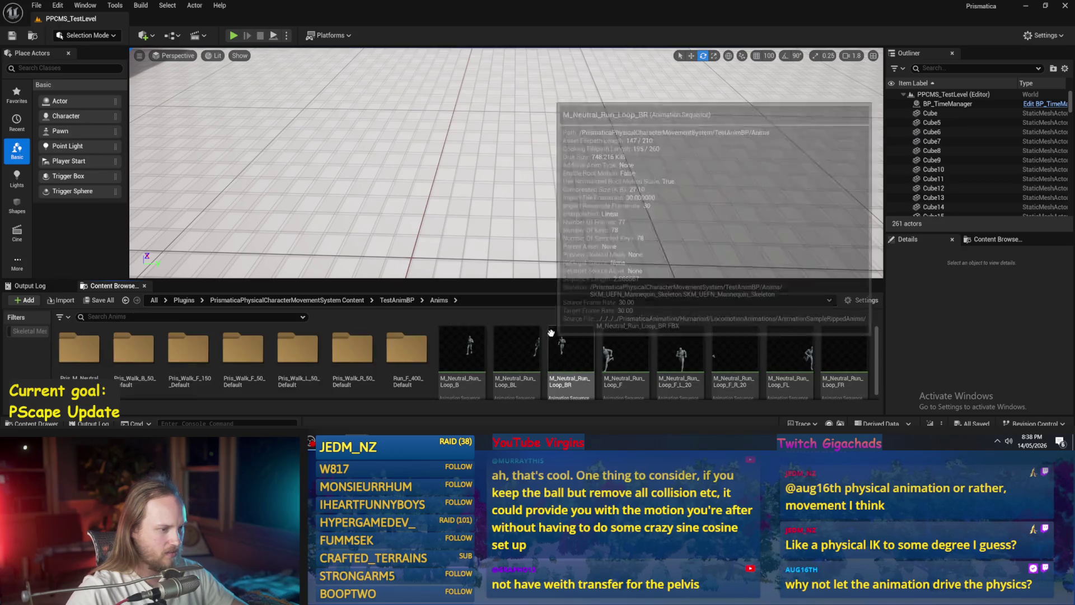
scroll(624, 358, "down", 5)
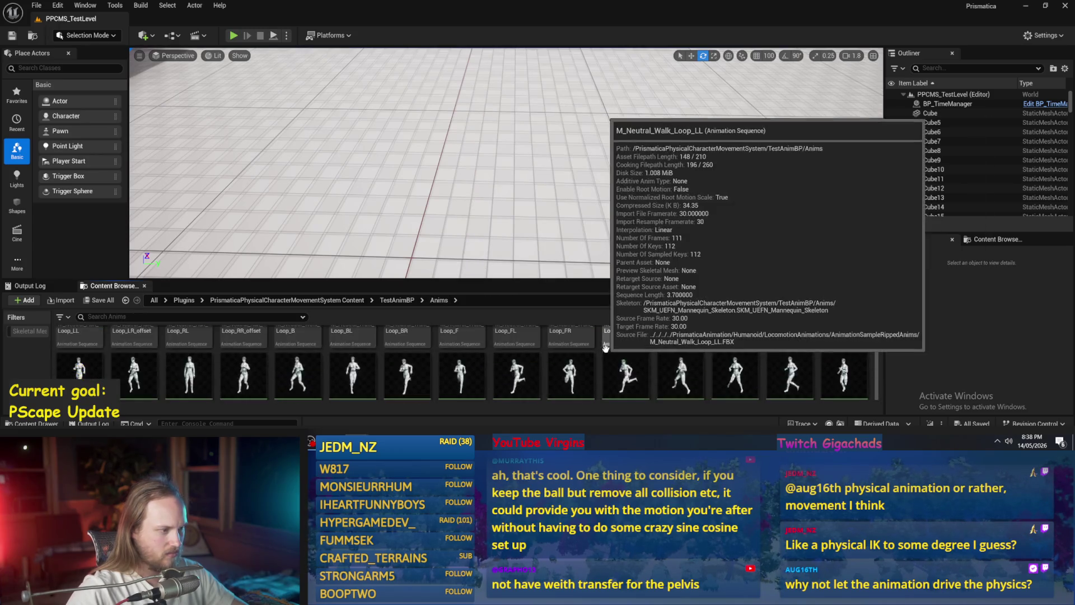
double_click(400, 345)
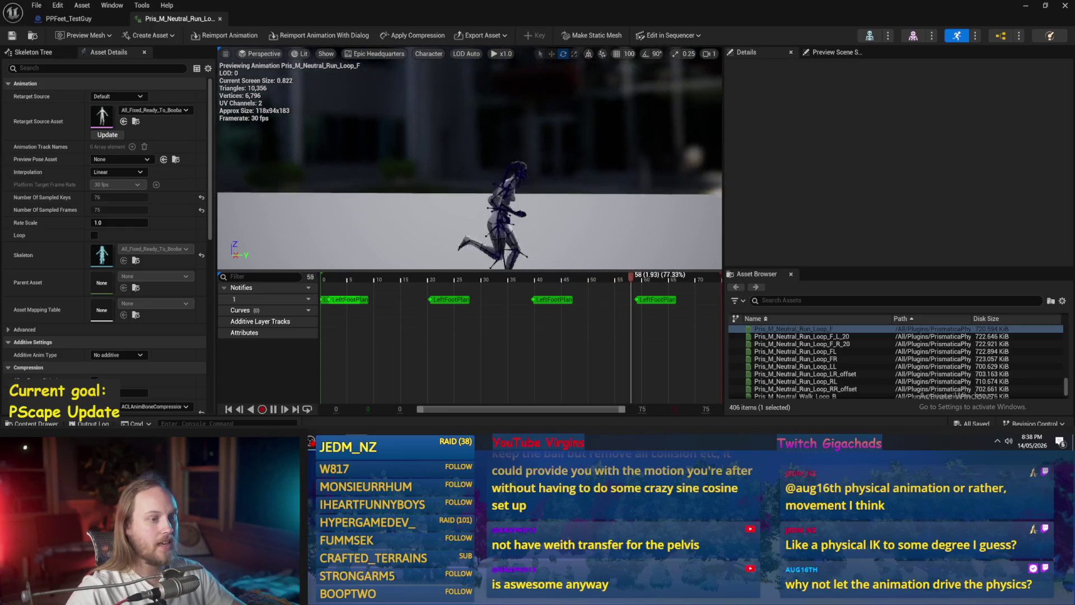
Enlarge the run-loop preview, tilt and zoom to watch the runner, then close the editor.
scroll(470, 162, "down", 1)
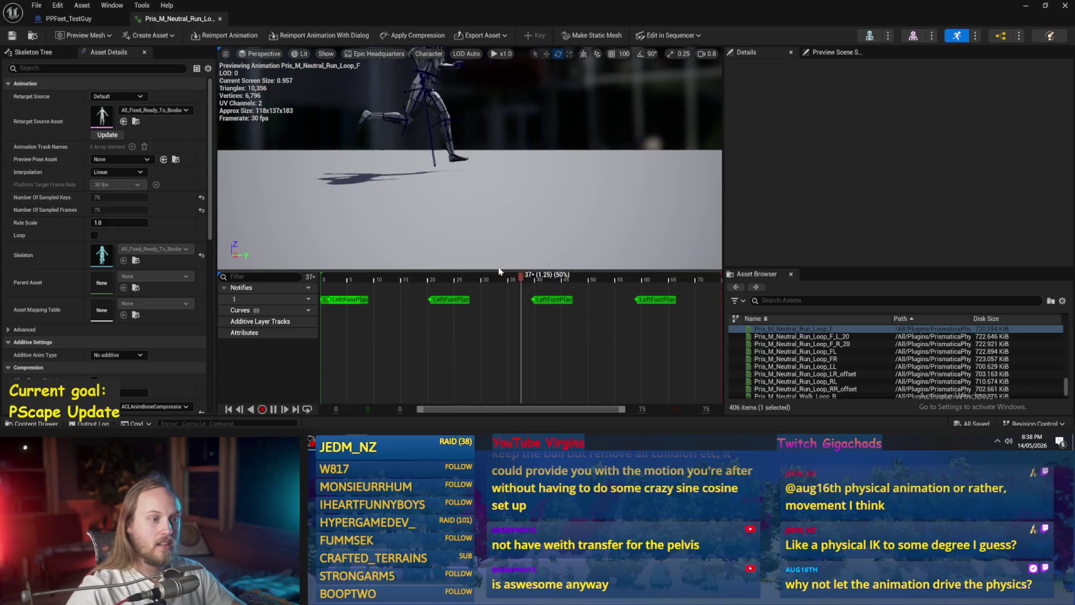
left_click_drag(498, 272, 499, 339)
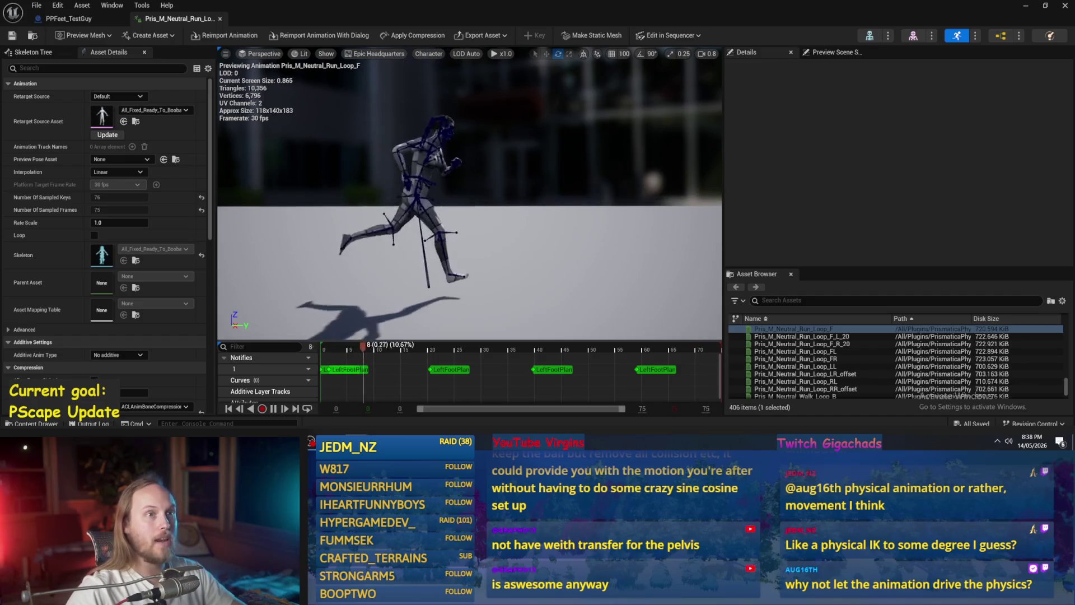
left_click_drag(488, 261, 489, 291)
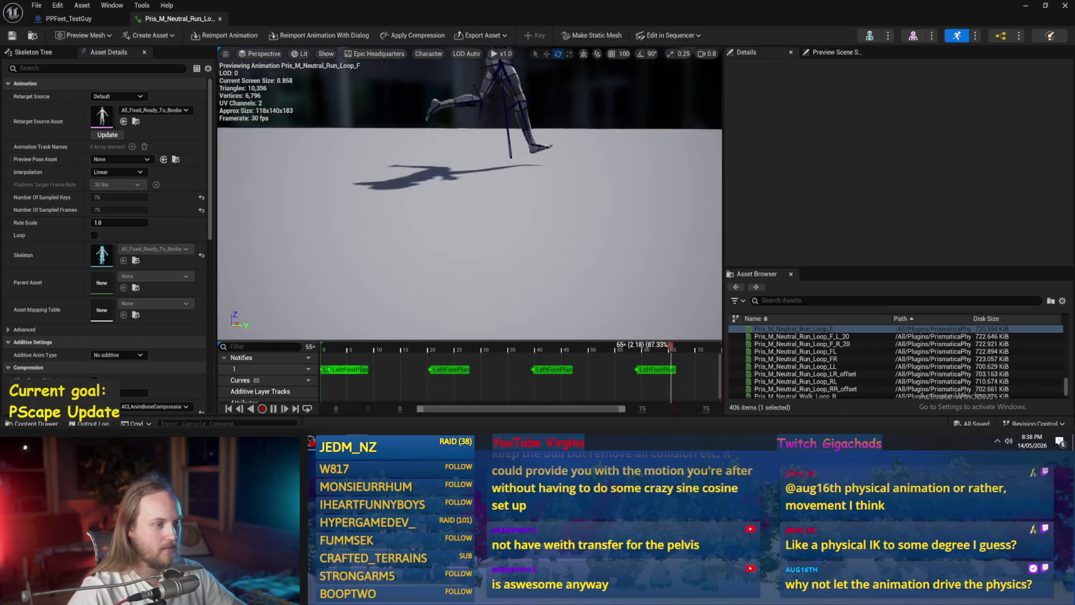
scroll(470, 196, "down", 2)
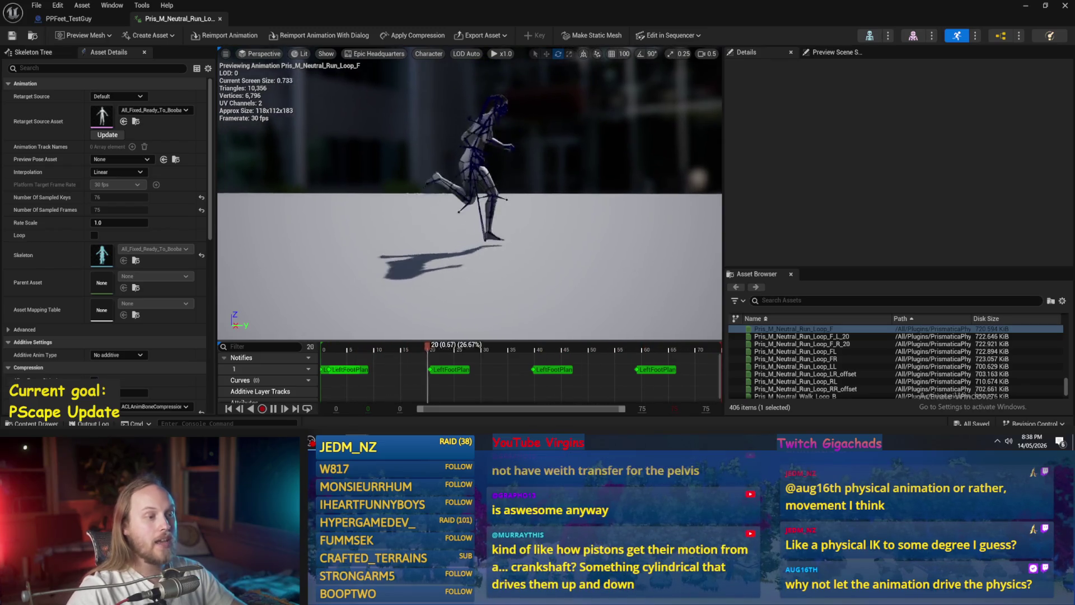
scroll(470, 196, "up", 1)
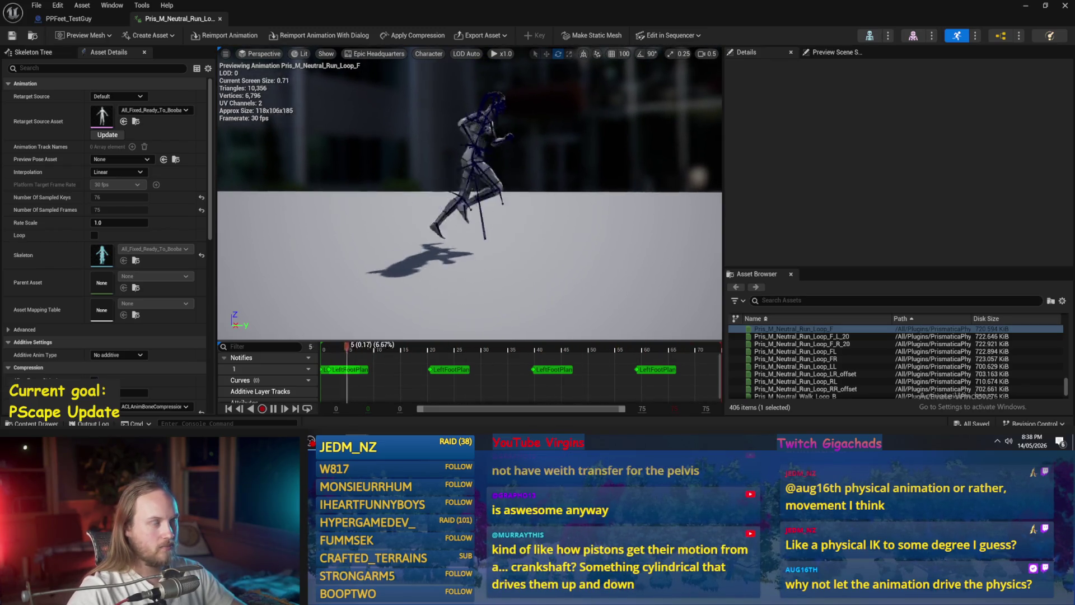
scroll(470, 195, "up", 1)
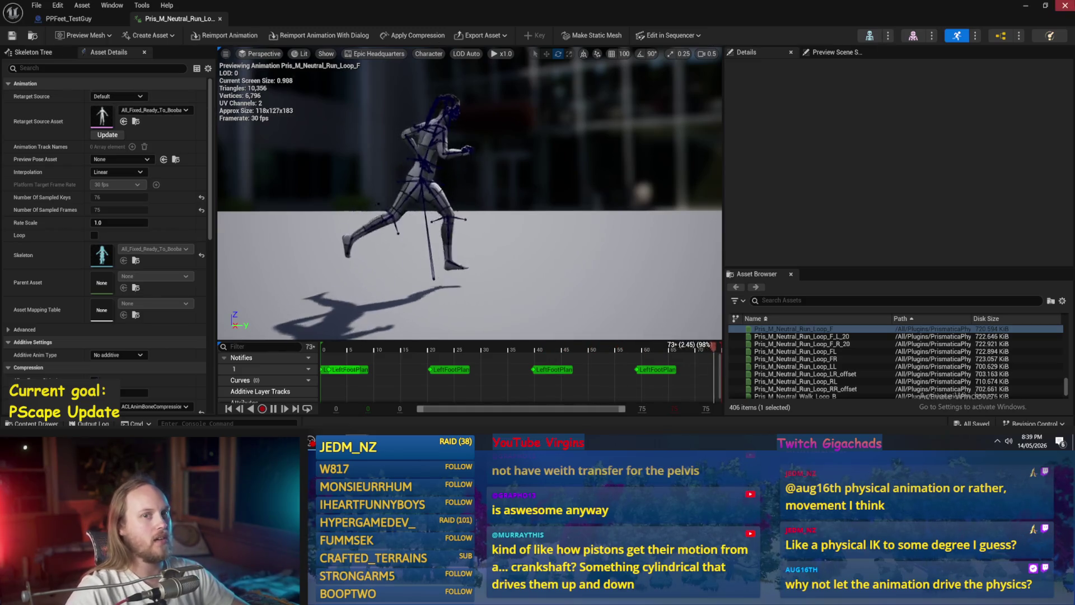
left_click(1019, 6)
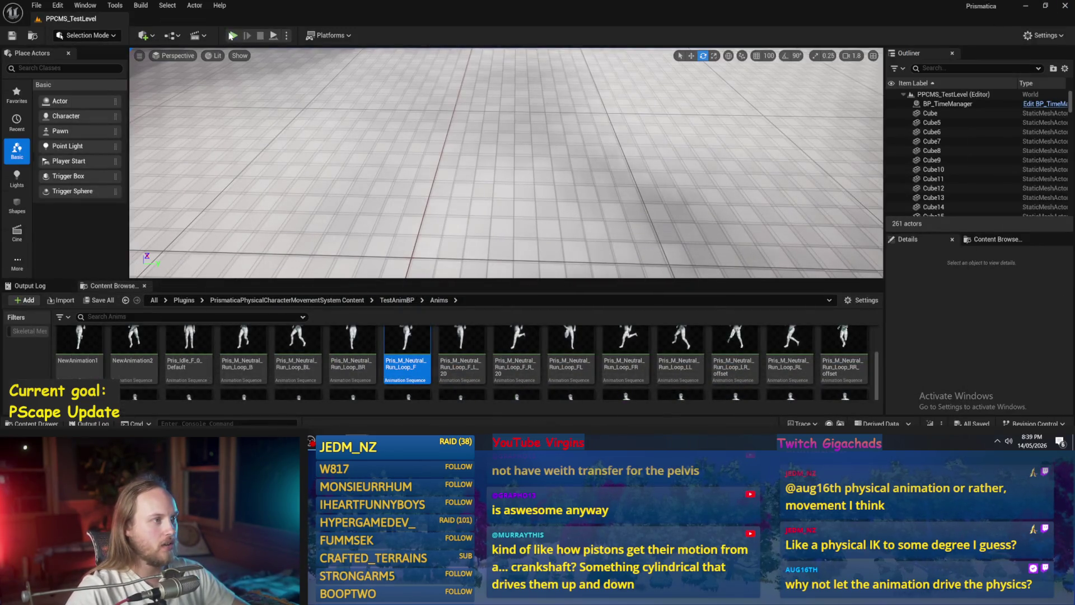
Play the test level fullscreen and walk the character off the block, right then left.
key("alt+p")
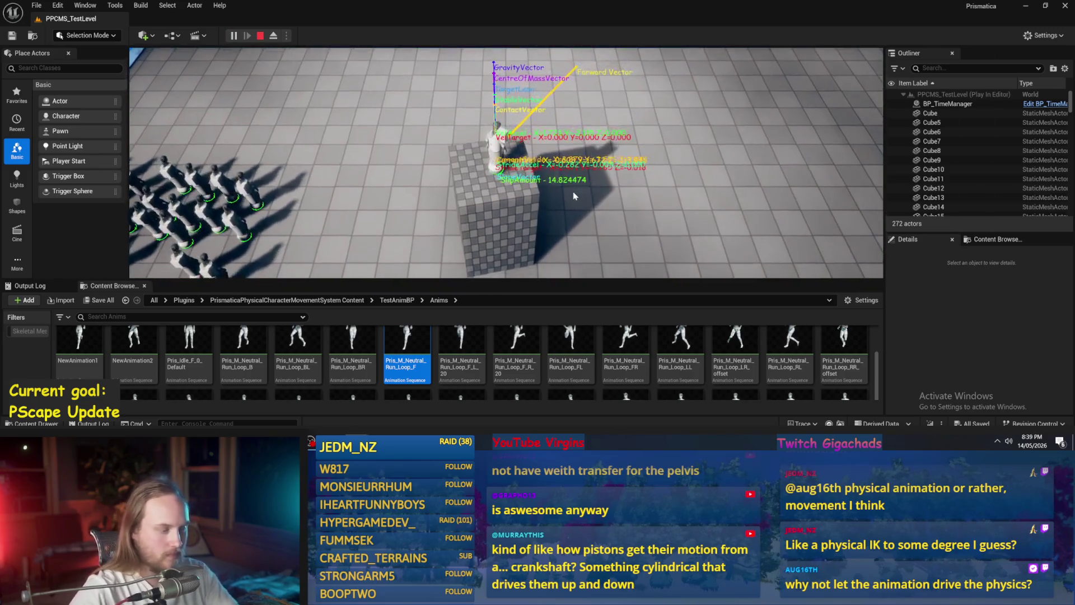
key("F11")
key("d")
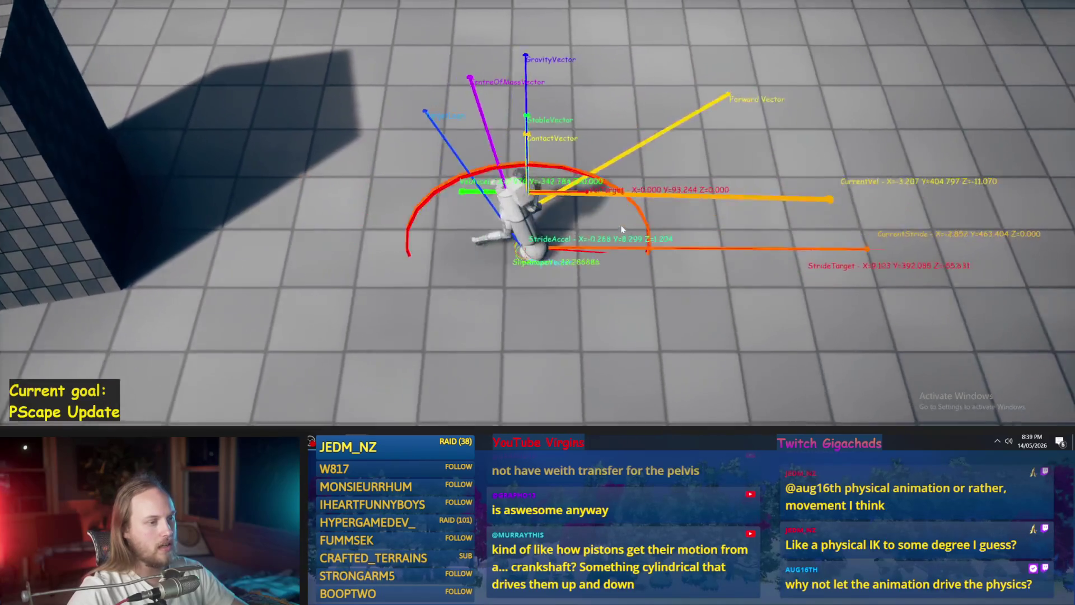
key("a")
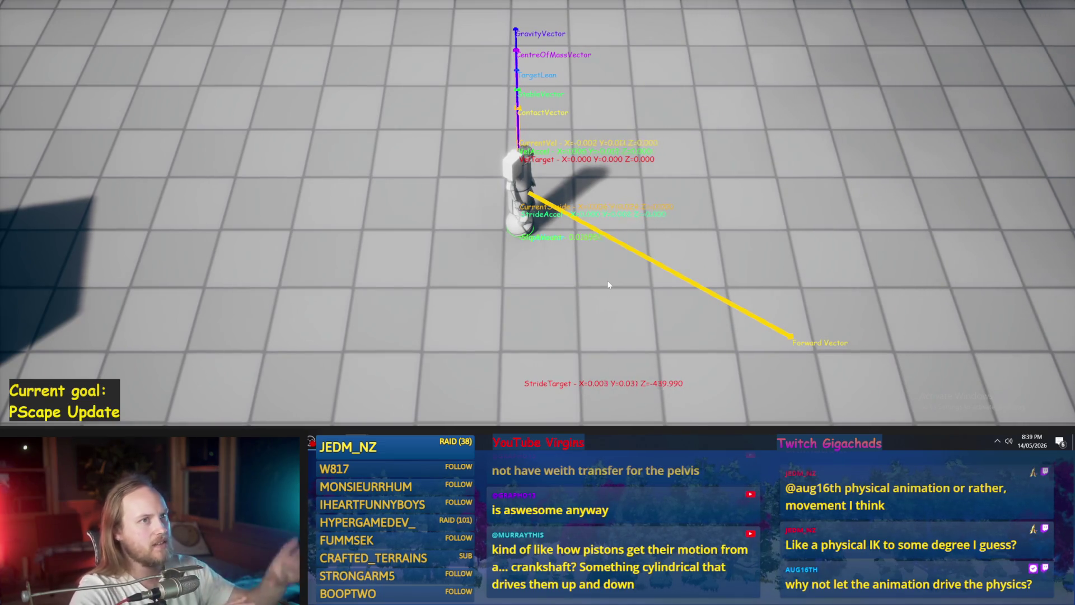
Walk the character forward, back and right again across the floor.
key("w")
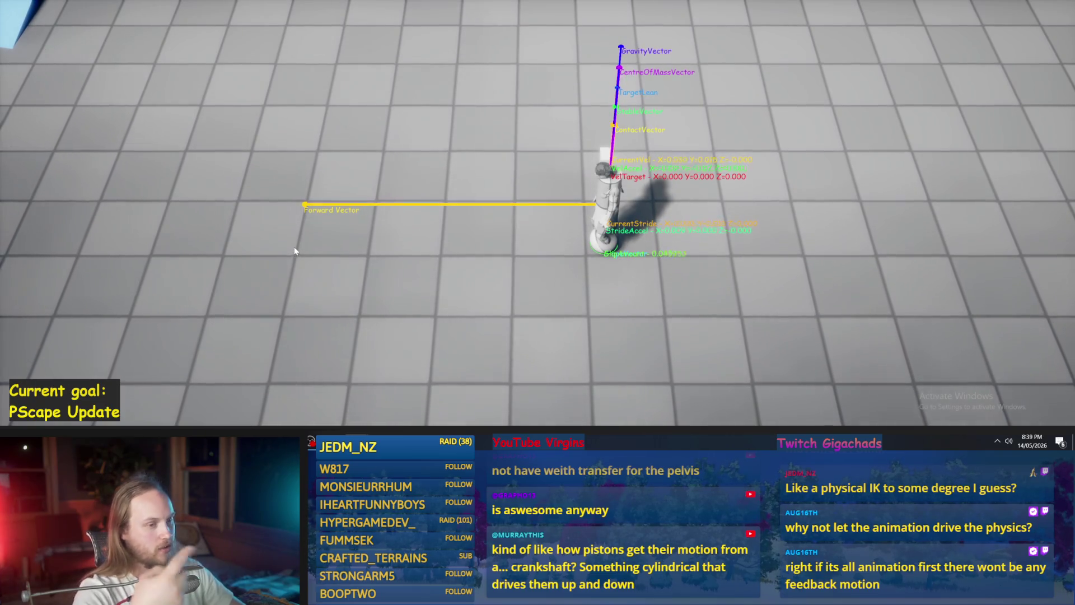
key("w")
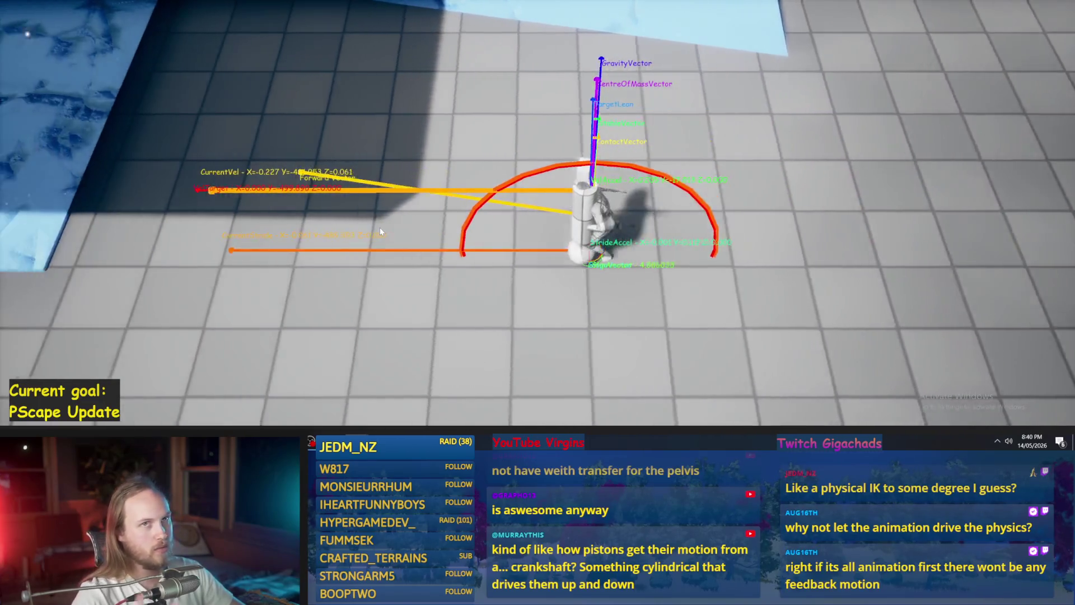
key("s")
key("w")
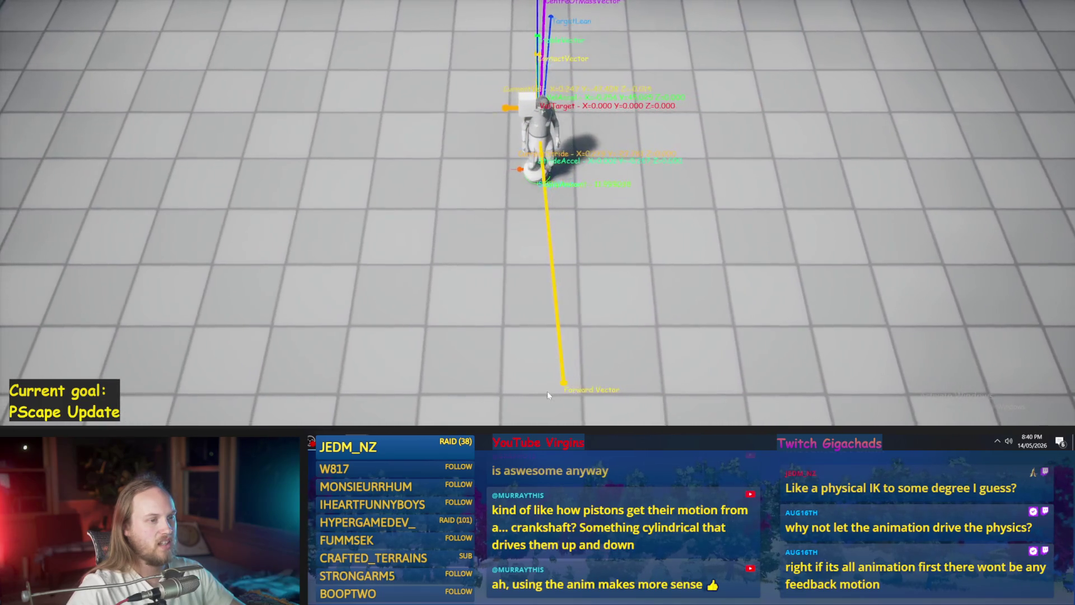
key("d")
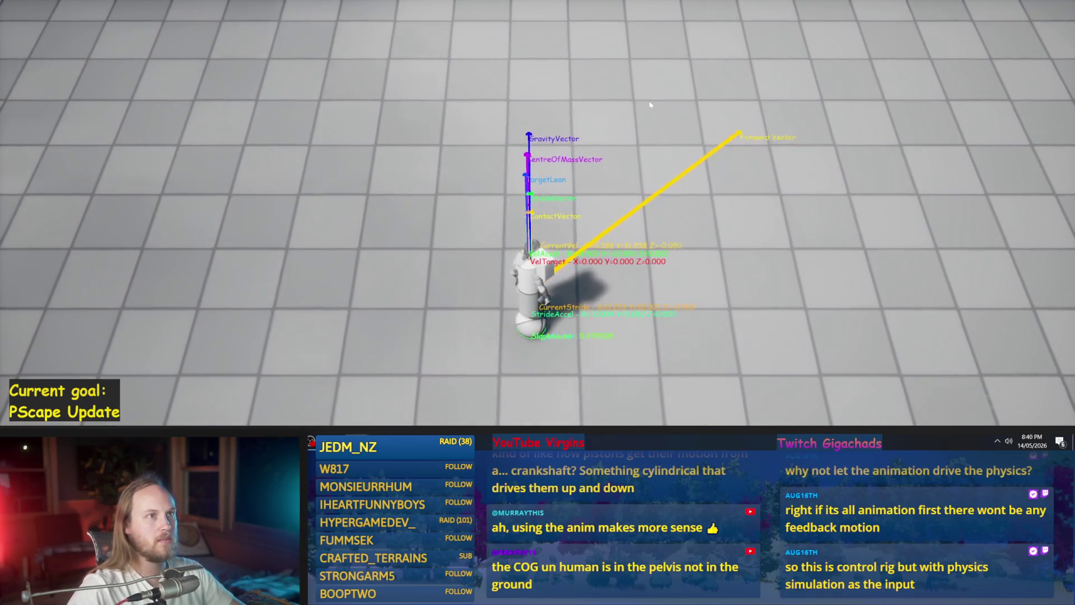
Walk the character left and forward at full and slower speeds, then end play with Esc.
key("a")
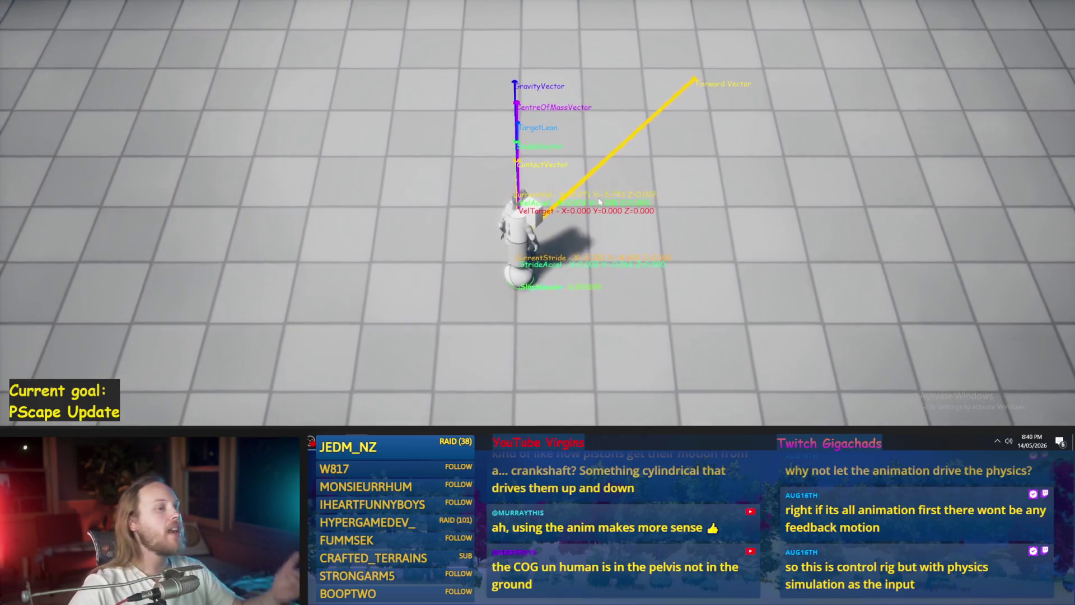
key("a")
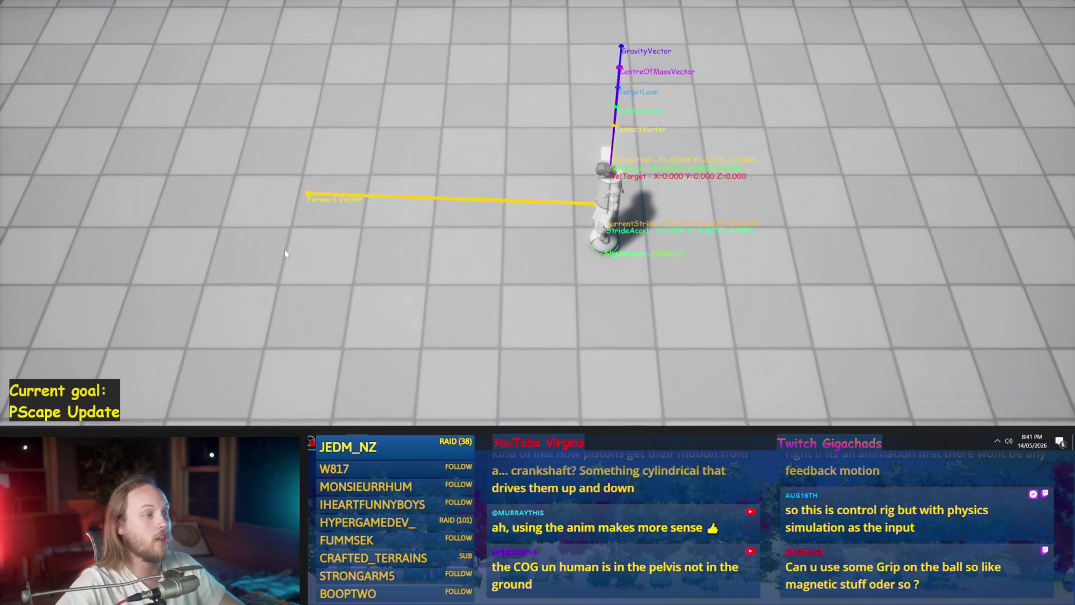
key("w")
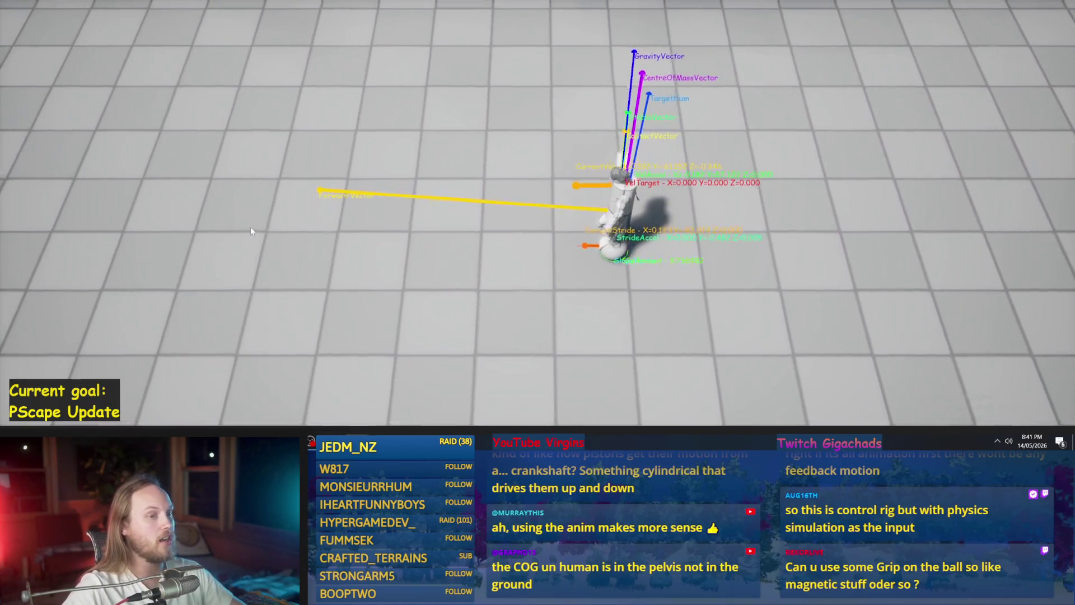
key("w")
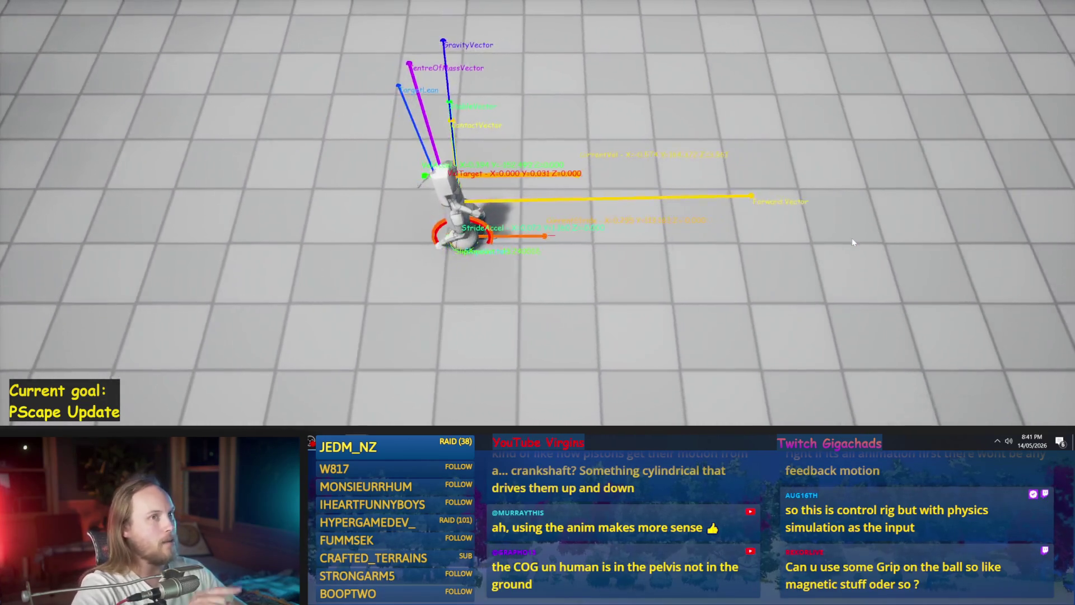
key("w")
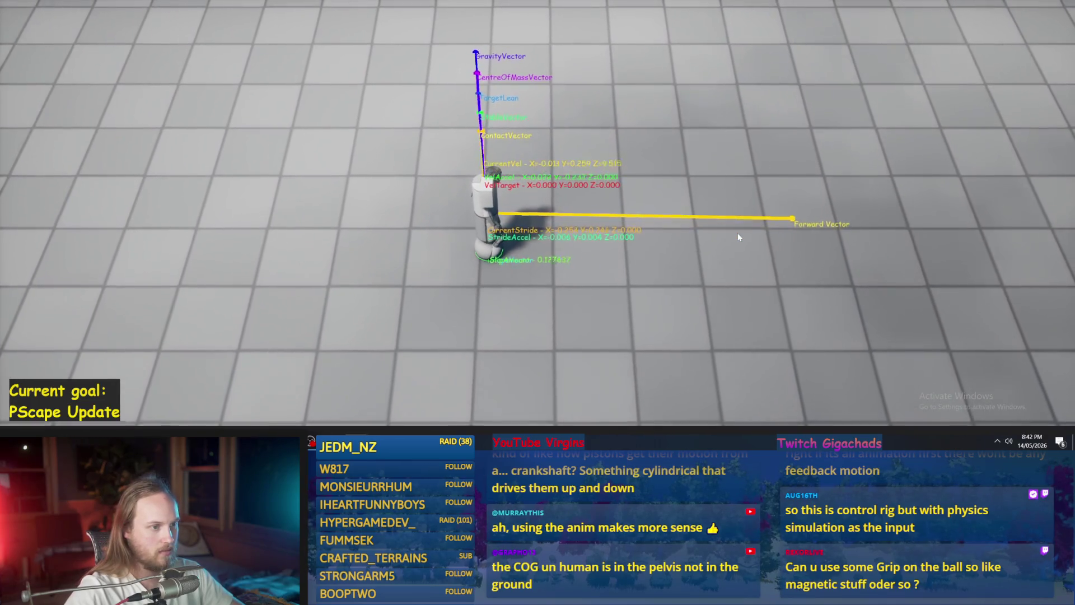
key("a")
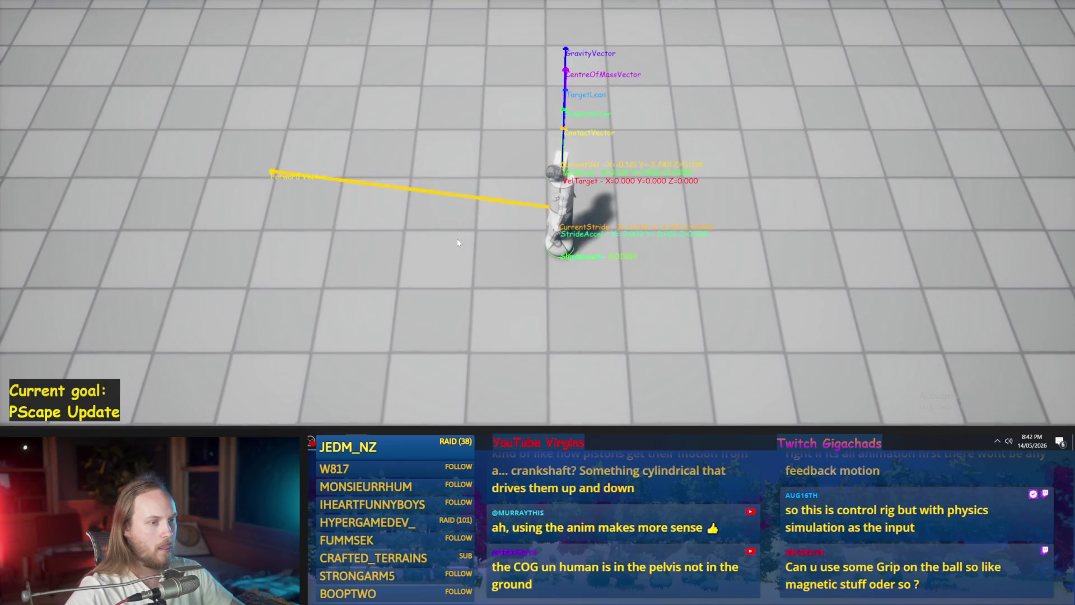
key("Escape")
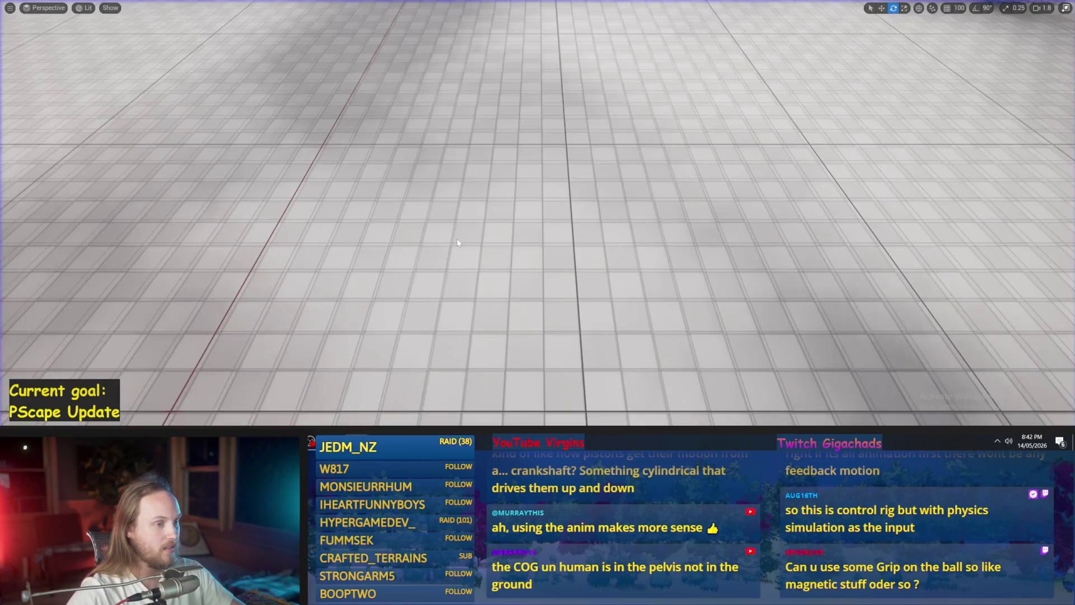
Go to the plugin content folder and inspect TestCube in the PPCMS_TestCharacter blueprint.
key("F11")
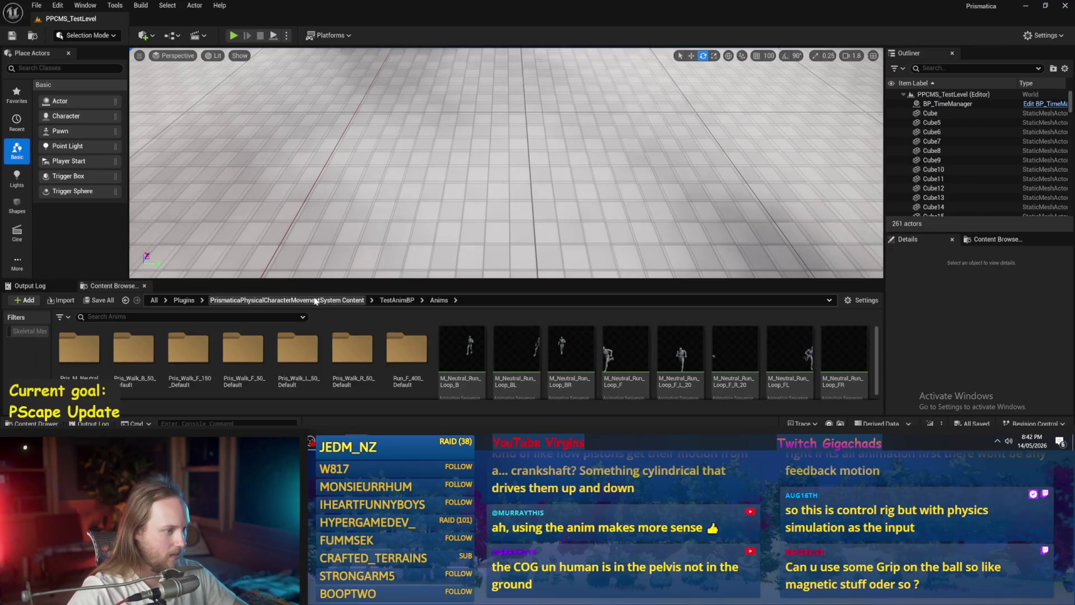
left_click(397, 300)
left_click(286, 300)
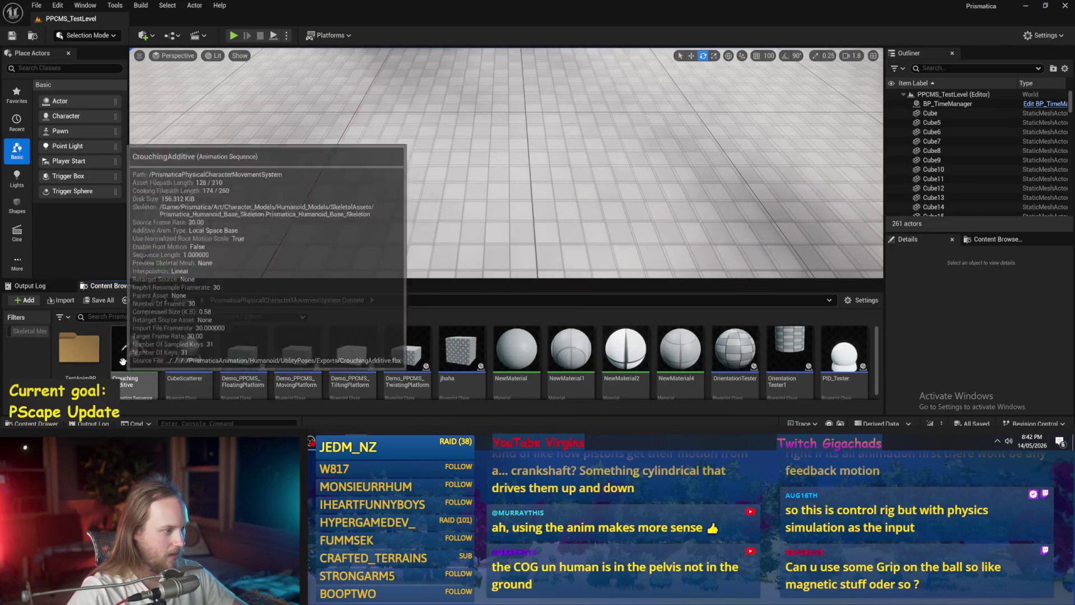
scroll(160, 343, "down", 5)
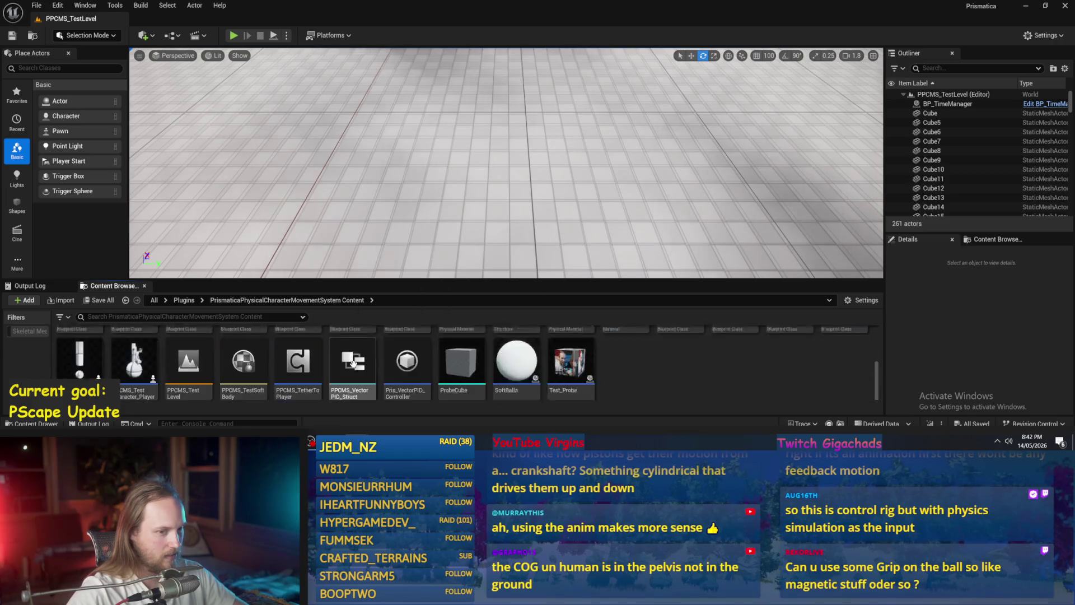
double_click(838, 351)
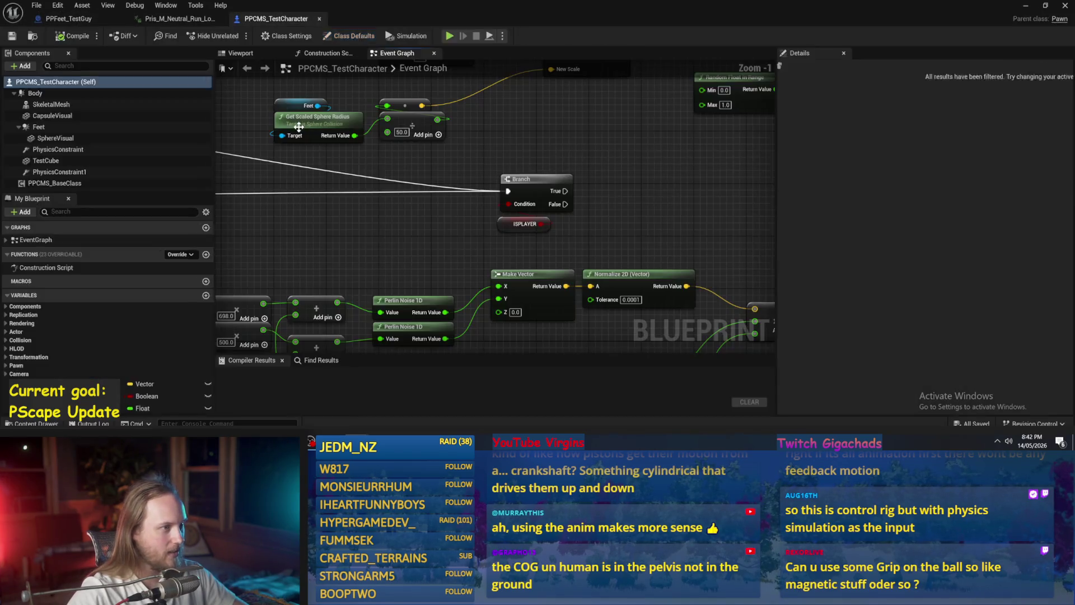
left_click(244, 54)
left_click(46, 161)
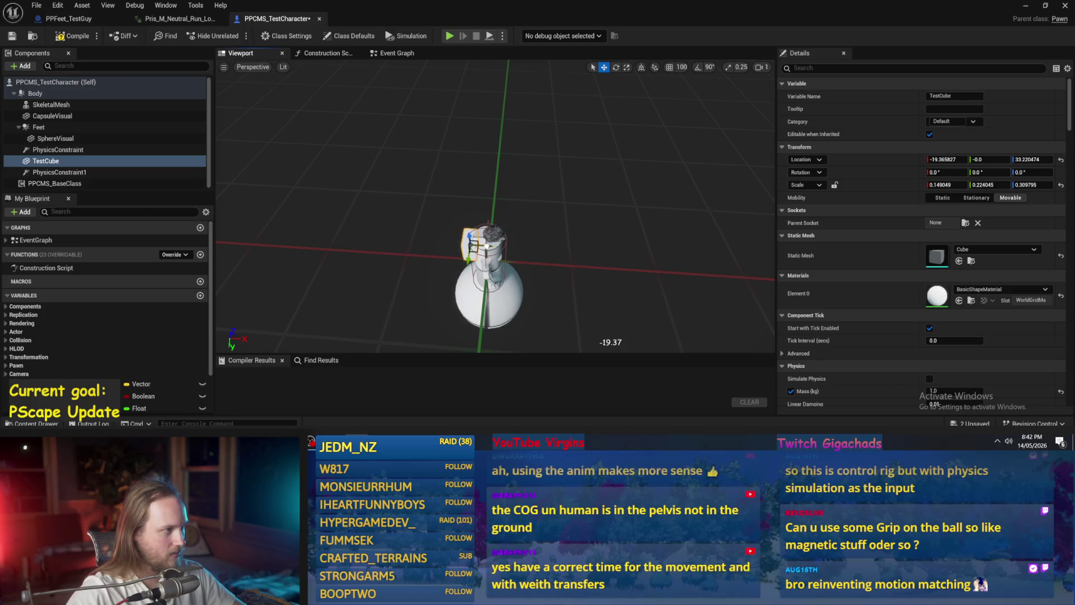
left_click(1063, 8)
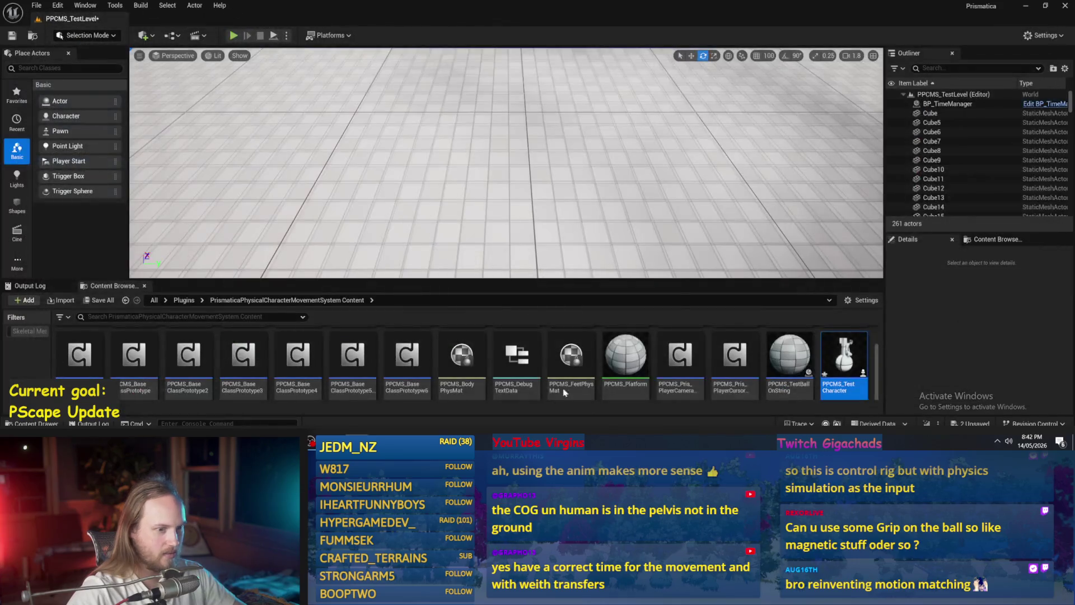
Scale PPCMS_TestCharacter_Player's TestCube into a long X-axis beam with 40 kg mass.
double_click(839, 357)
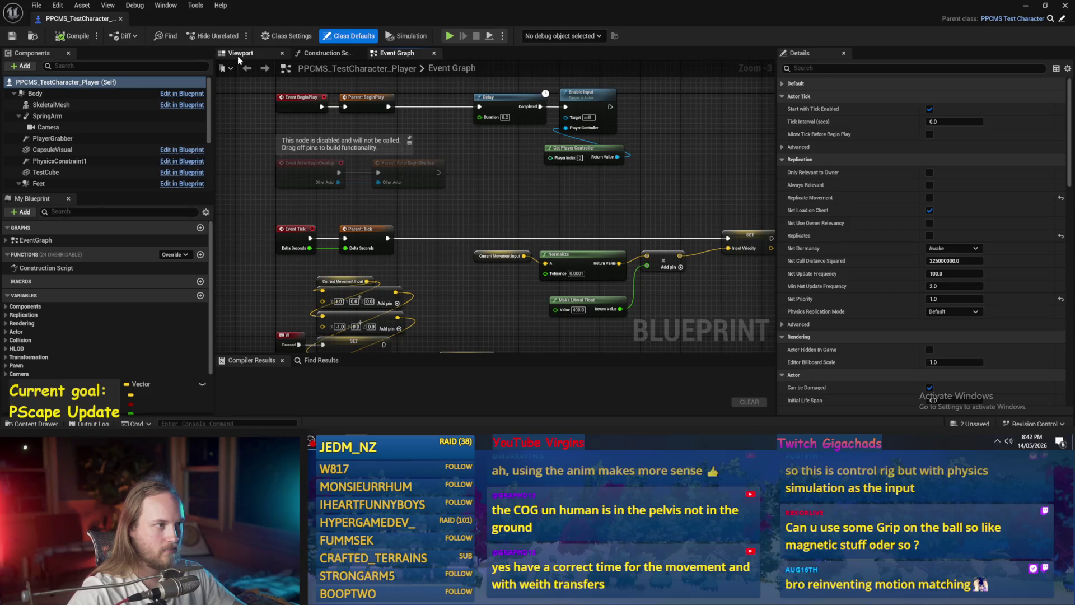
left_click(239, 56)
left_click(462, 255)
key("r")
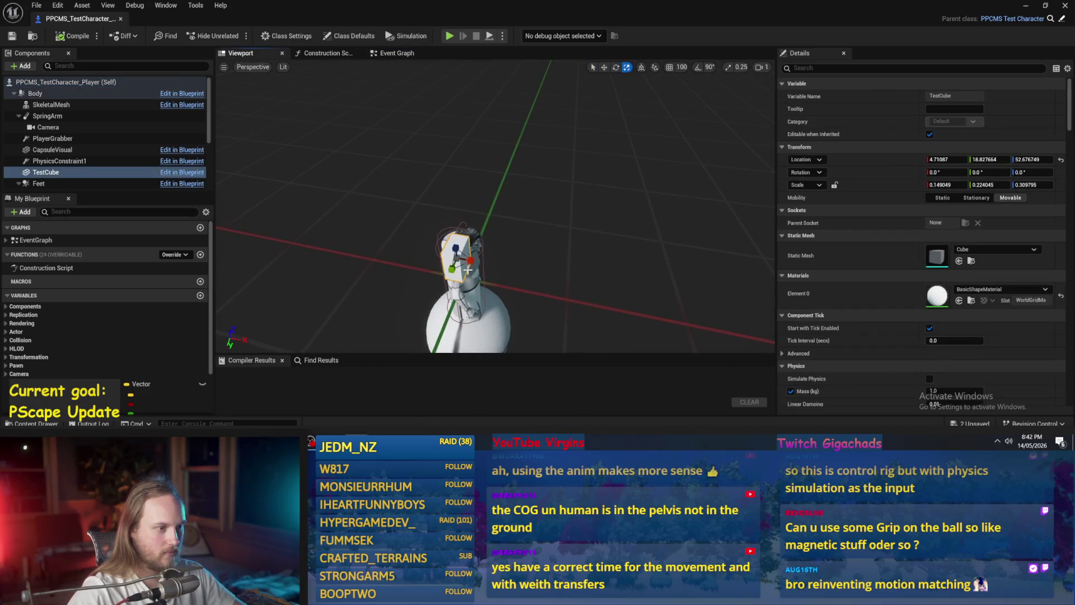
left_click_drag(471, 260, 616, 303)
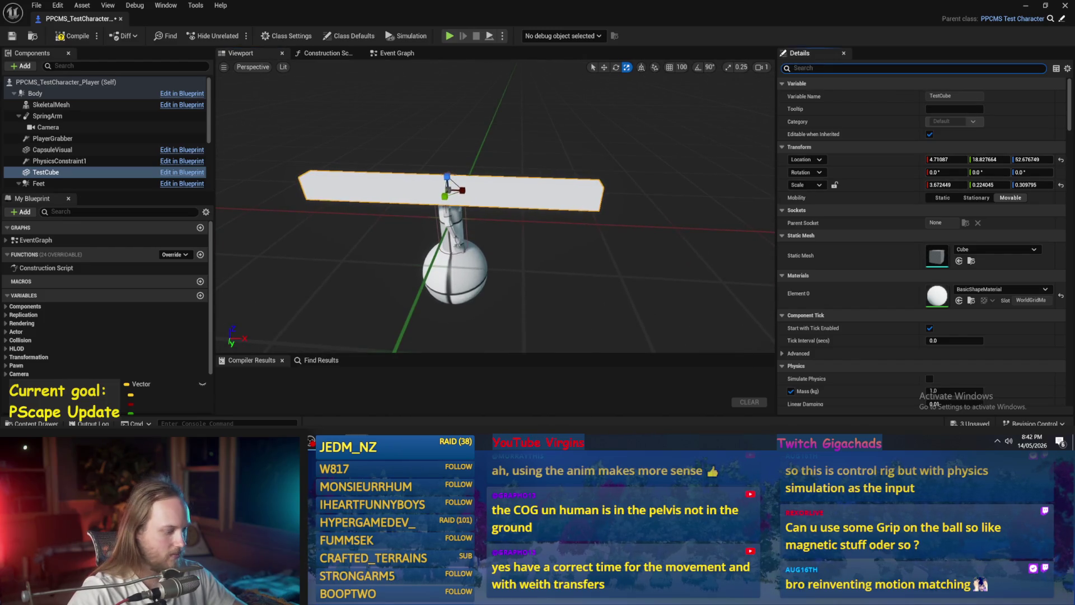
type("wel")
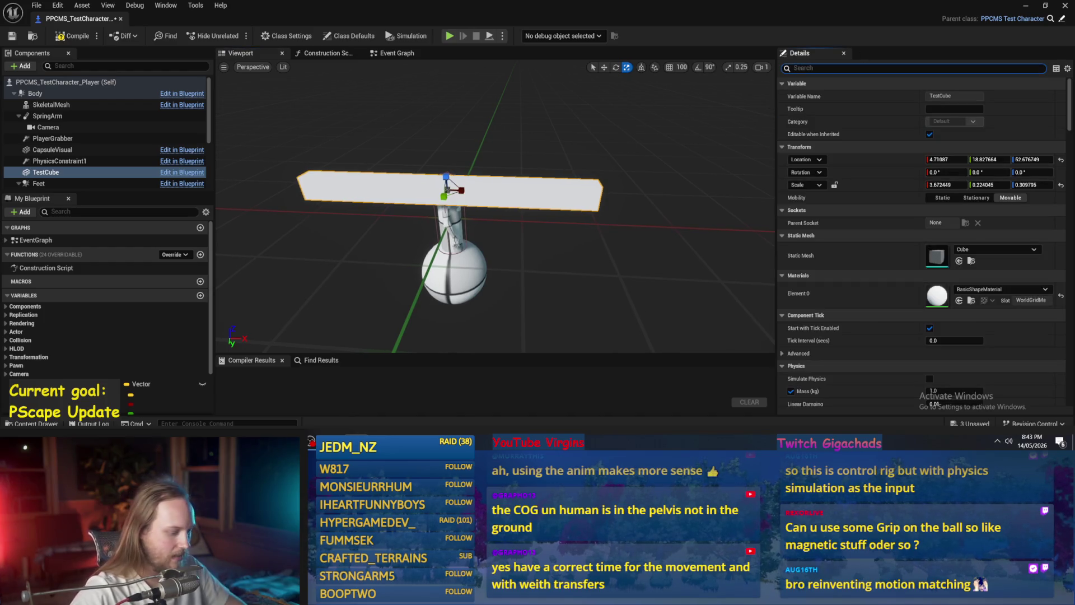
type("mass")
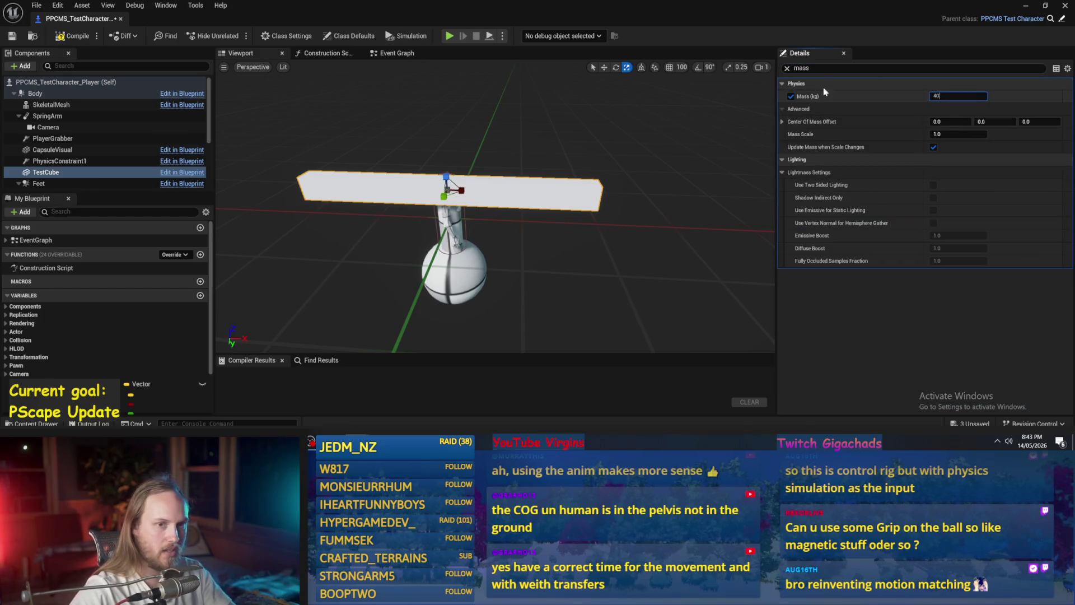
left_click(1026, 7)
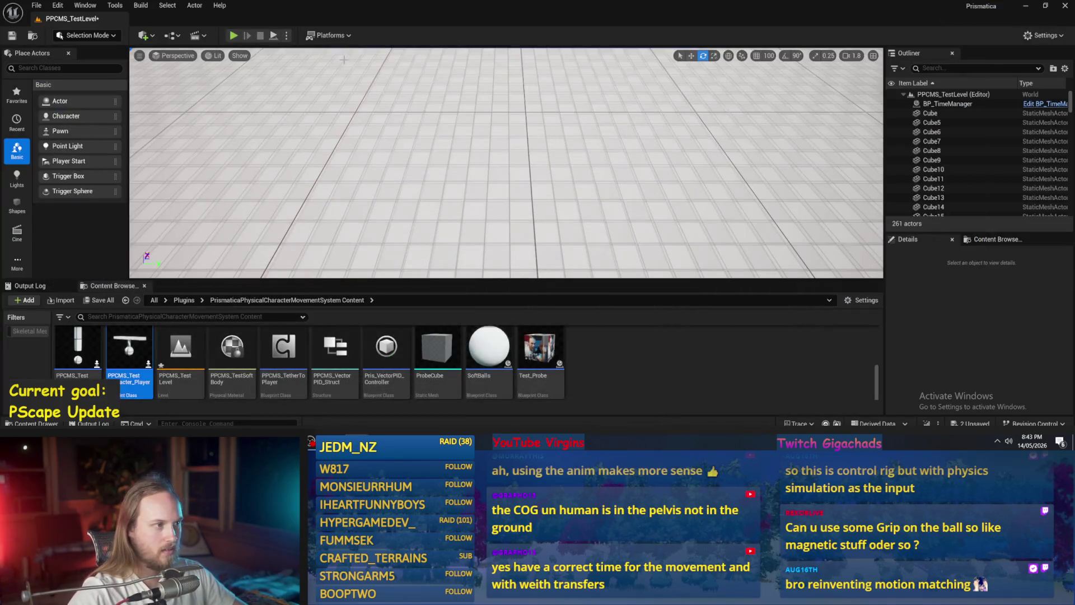
Run two short play tests of the character carrying the 40 kg beam, stopping each with Esc.
left_click(234, 36)
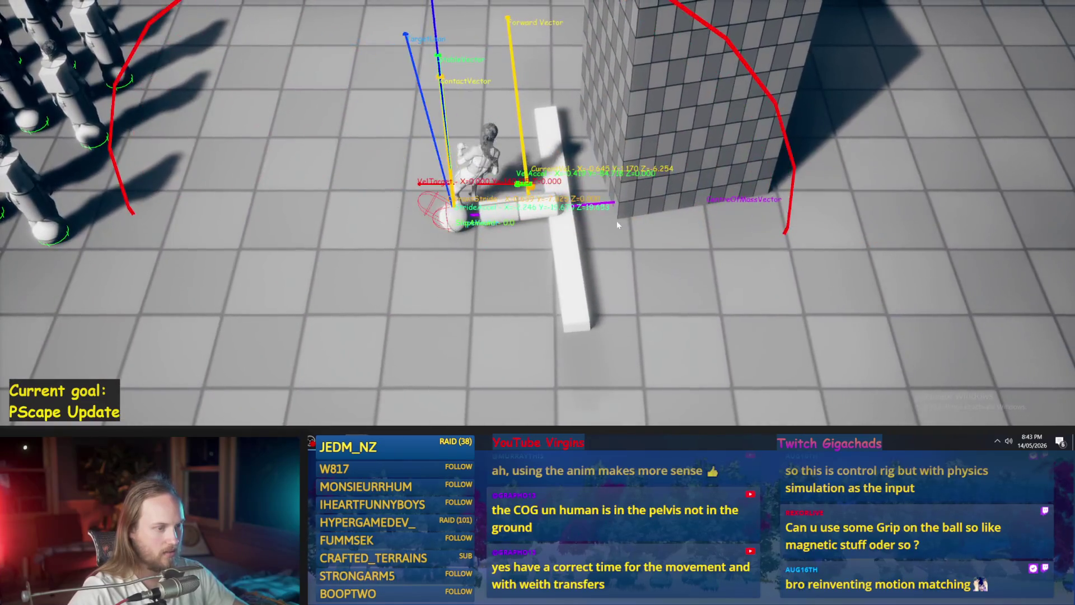
key("Escape")
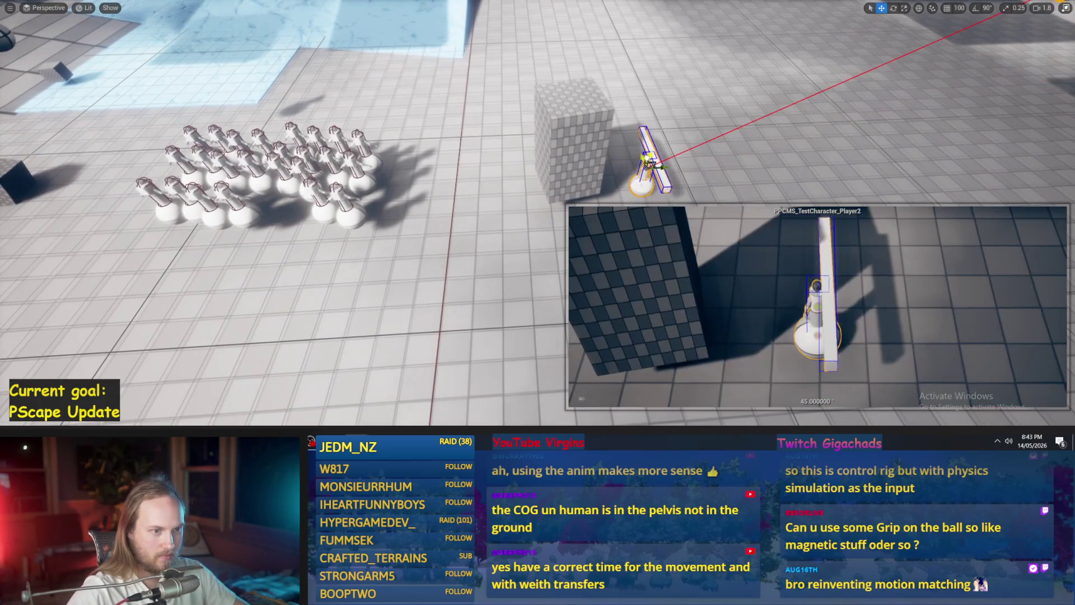
key("F8")
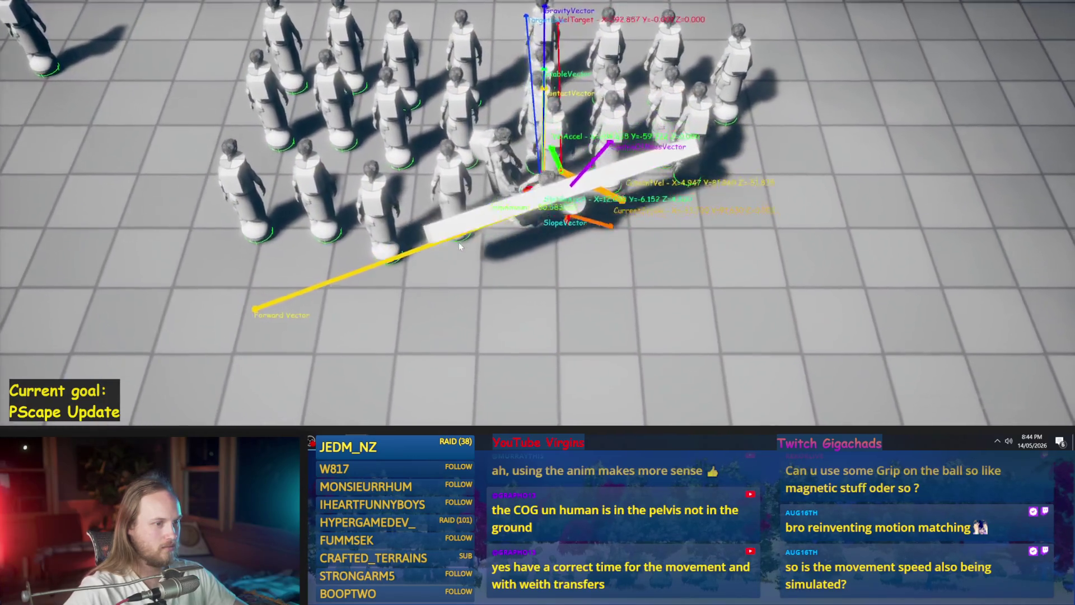
key("Escape")
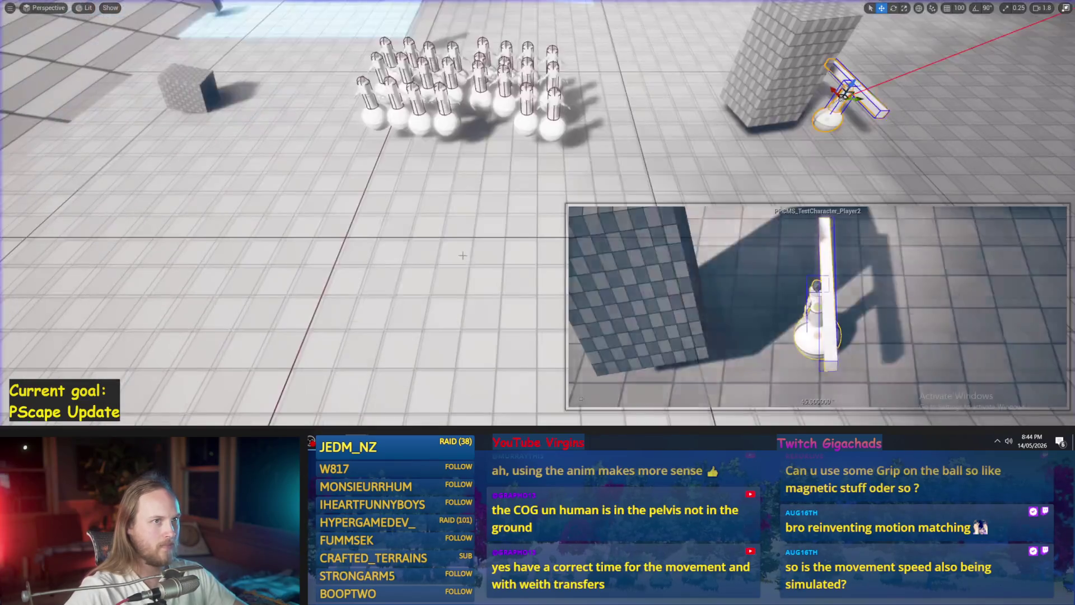
Focus and orbit the view on the beam-carrying character, then play in editor with Alt+P.
key("f")
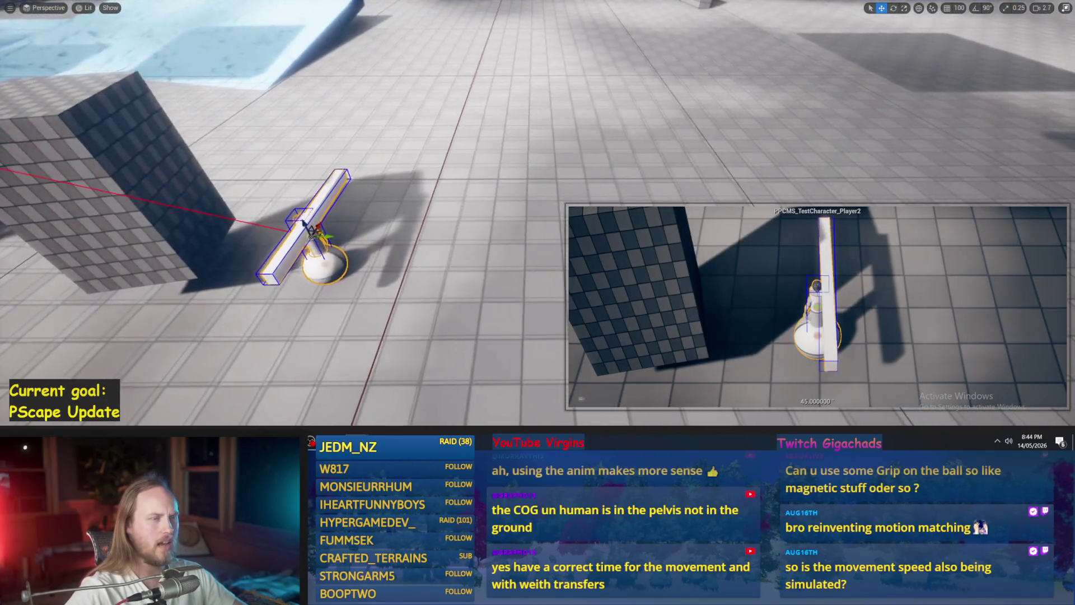
left_click_drag(478, 253, 478, 253)
key("alt+p")
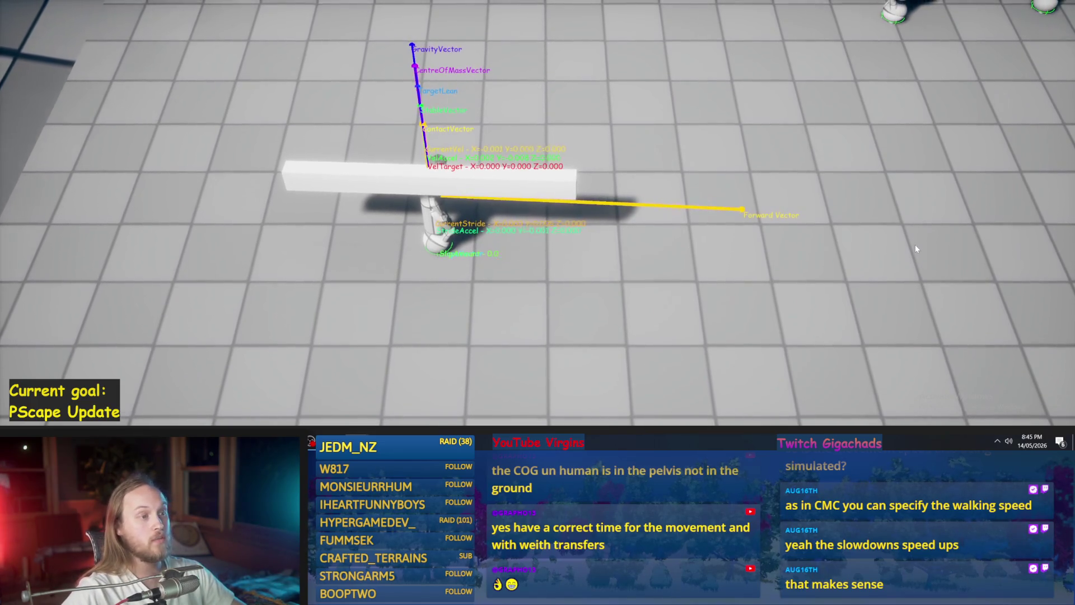
Walk the beam-carrying character sideways with D, let it stop, then head forward with W.
key("d")
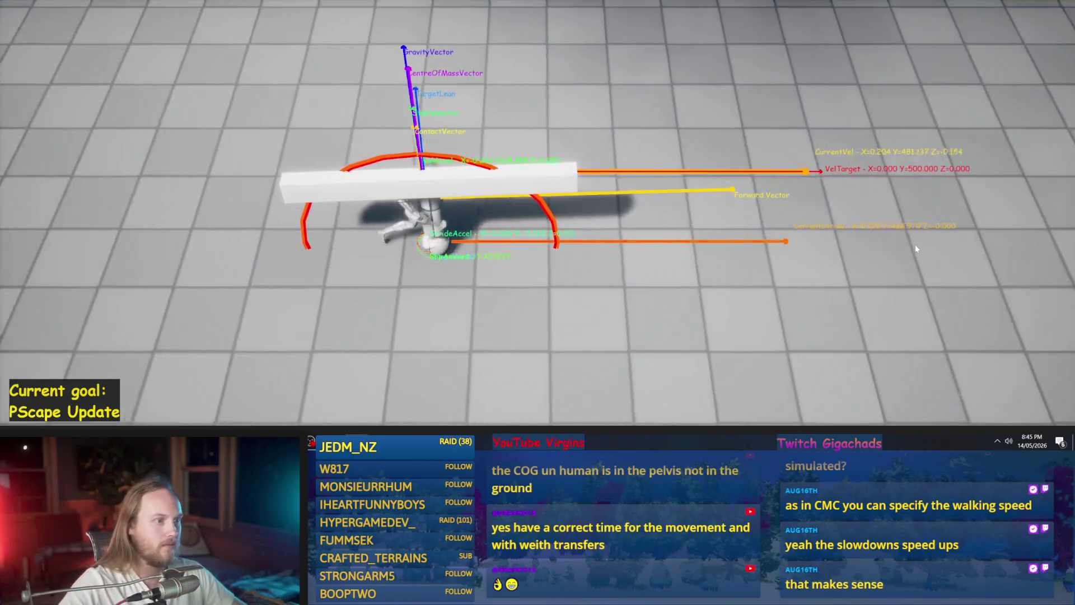
key("d")
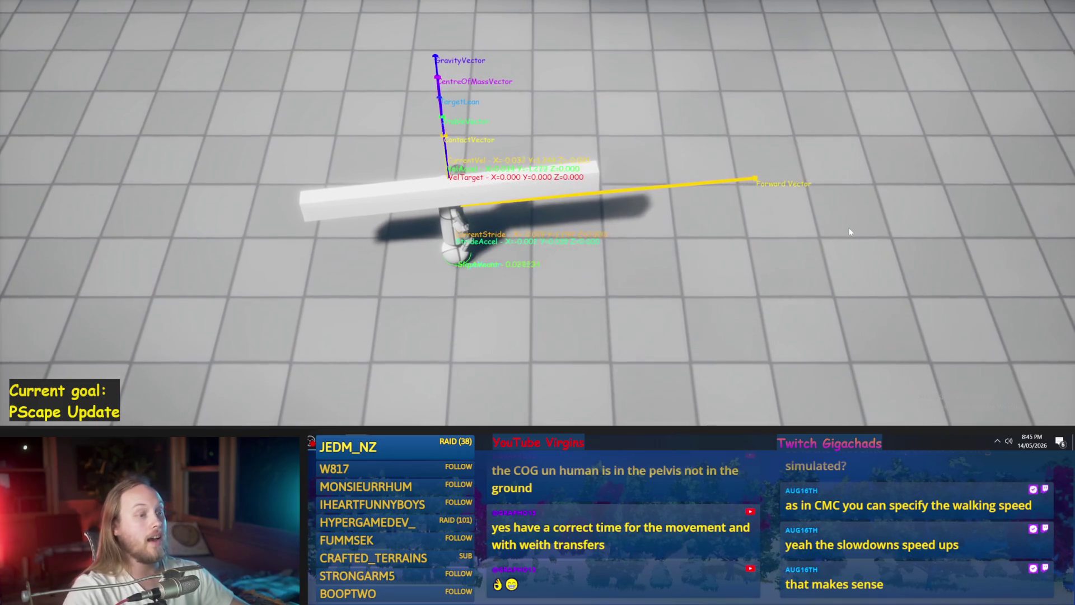
key("w")
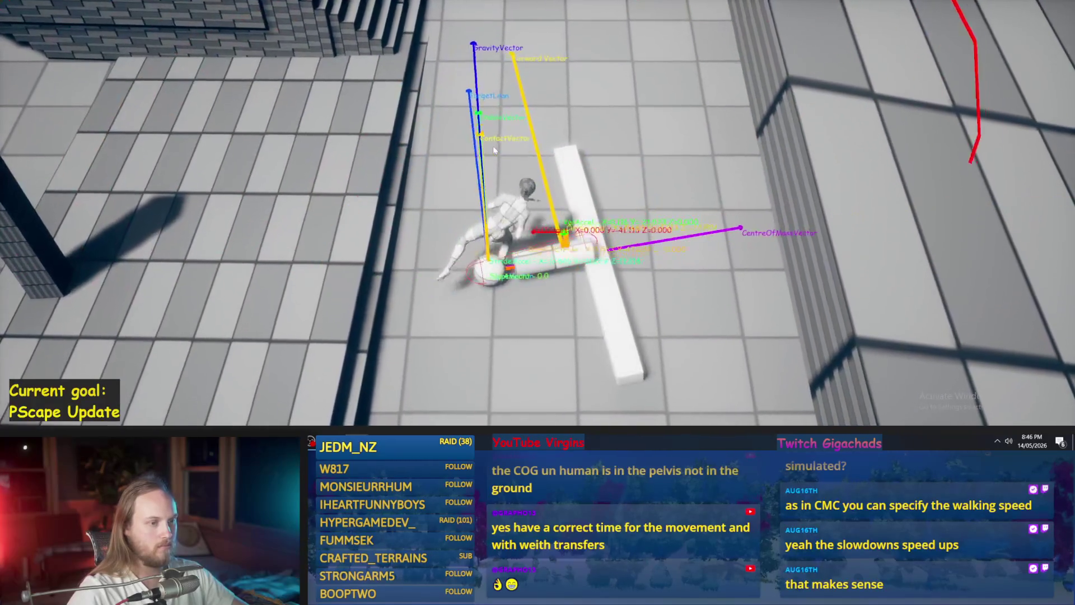
End the beam-carrying play test with Esc after walking the character forward.
key("Escape")
Open PPFeet_TestLevel from the PrisPhysicalFeet Content plugin folder, saving the current level first.
mouse_move(520, 248)
left_mouse_down()
mouse_move(520, 264)
mouse_move(504, 257)
mouse_move(520, 248)
left_mouse_up()
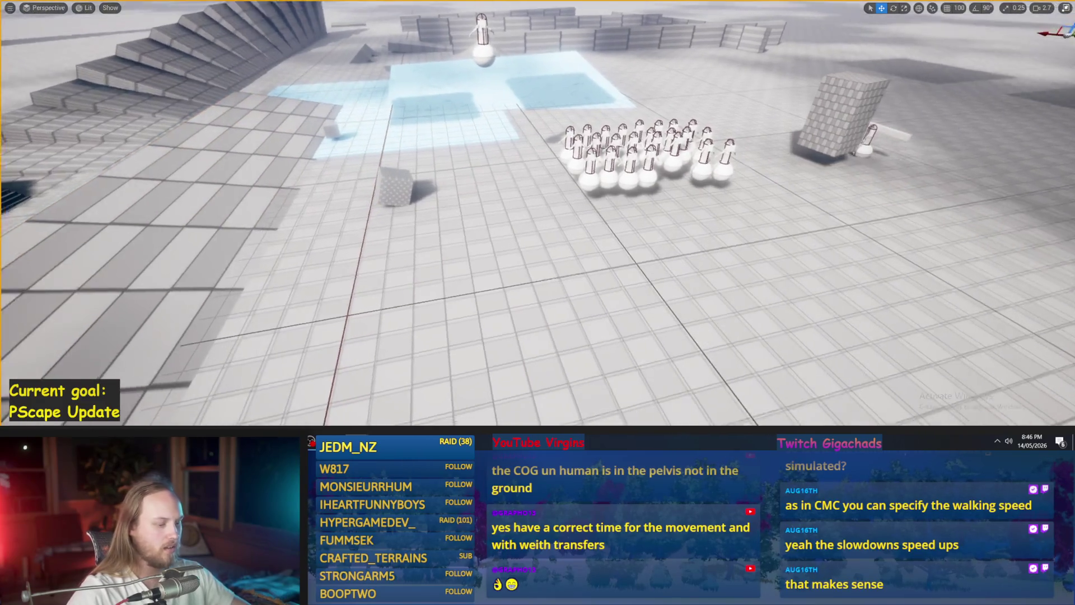
key("F11")
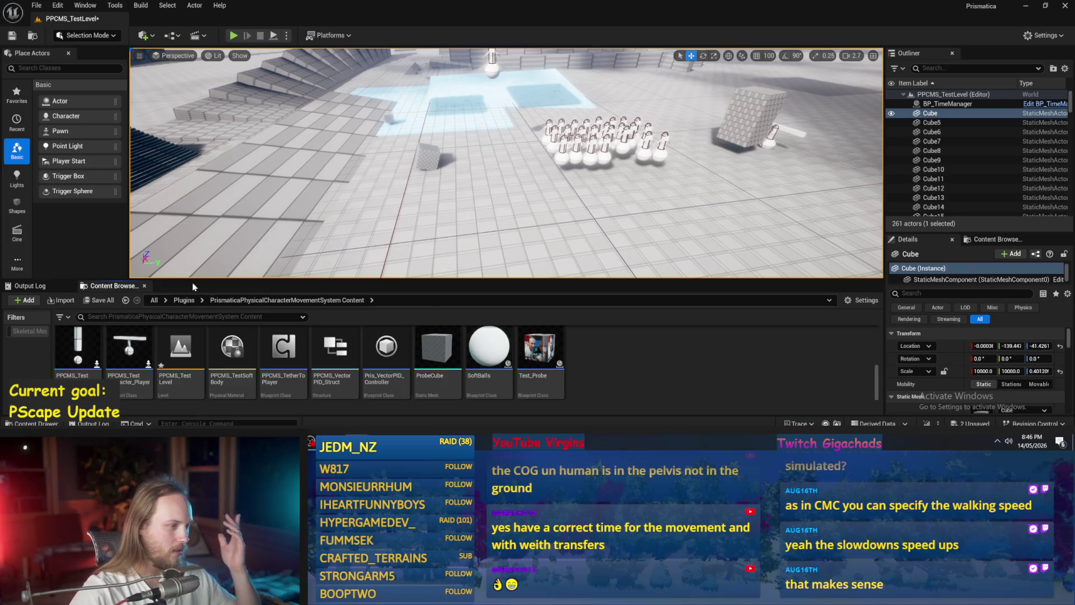
left_click(184, 300)
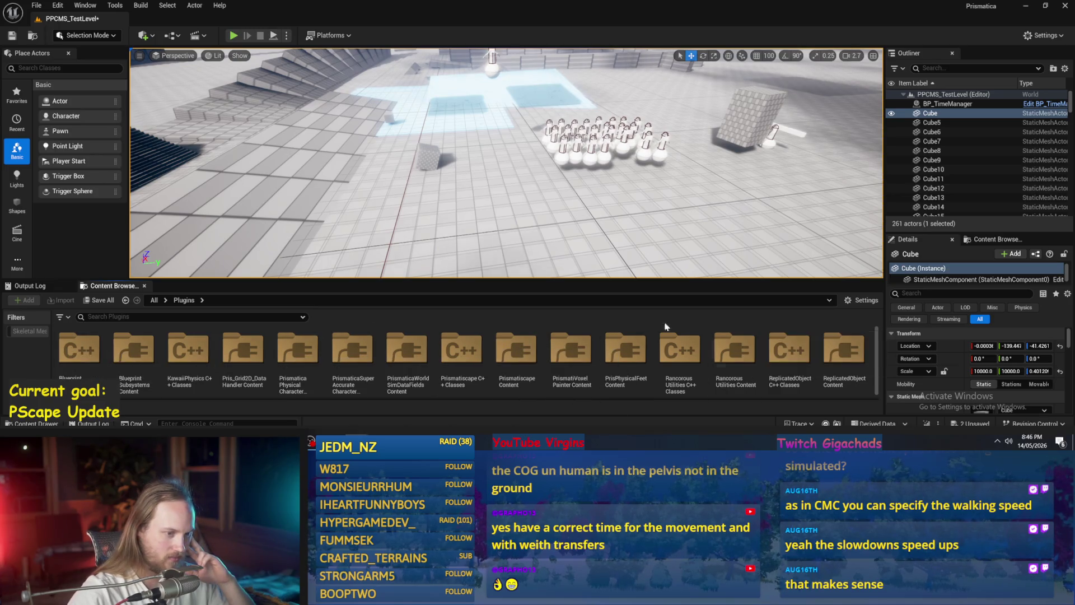
double_click(619, 345)
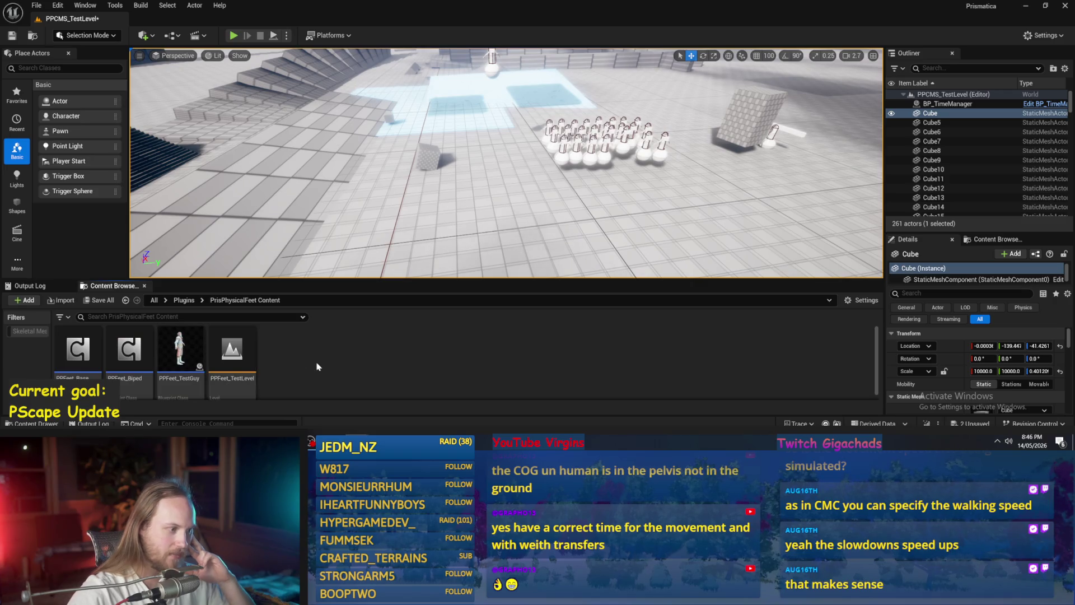
double_click(232, 350)
left_click(563, 326)
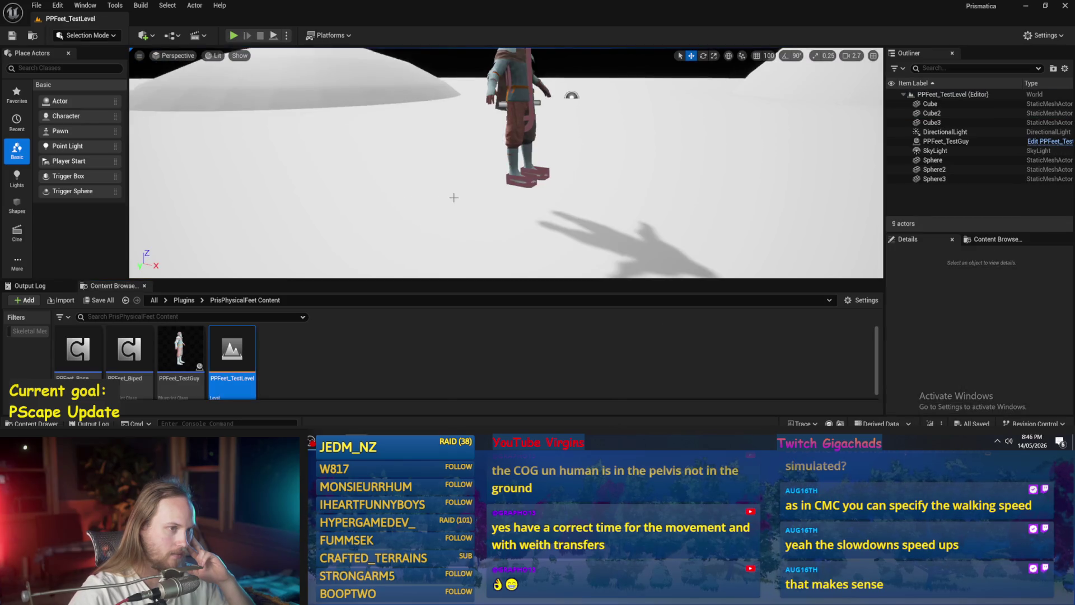
Save the pending content and run a quick play test of PPFeet_TestLevel.
left_click_drag(453, 197, 476, 188)
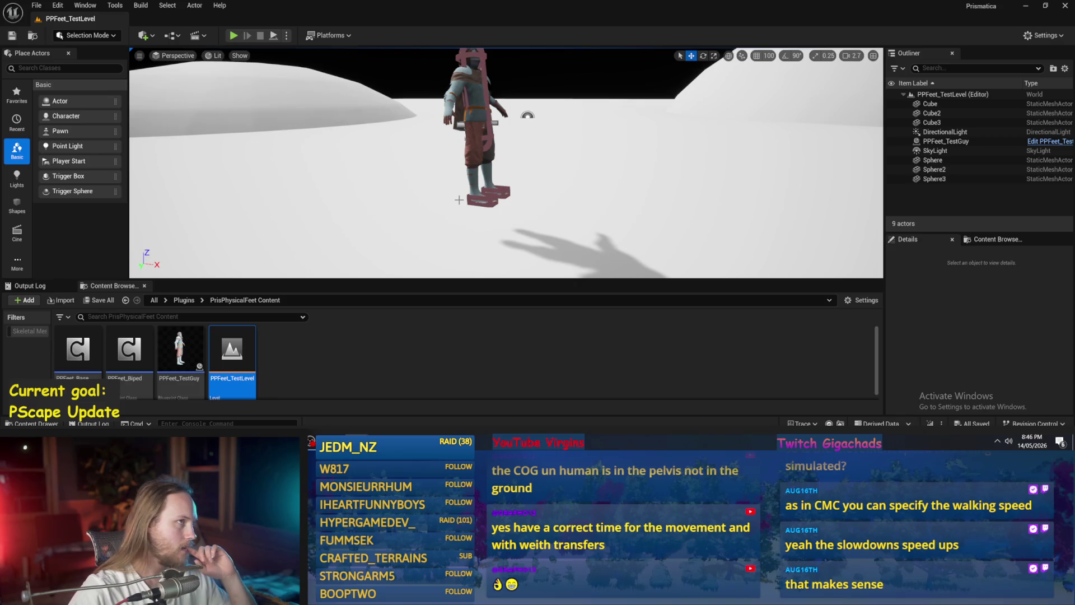
left_click(440, 380)
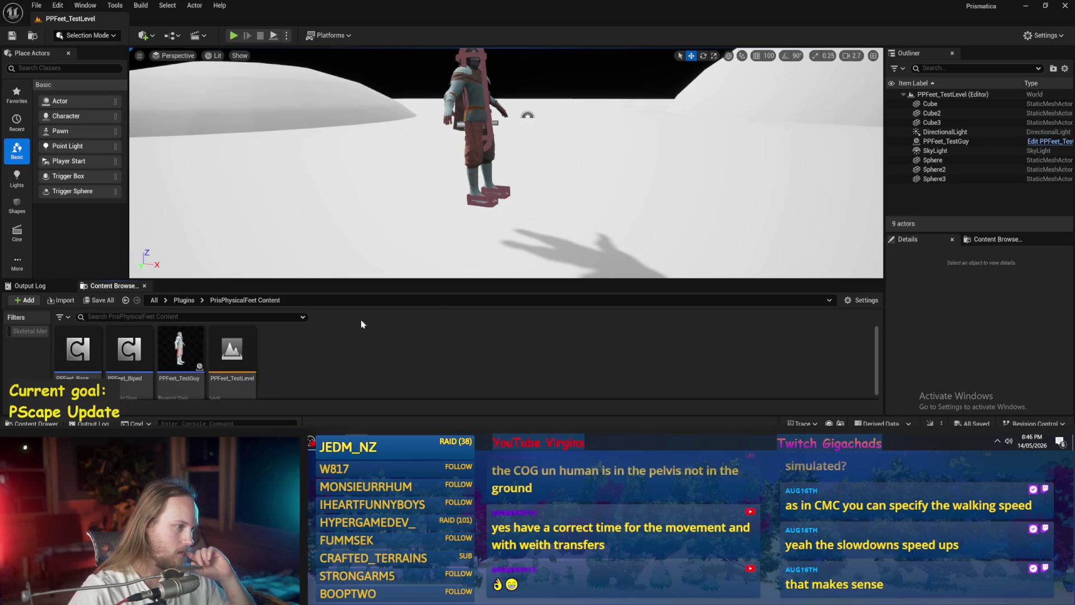
left_click(275, 36)
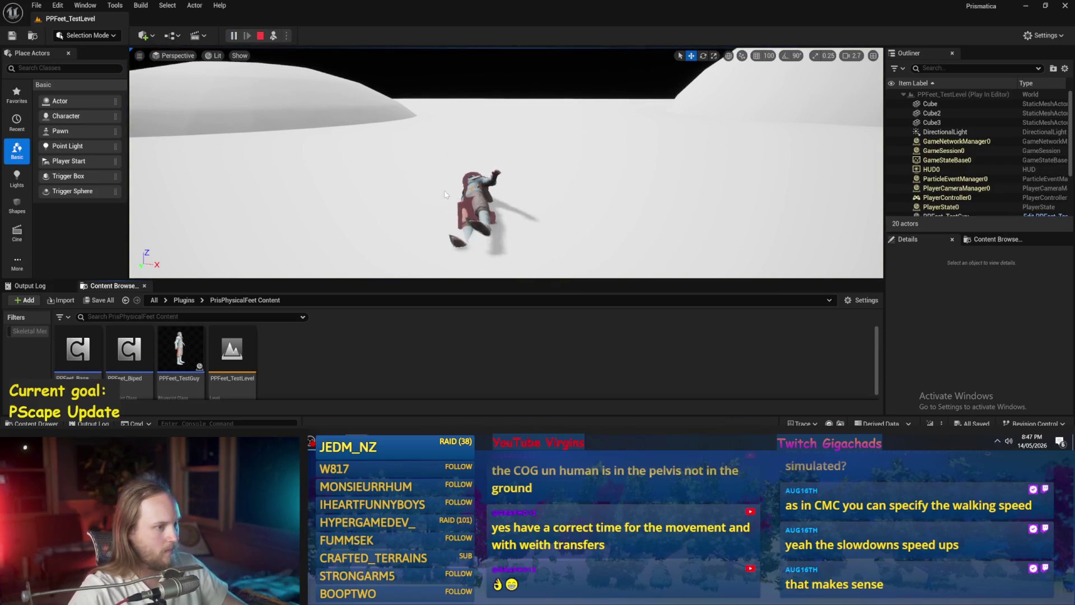
key("Escape")
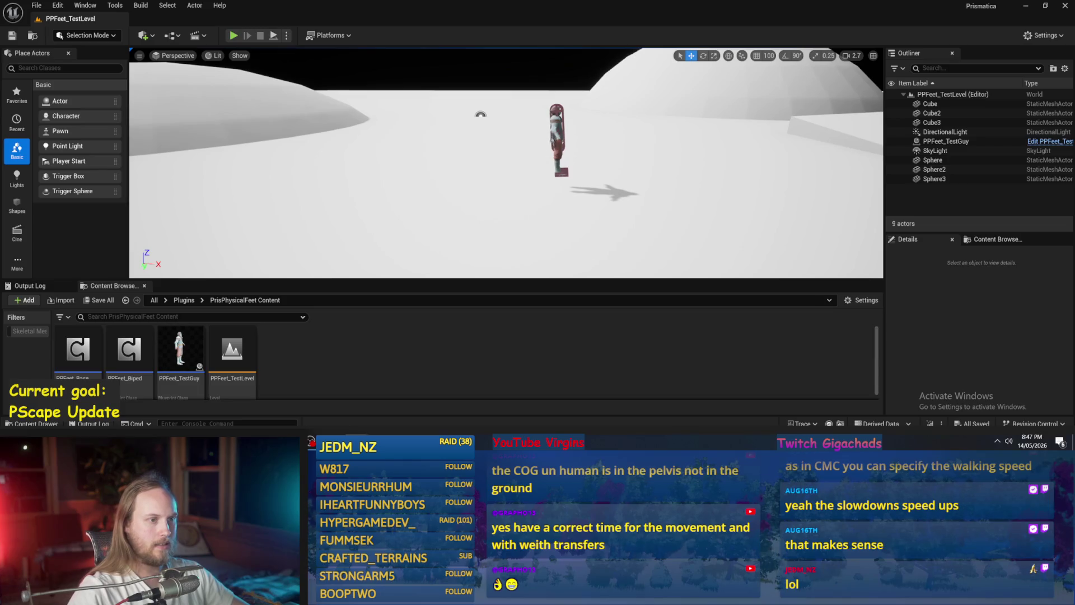
Reset PPFeet_TestGuy's Y rotation to zero, frame it in the view, and open its Blueprint.
left_click(946, 141)
left_click(1059, 360)
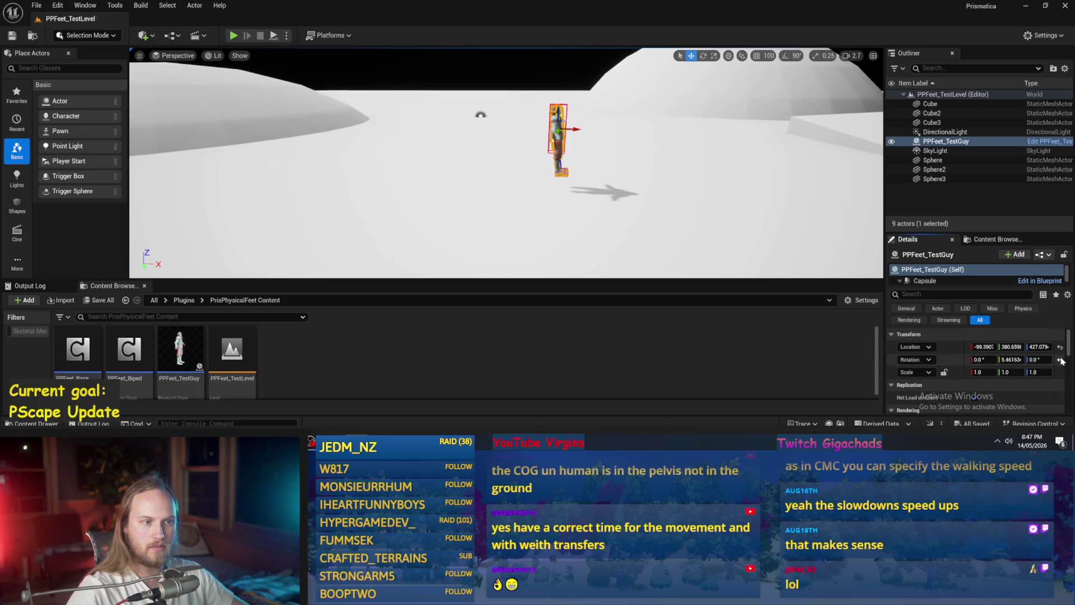
key("f")
left_click_drag(459, 108, 520, 116)
scroll(519, 115, "up", 5)
scroll(408, 152, "down", 5)
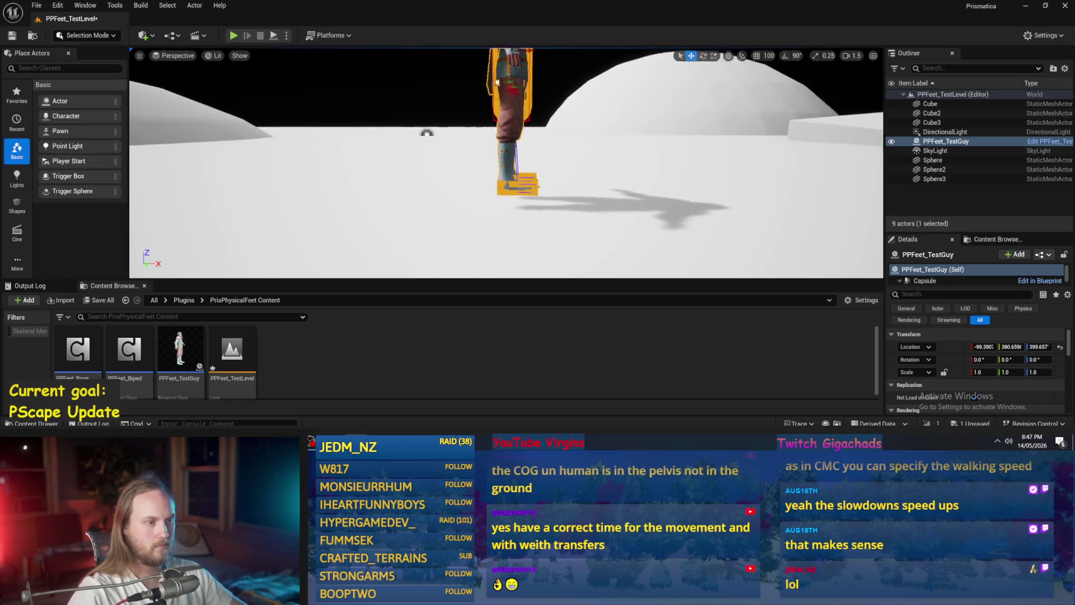
scroll(521, 167, "up", 1)
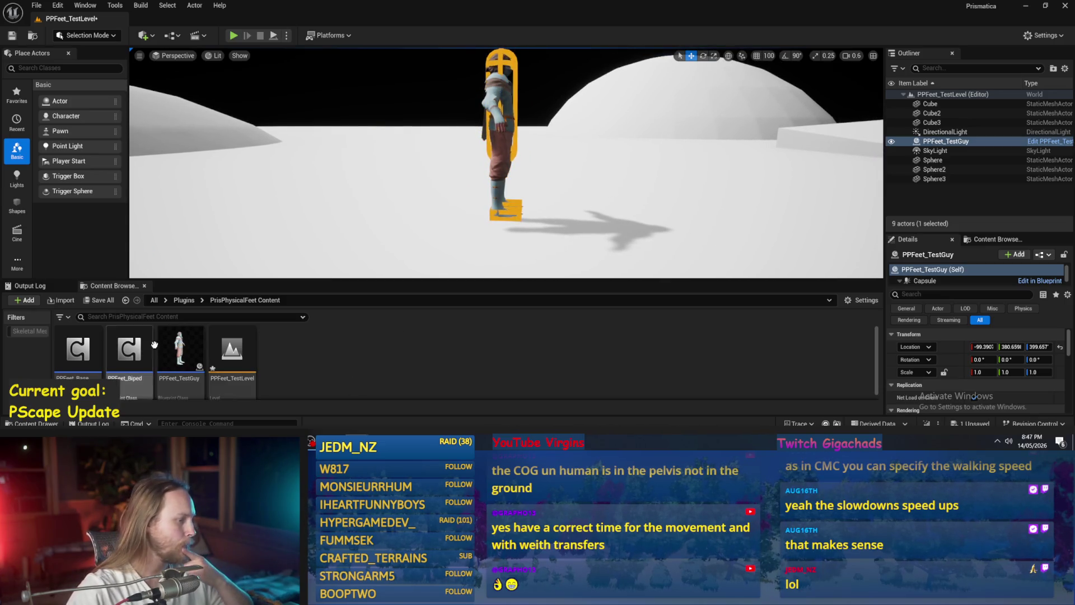
double_click(179, 350)
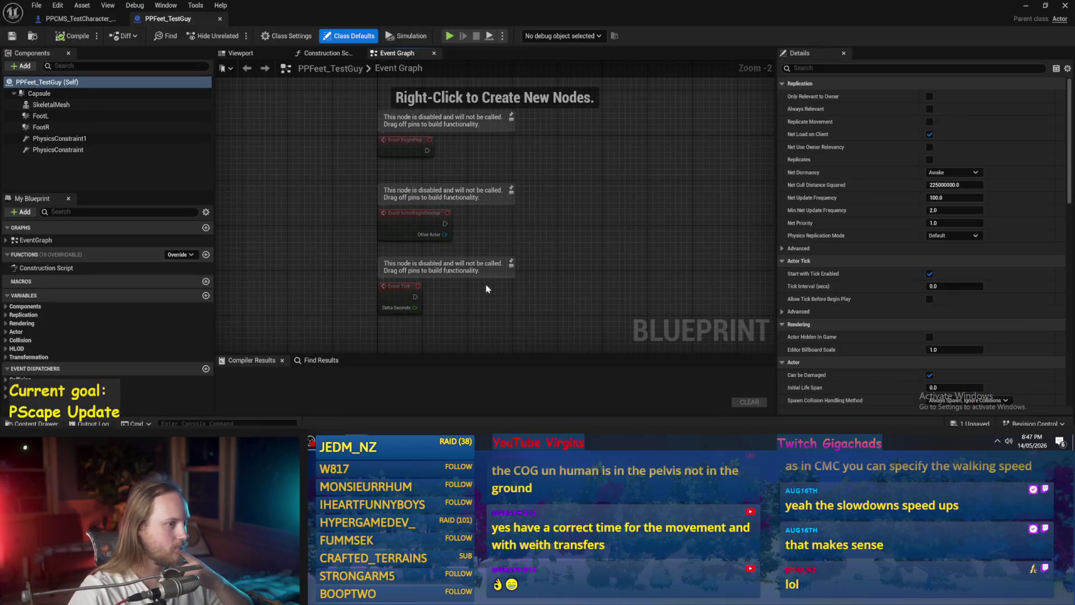
left_click(270, 53)
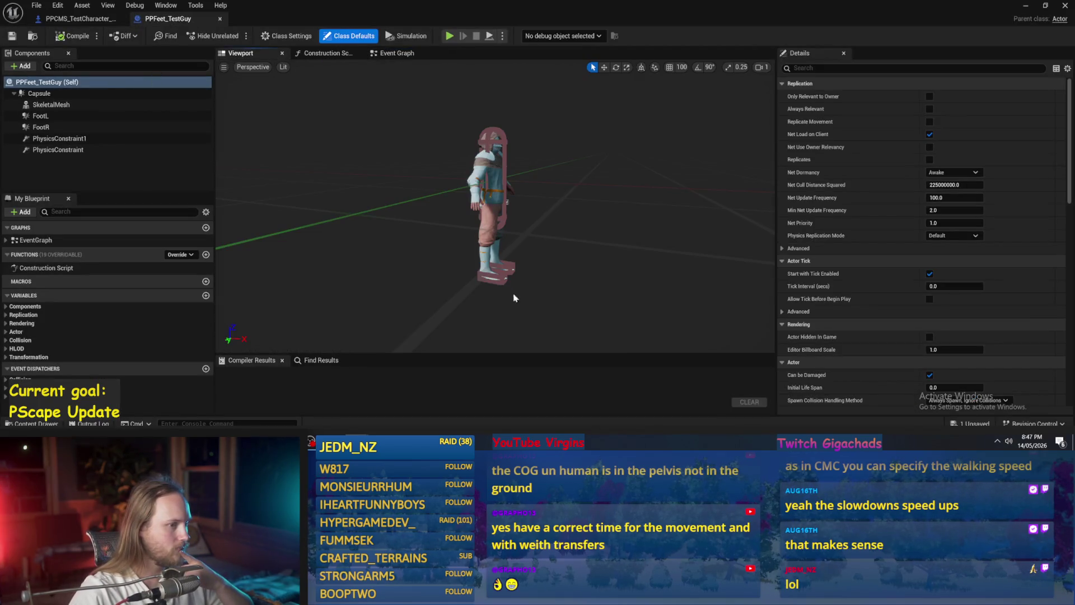
left_click(501, 275)
key("f")
scroll(495, 207, "down", 5)
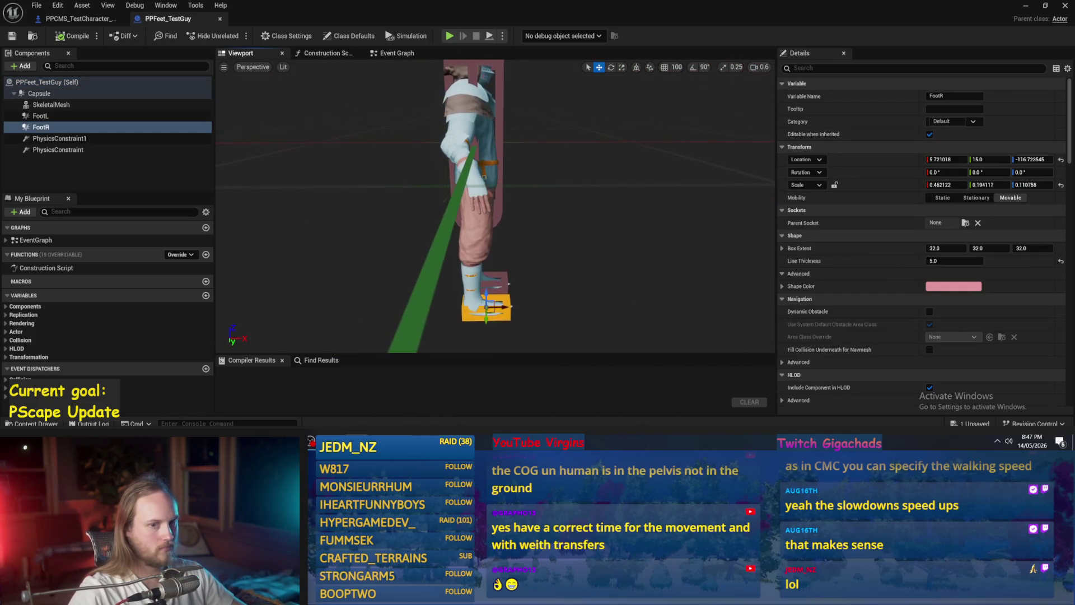
scroll(496, 207, "down", 5)
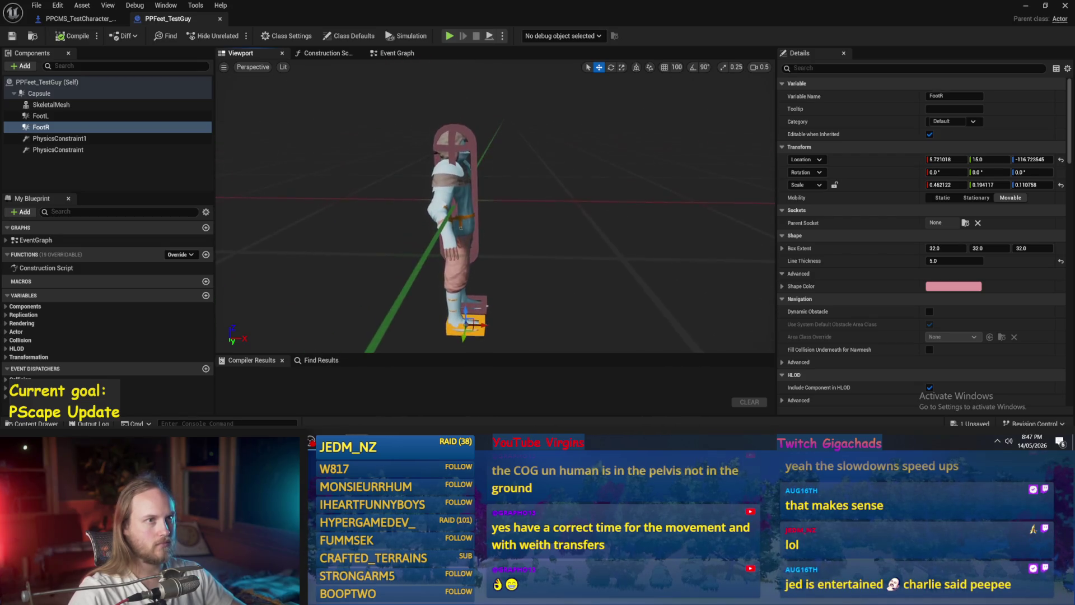
left_click(71, 138)
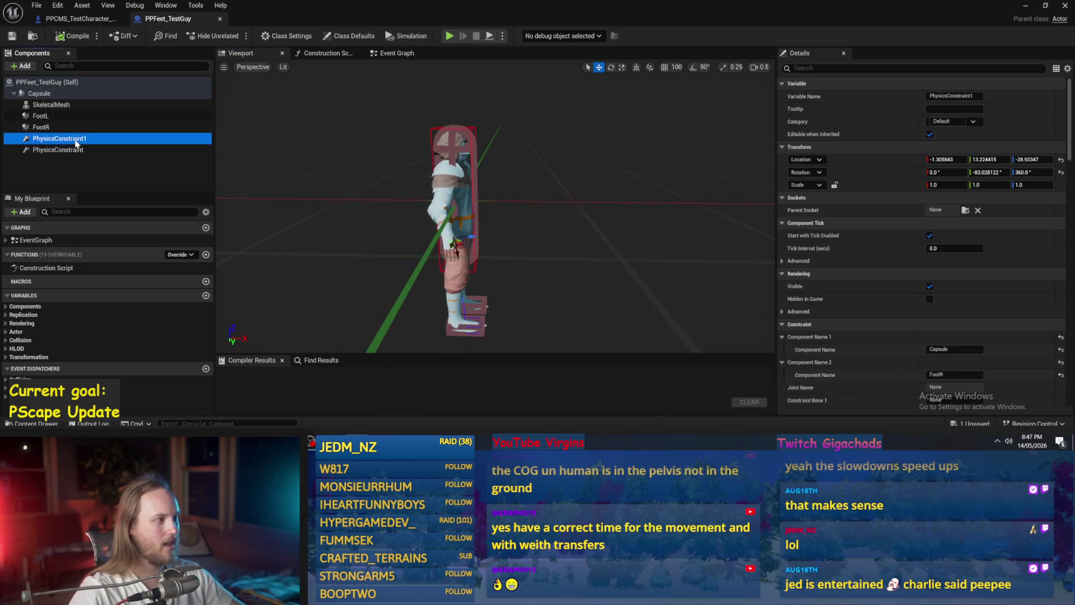
left_click(79, 190)
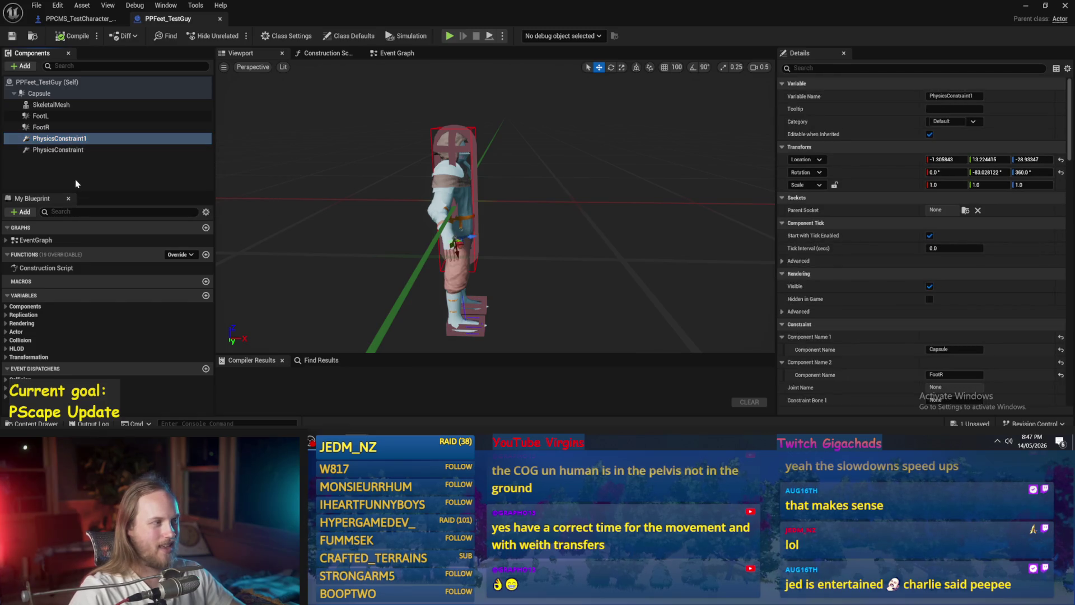
left_click(22, 66)
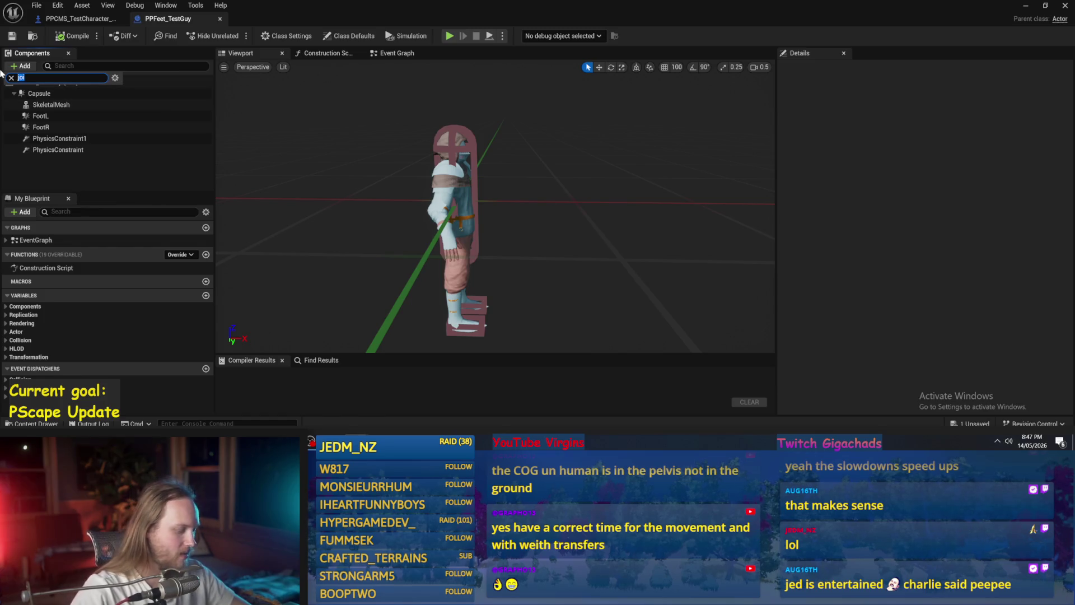
type("physic")
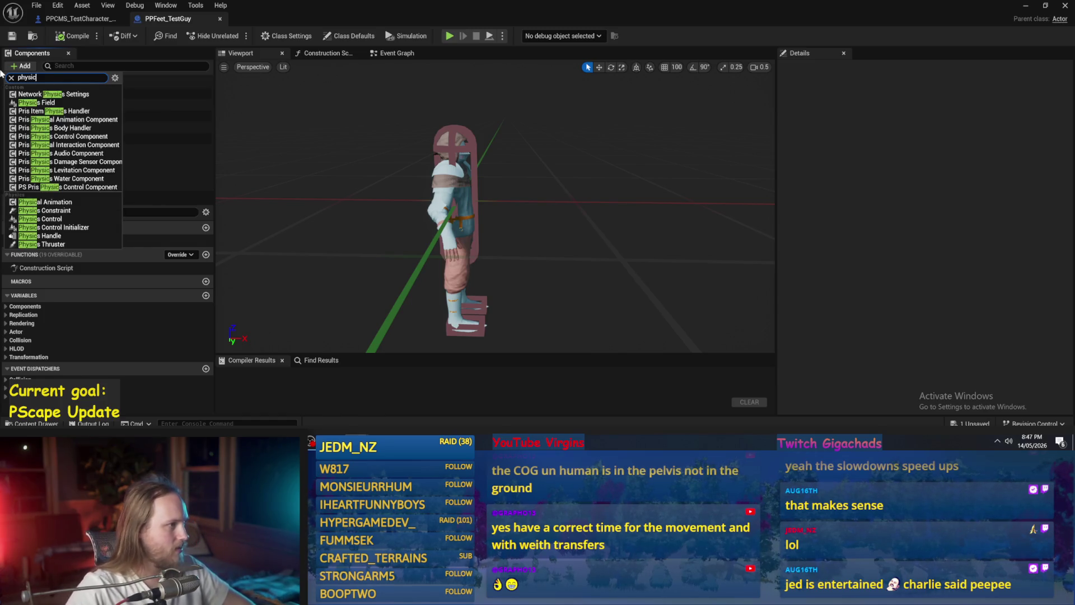
type("s")
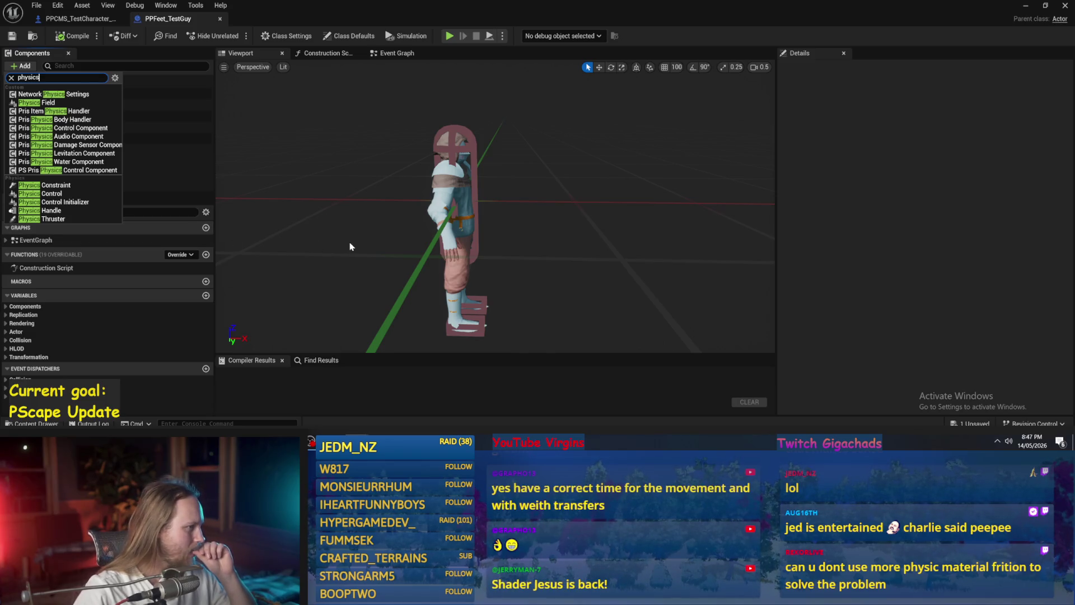
left_click(1026, 5)
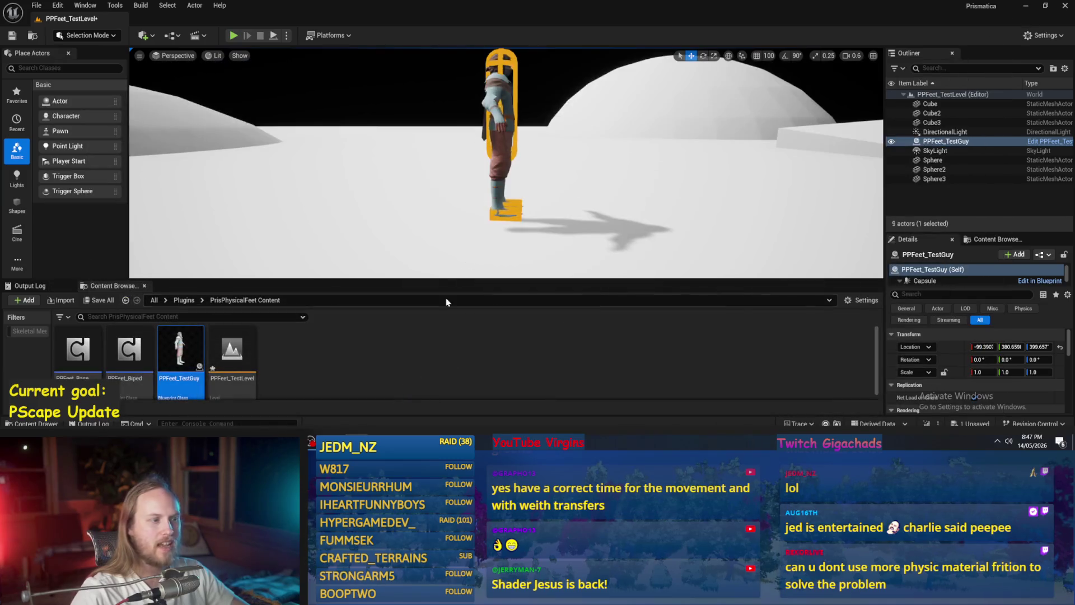
right_click(380, 363)
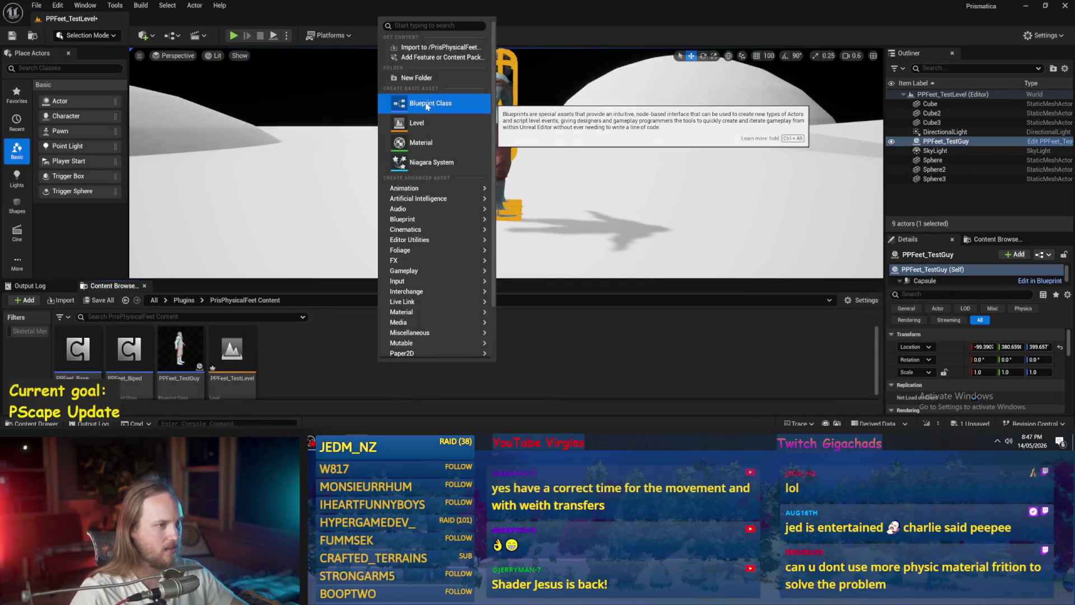
left_click(427, 105)
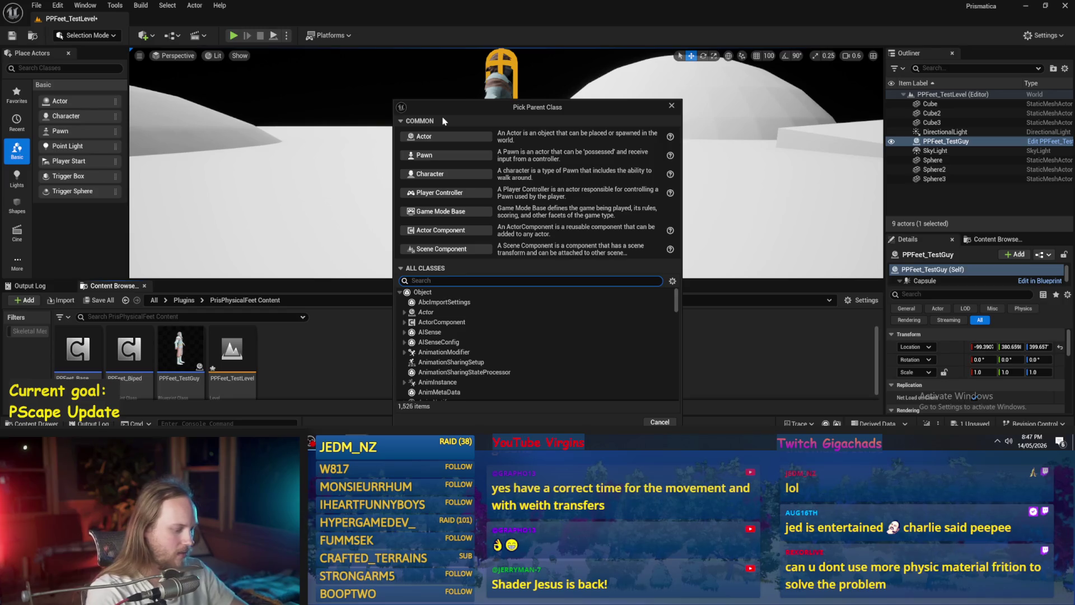
type("physics")
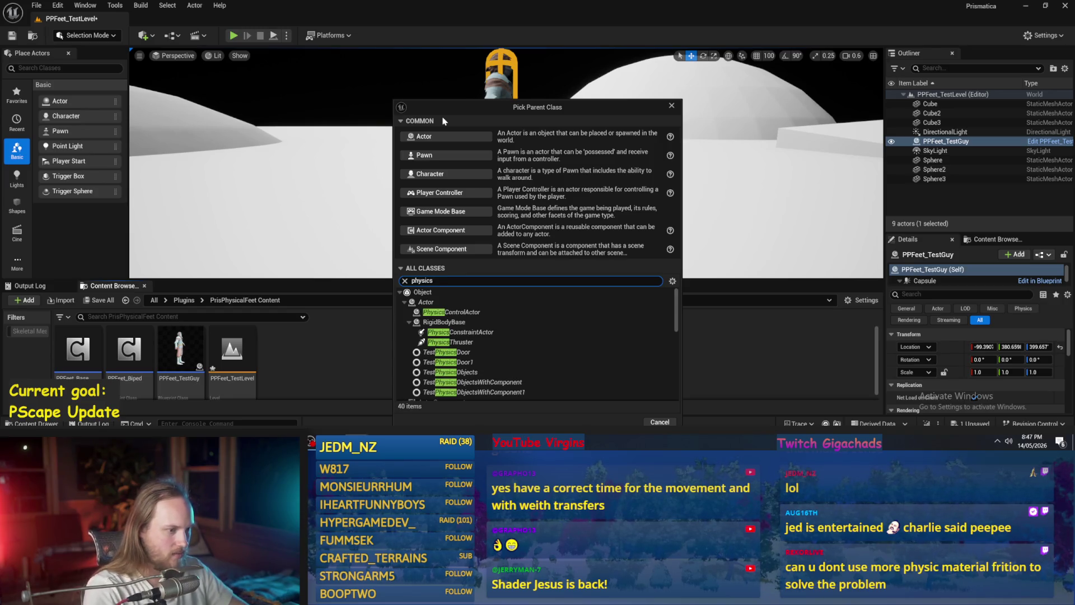
scroll(574, 354, "down", 5)
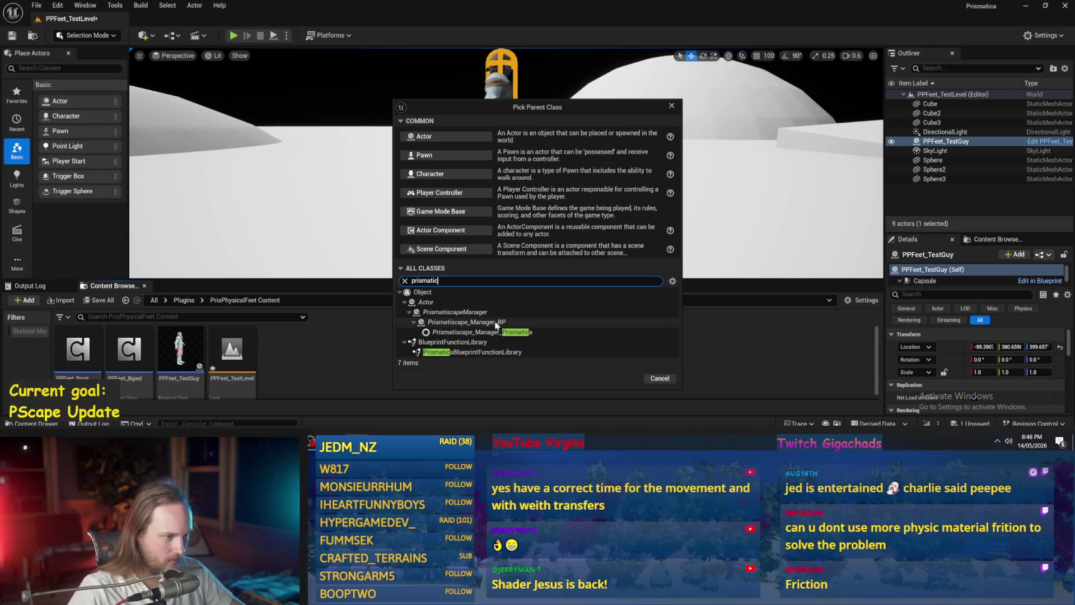
key("BackSpace")
key("BackSpace")
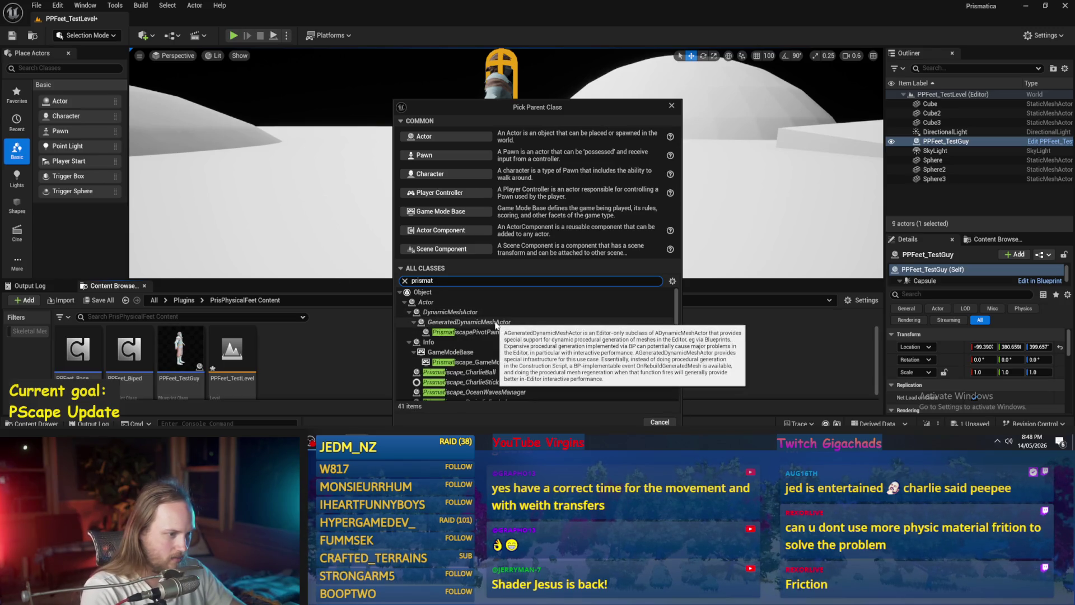
type("joint")
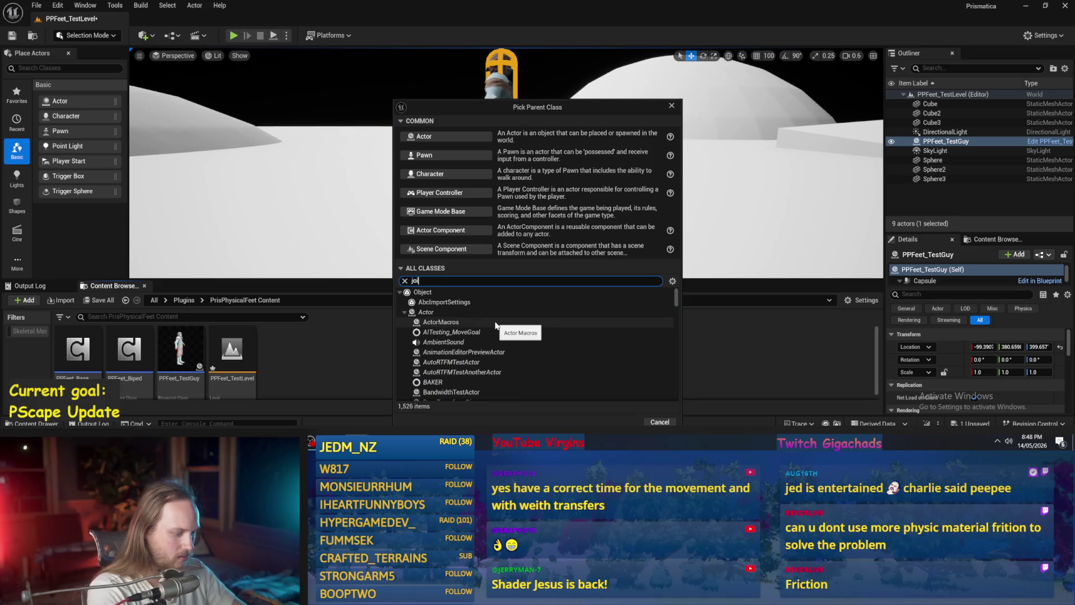
left_click(669, 316)
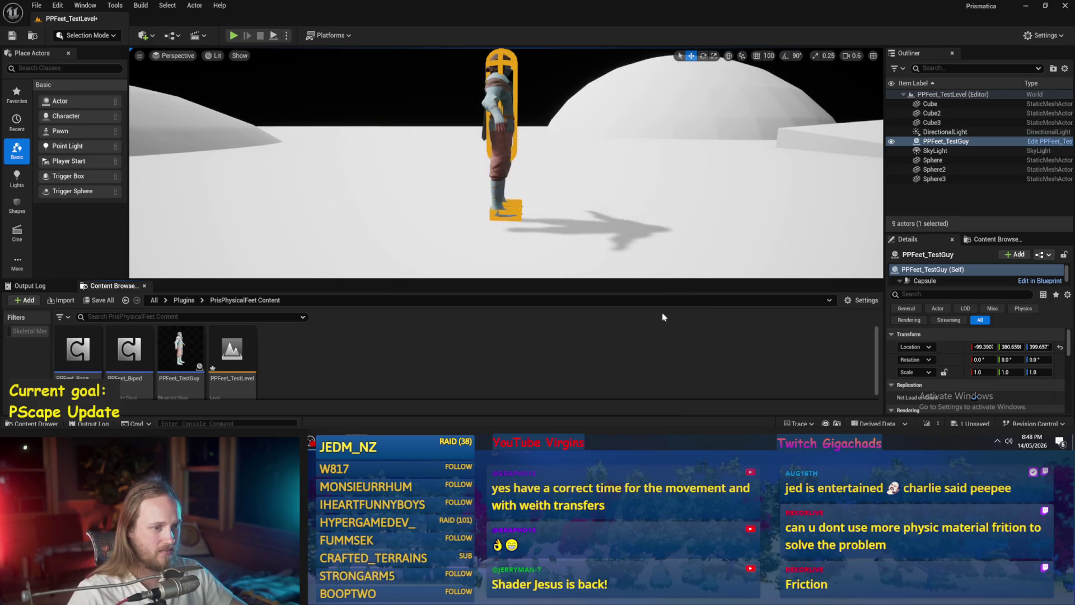
scroll(624, 212, "down", 5)
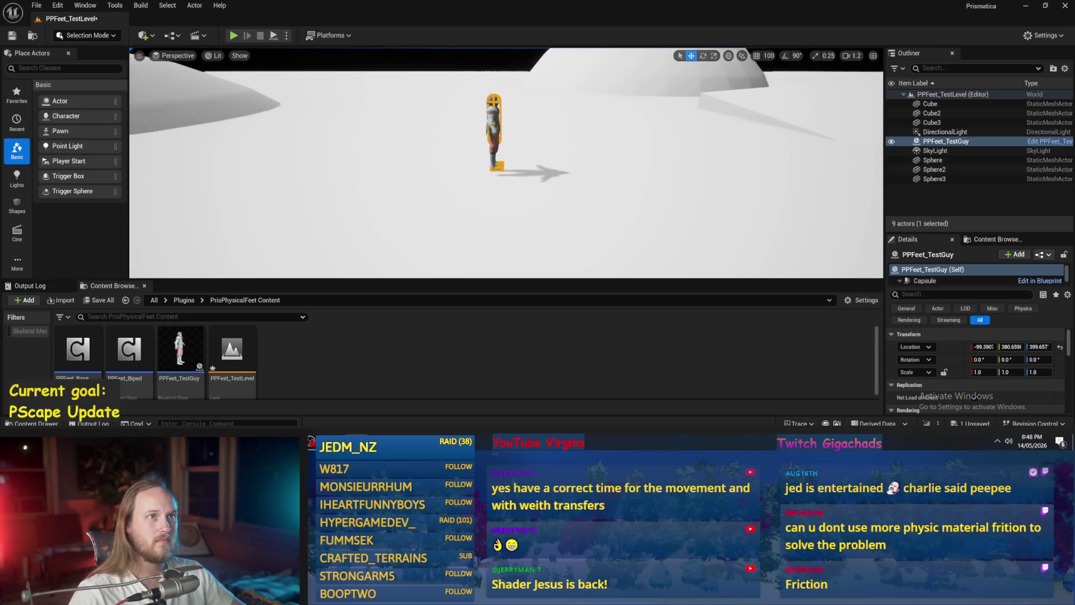
mouse_move(624, 211)
left_mouse_down()
mouse_move(619, 193)
mouse_move(624, 201)
left_mouse_up()
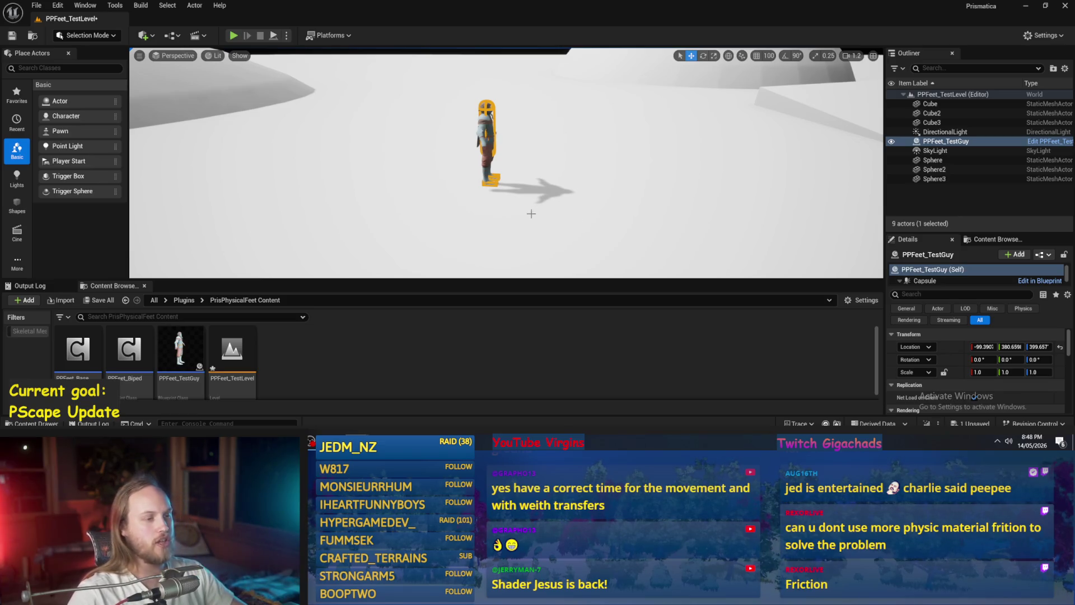
scroll(530, 213, "up", 3)
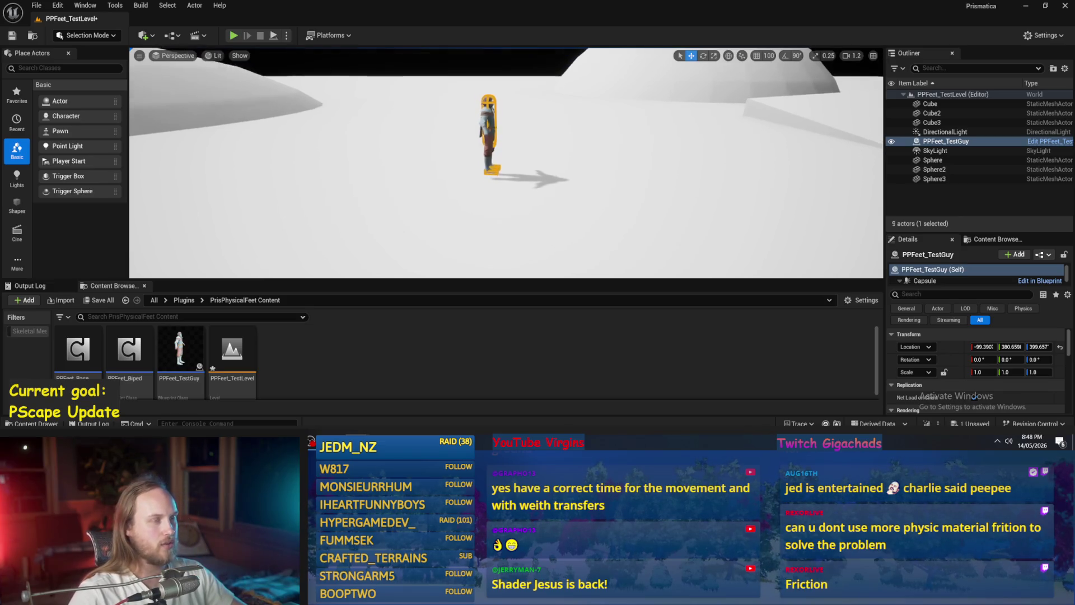
left_click(521, 225)
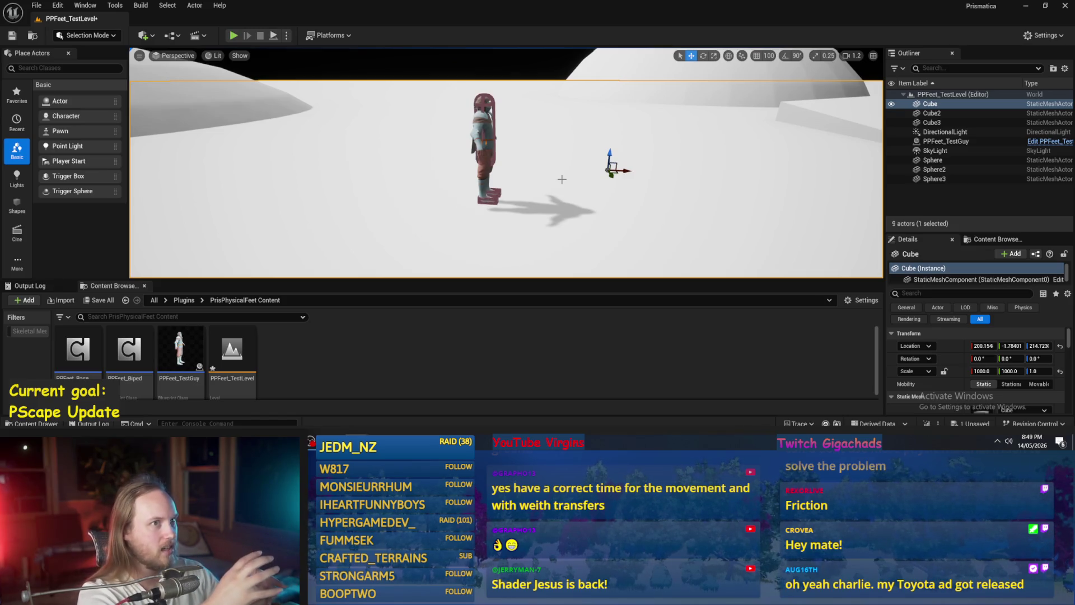
left_click_drag(565, 176, 581, 173)
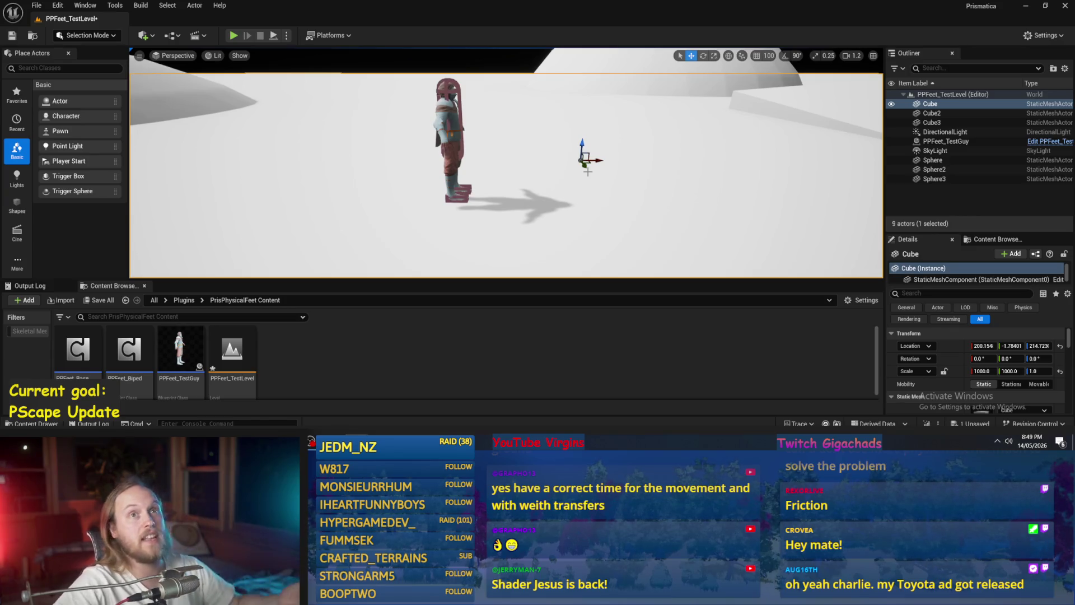
left_click_drag(504, 194, 504, 194)
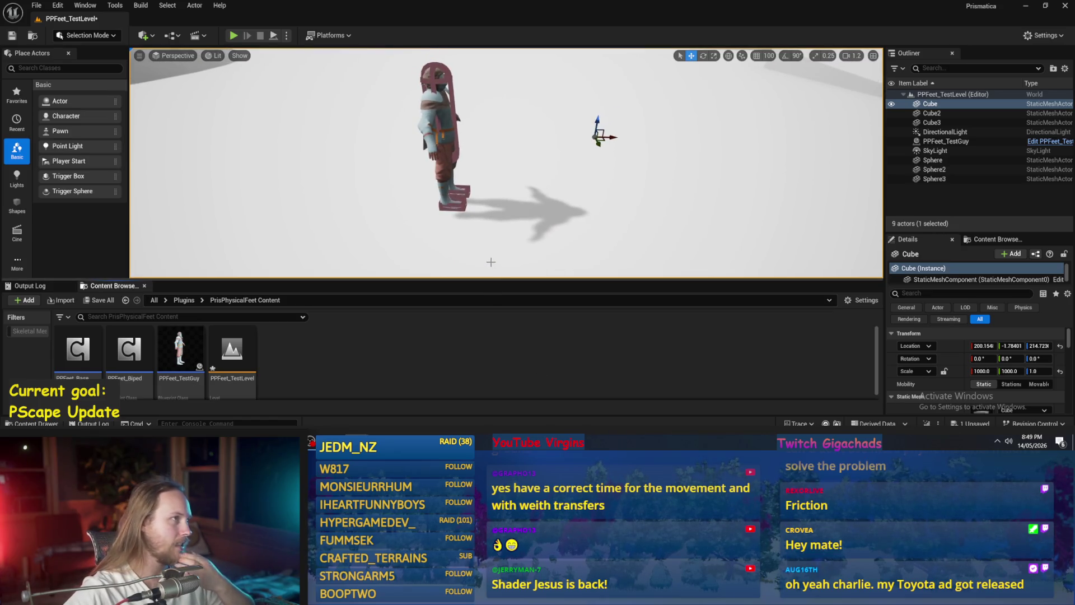
left_click_drag(526, 200, 519, 185)
left_click(399, 135)
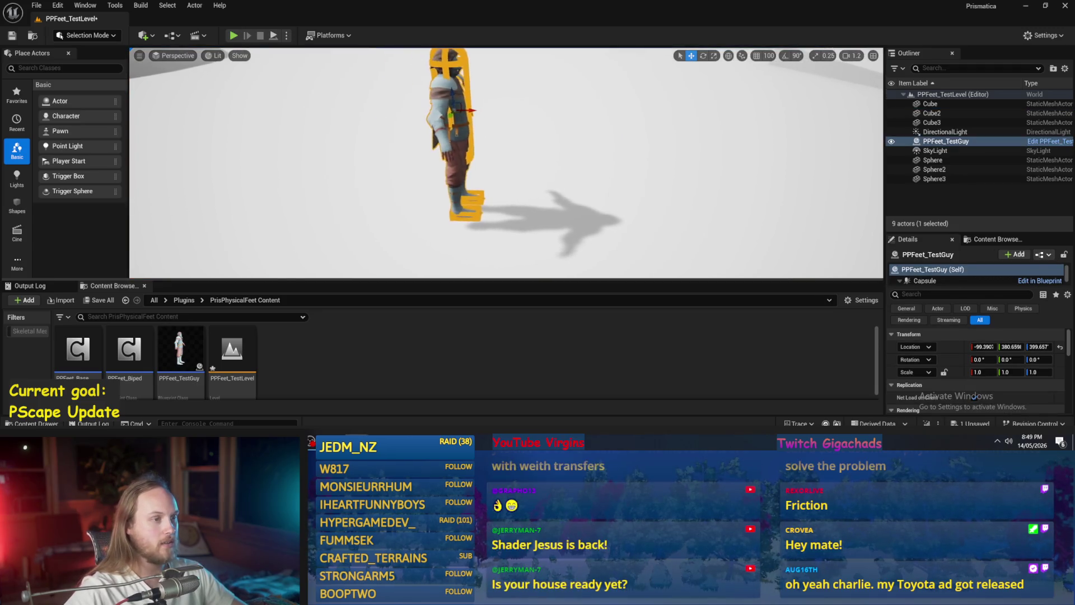
left_click_drag(423, 142, 423, 142)
left_click_drag(468, 116, 547, 133)
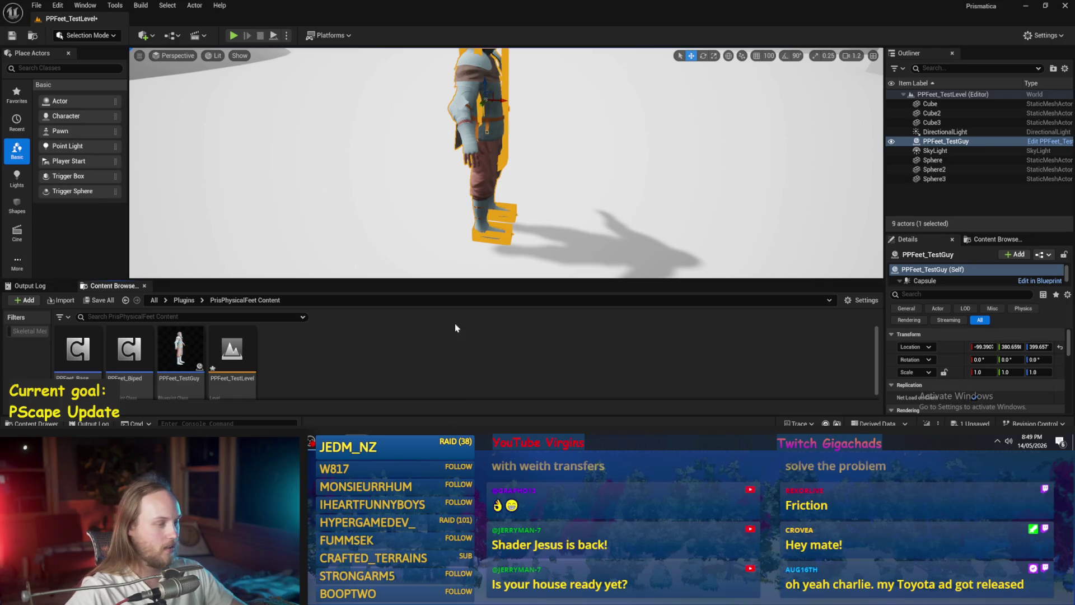
key("f")
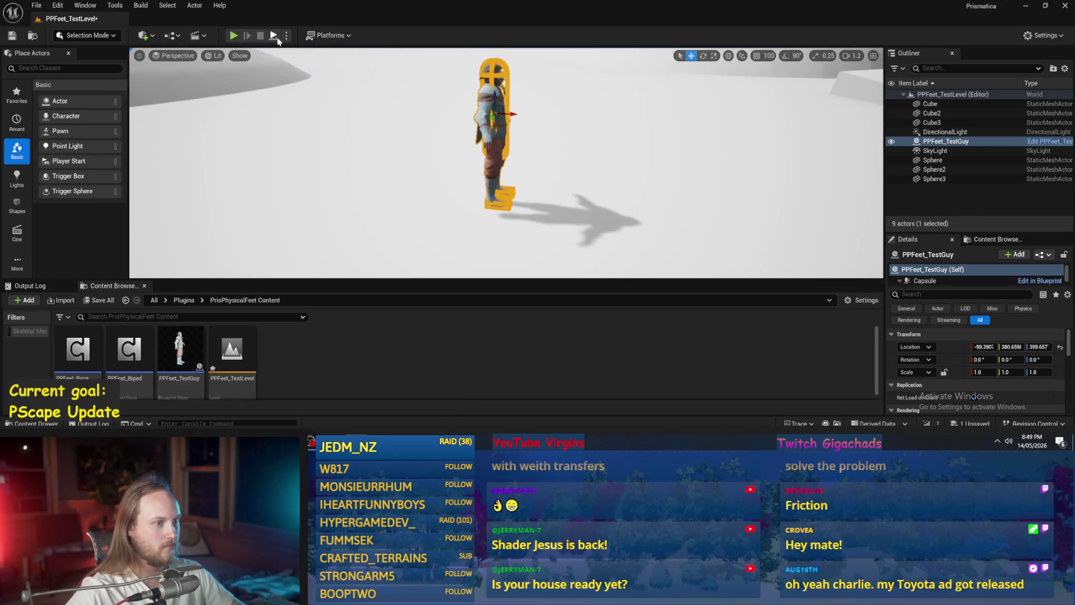
left_click(273, 35)
left_click(260, 35)
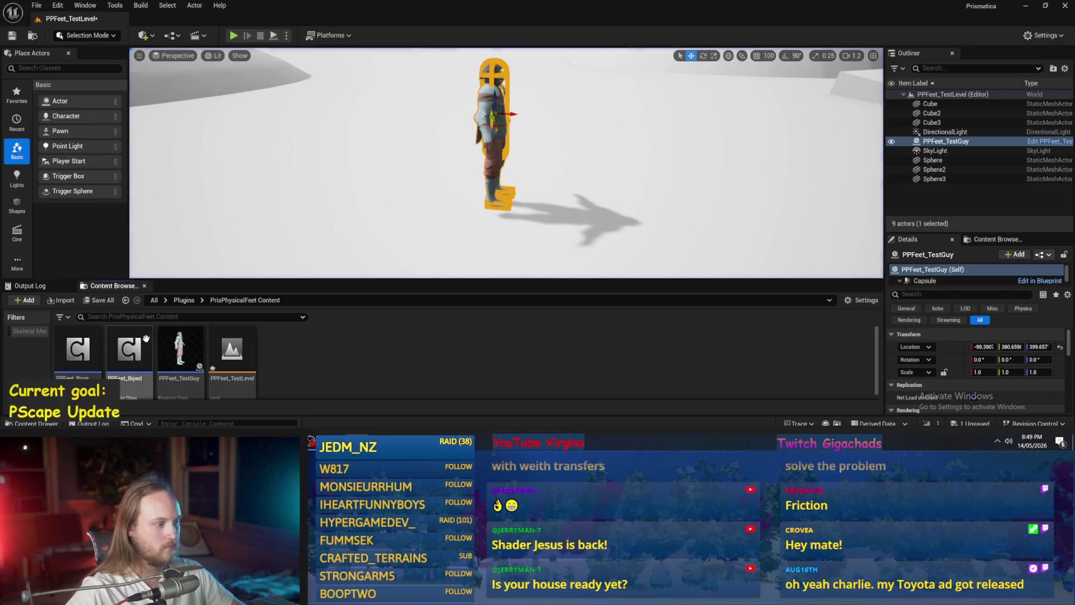
double_click(180, 350)
Set PhysicsConstraint1's Linear Motor Position Target X to -50.
left_click(80, 140)
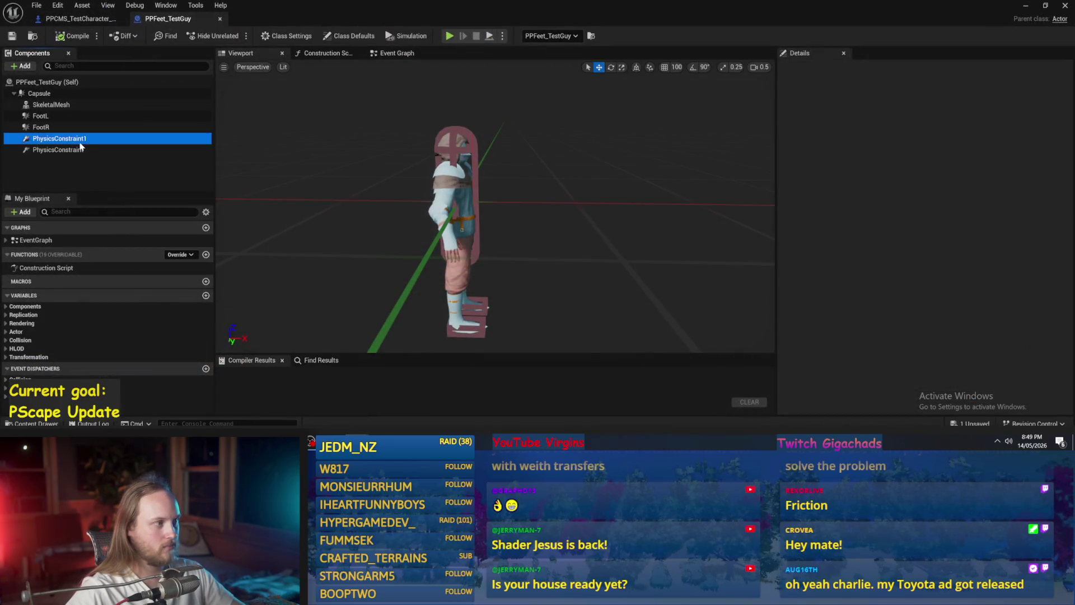
scroll(909, 245, "down", 3)
scroll(962, 218, "down", 10)
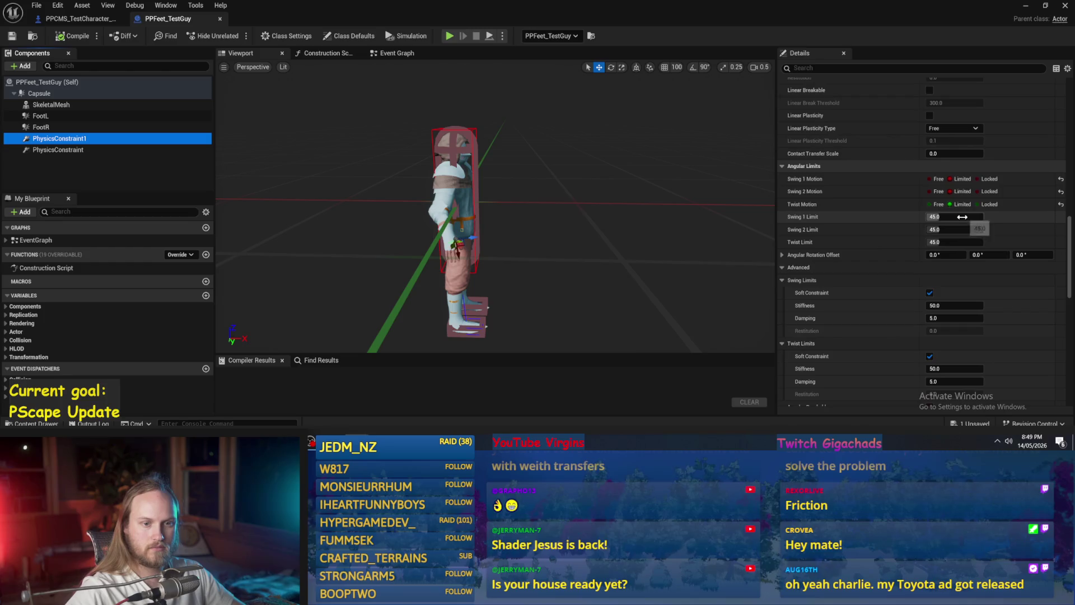
left_click(947, 229)
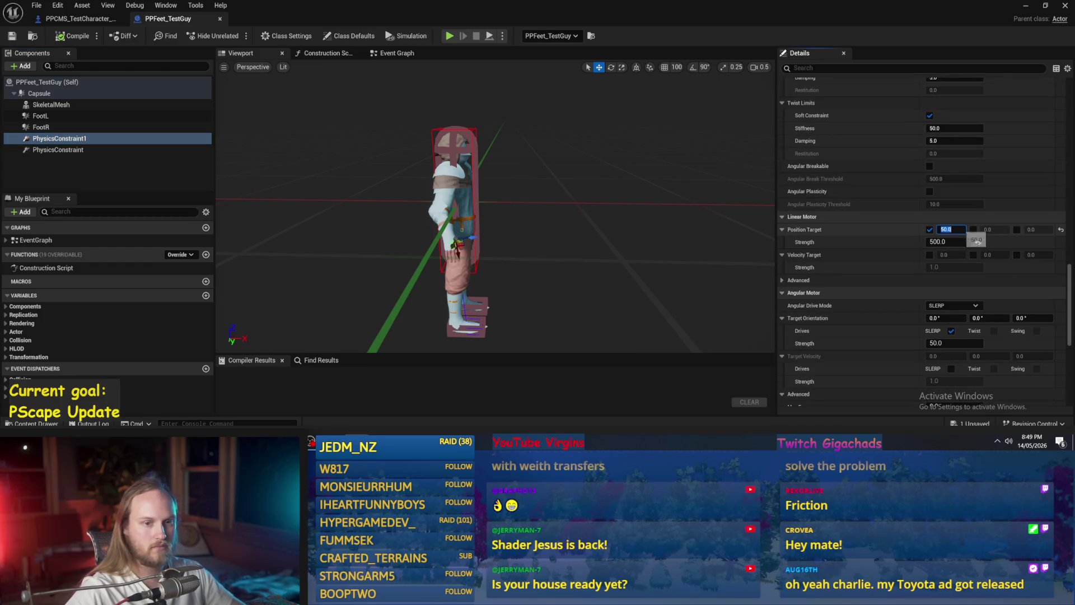
type("-50")
key("Return")
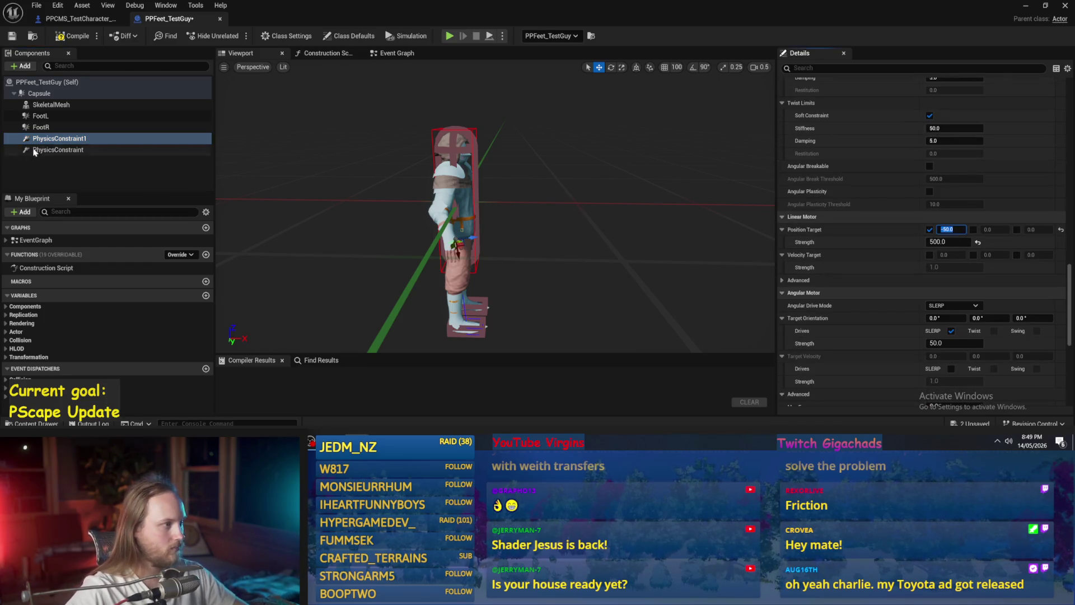
Set PhysicsConstraint's position target X to -50 too, compile, and return to the level.
left_click(58, 149)
left_click(947, 230)
type("-50")
key("Return")
left_click(62, 36)
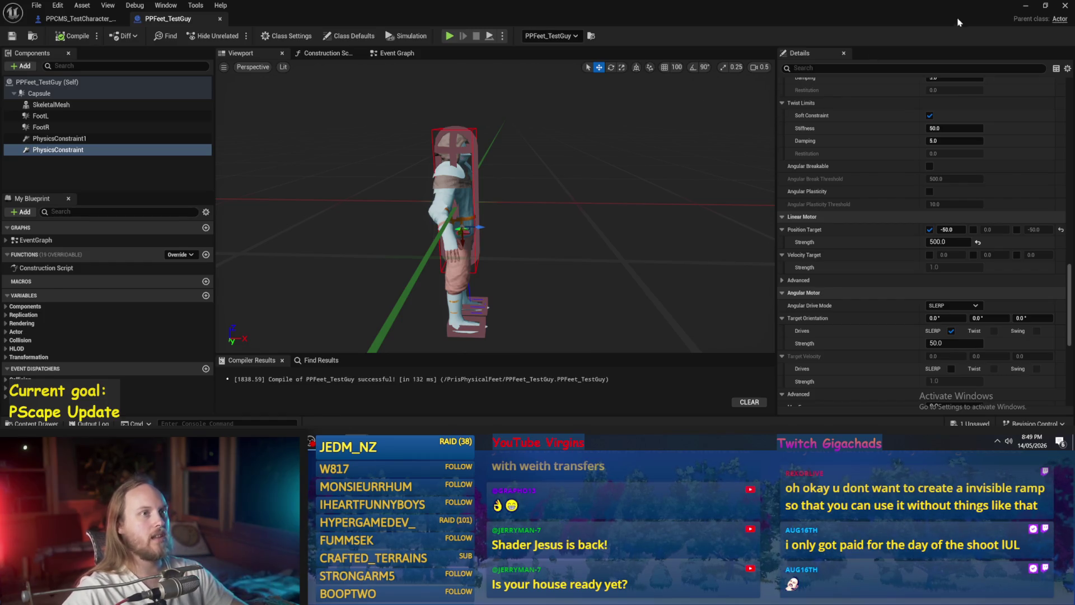
left_click(1026, 6)
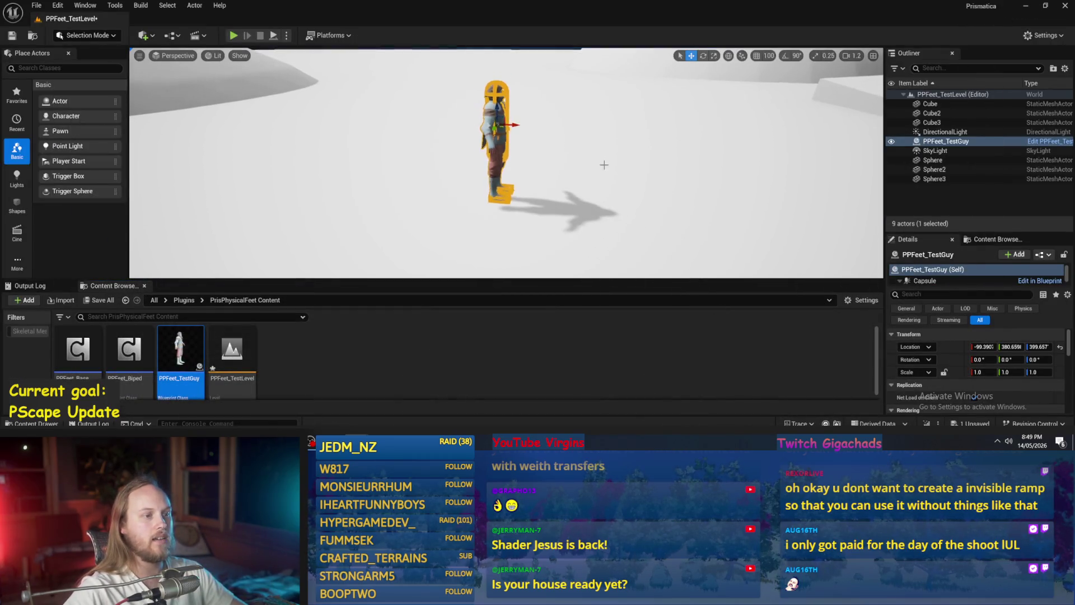
Select the floor cube, then draw a red stepped line across the top right of the Paint sketch.
left_click(602, 169)
mouse_move(601, 169)
left_mouse_down()
mouse_move(604, 190)
mouse_move(605, 167)
left_mouse_up()
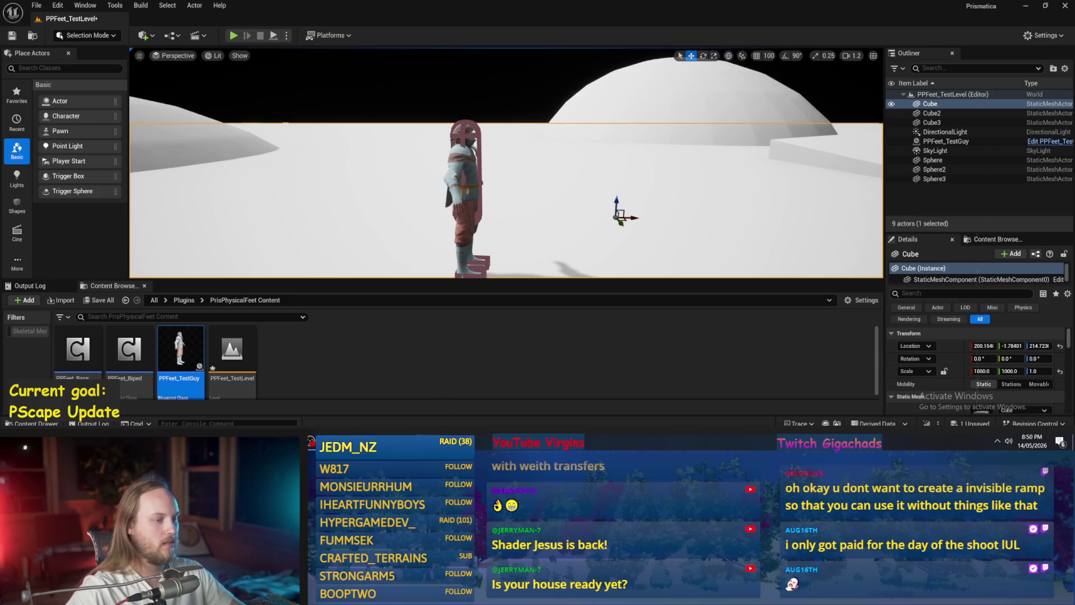
key("alt+Tab")
left_click_drag(486, 139, 1031, 200)
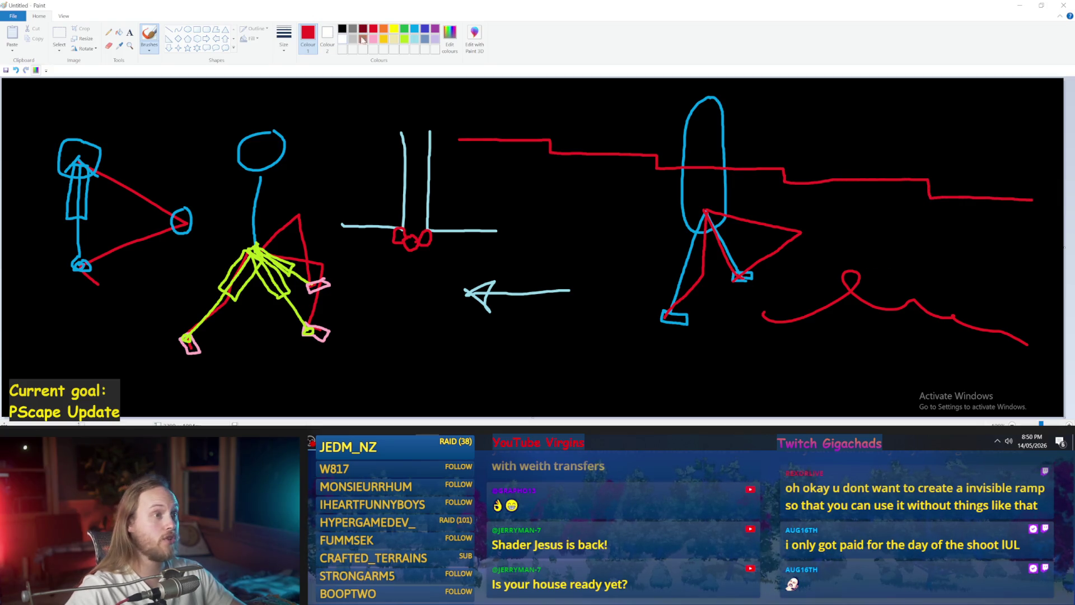
Switch the brush to cyan and try a few short trial strokes near the red steps, undoing each.
left_click(414, 29)
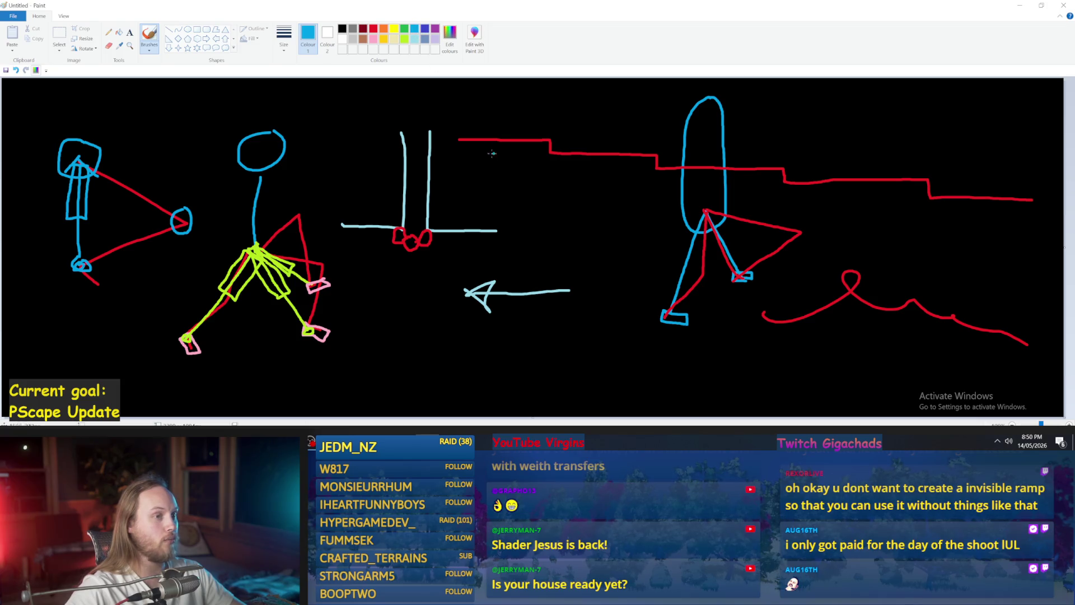
left_click_drag(450, 115, 856, 199)
key("ctrl+z")
mouse_move(446, 120)
left_mouse_down()
mouse_move(1000, 193)
mouse_move(1061, 214)
mouse_move(639, 152)
mouse_move(414, 101)
left_mouse_up()
key("ctrl+z")
key("ctrl+z")
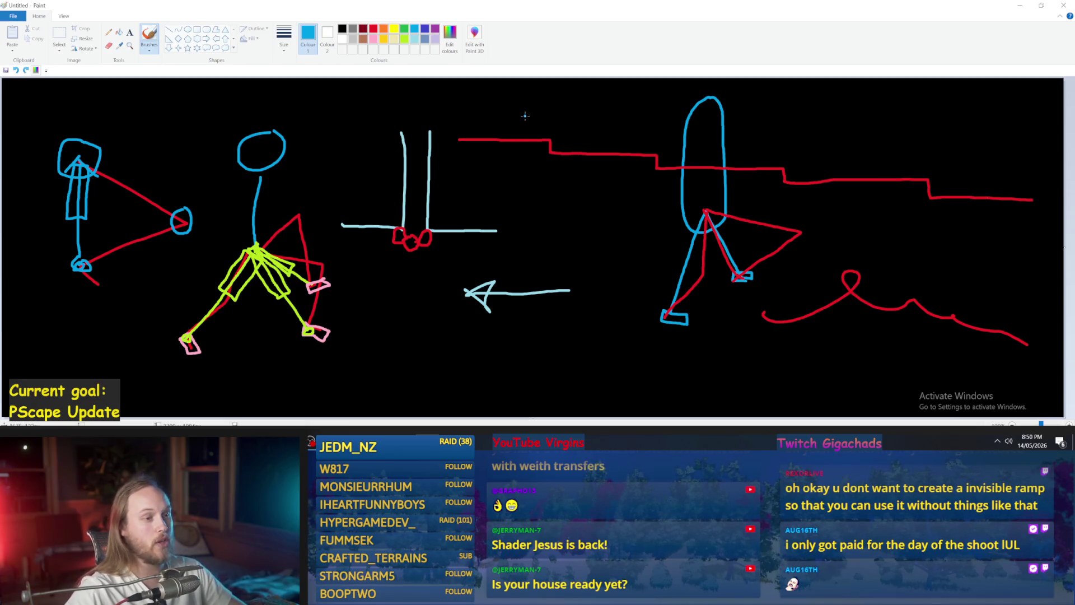
left_click_drag(514, 120, 504, 126)
key("ctrl+z")
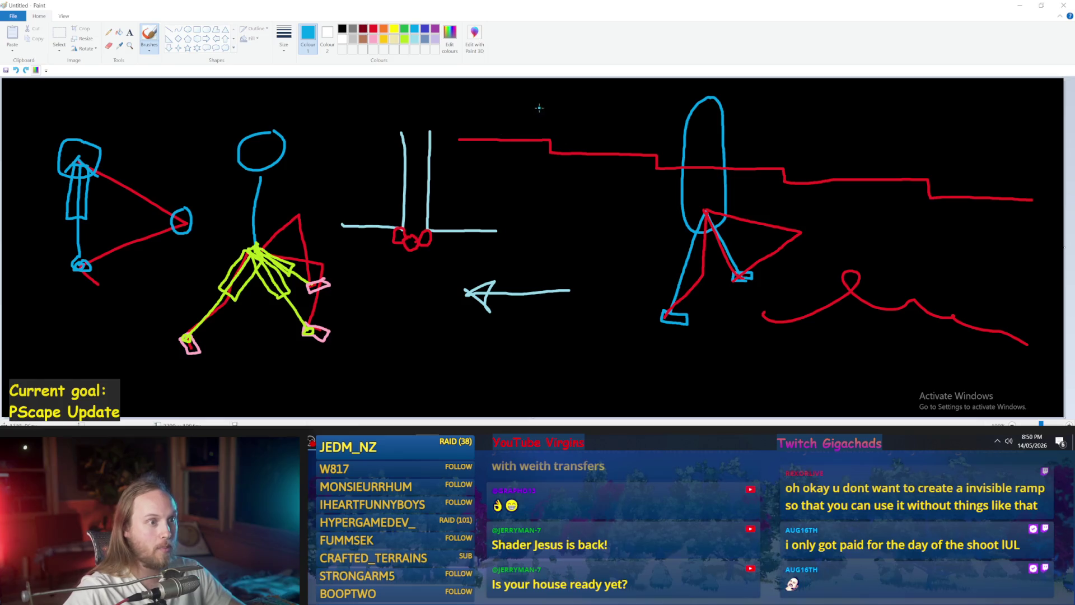
Try several long cyan slopes over the red staircase to the right edge, undoing each attempt.
key("ctrl+z")
mouse_move(513, 125)
left_mouse_down()
mouse_move(1021, 200)
mouse_move(546, 131)
mouse_move(1010, 181)
left_mouse_up()
key("ctrl+z")
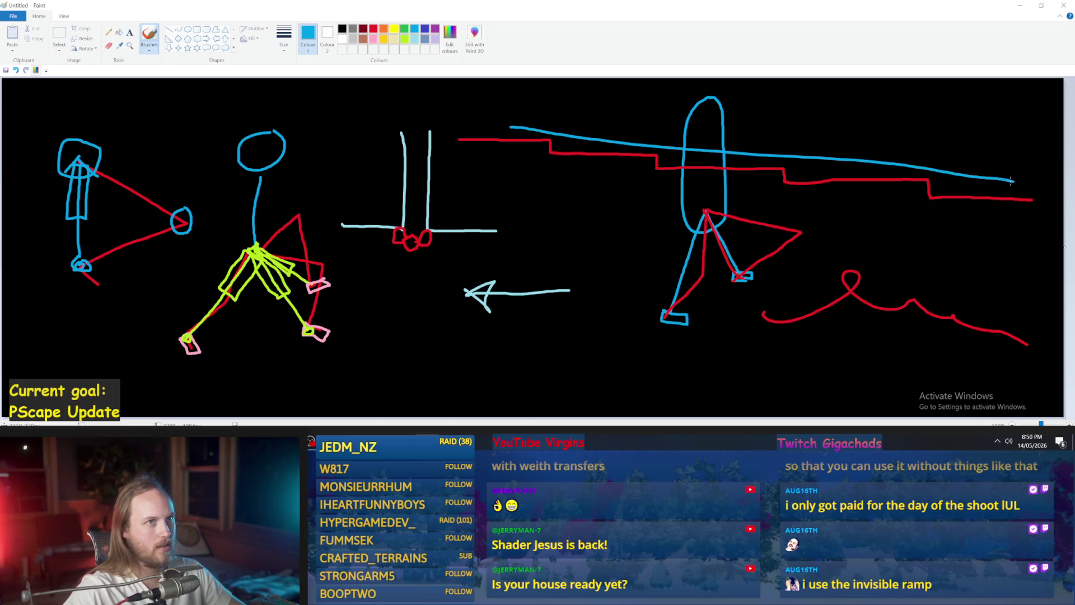
key("ctrl+z")
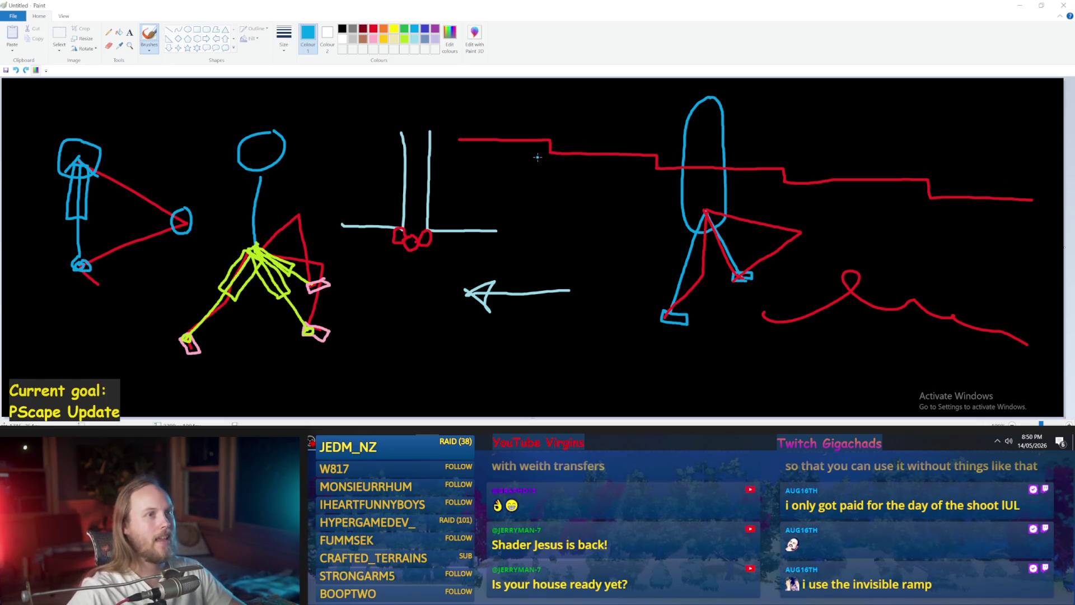
left_click_drag(473, 128, 1067, 188)
key("ctrl+z")
left_click_drag(495, 138, 1067, 201)
key("ctrl+z")
mouse_move(467, 128)
left_mouse_down()
mouse_move(813, 188)
mouse_move(1067, 216)
mouse_move(588, 141)
mouse_move(1066, 186)
left_mouse_up()
key("ctrl+z")
Test a steeper cyan slope, undo the remaining strokes, and minimise Paint to reveal the level.
key("ctrl+z")
left_click_drag(465, 124, 1064, 208)
key("ctrl+z")
mouse_move(449, 117)
left_mouse_down()
mouse_move(1064, 202)
mouse_move(437, 122)
left_mouse_up()
key("ctrl+z")
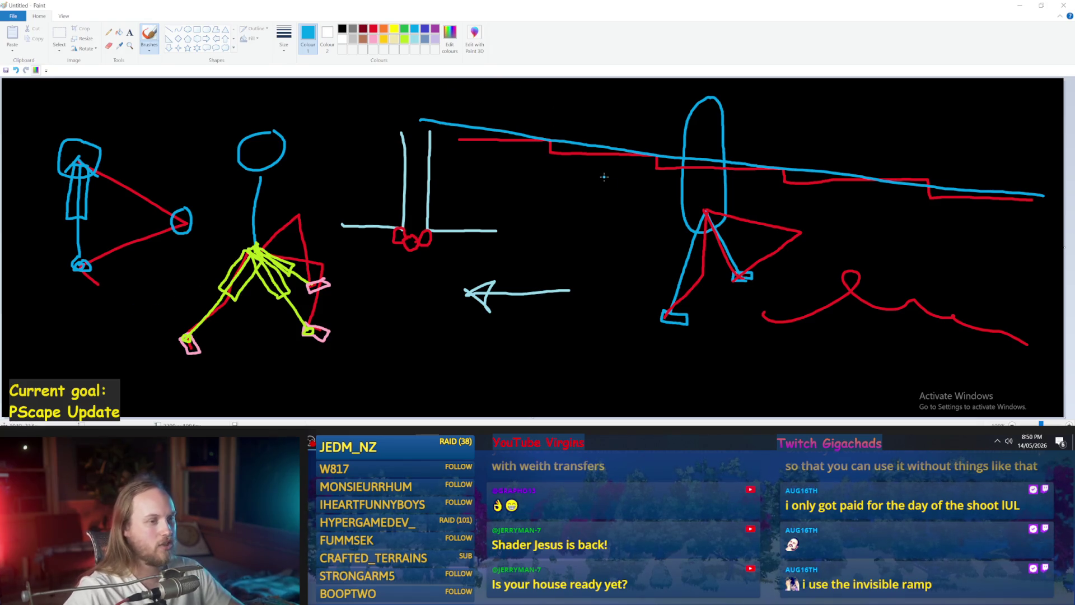
key("ctrl+z")
left_click(1020, 5)
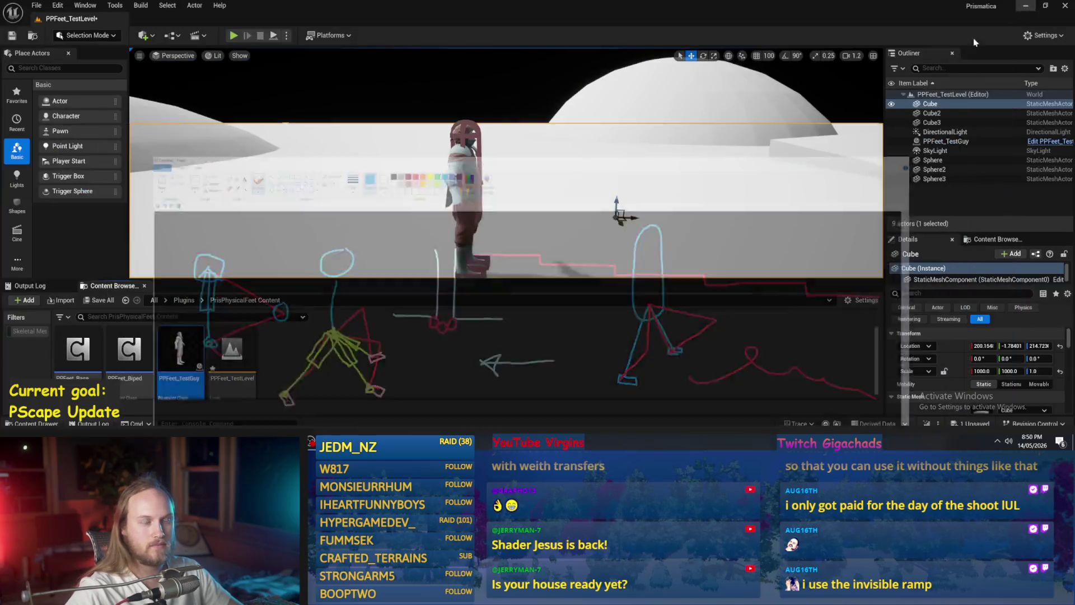
Play-test the level twice to watch how the character behaves.
left_click(274, 36)
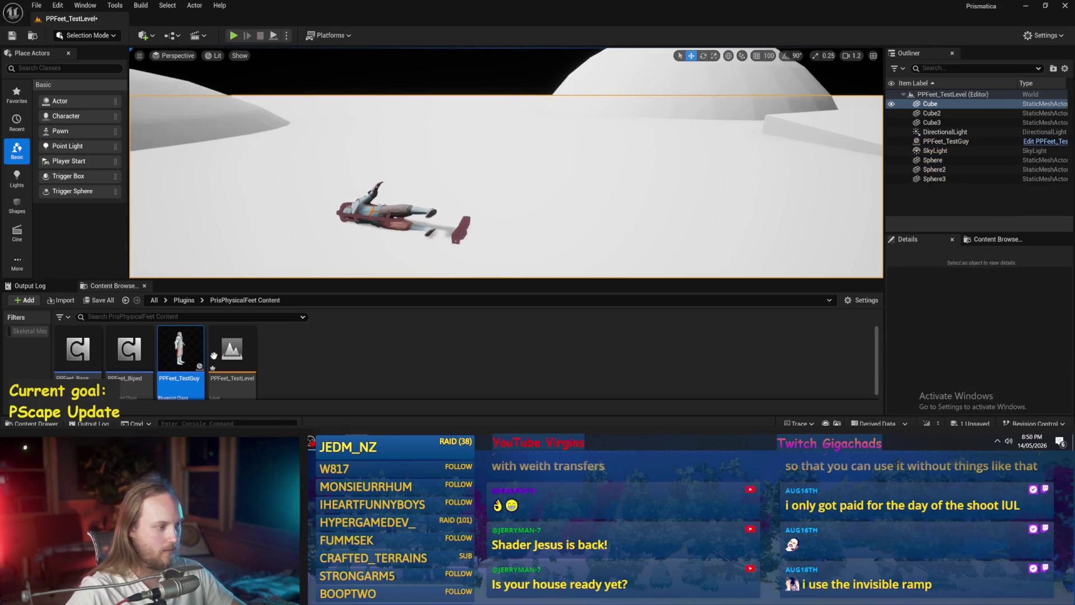
key("Escape")
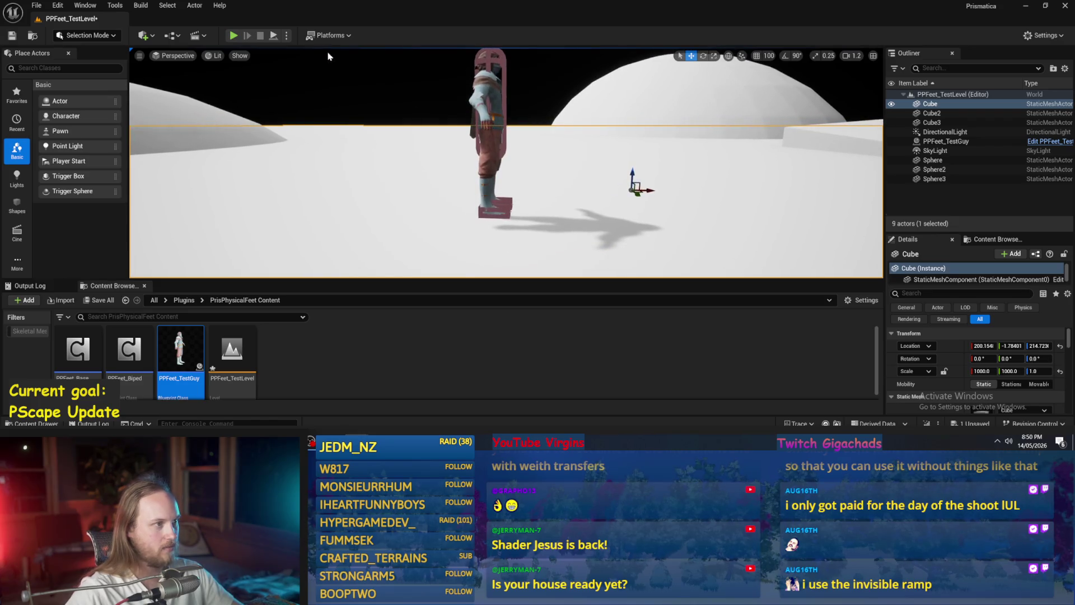
key("alt+p")
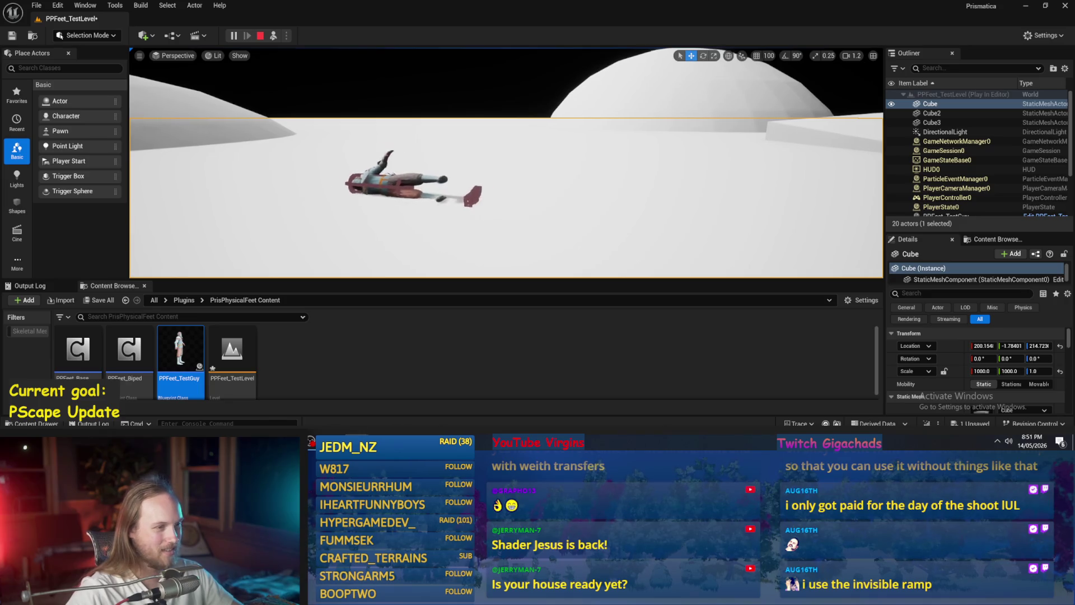
left_click(261, 35)
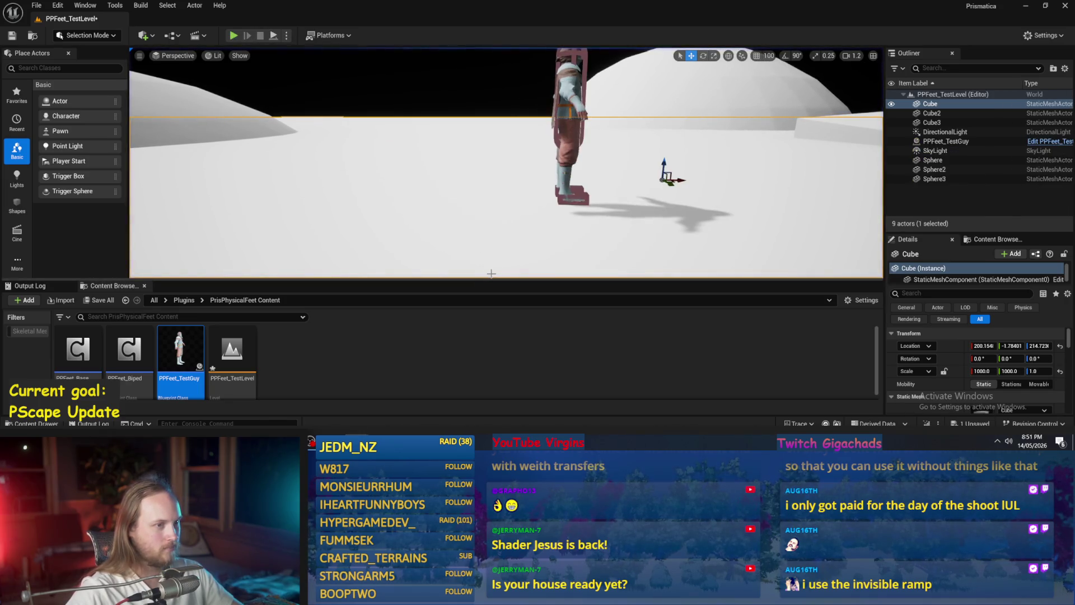
Reframe the viewport on the character and horizon, then open the PPFeet_TestGuy Blueprint.
scroll(491, 230, "up", 3)
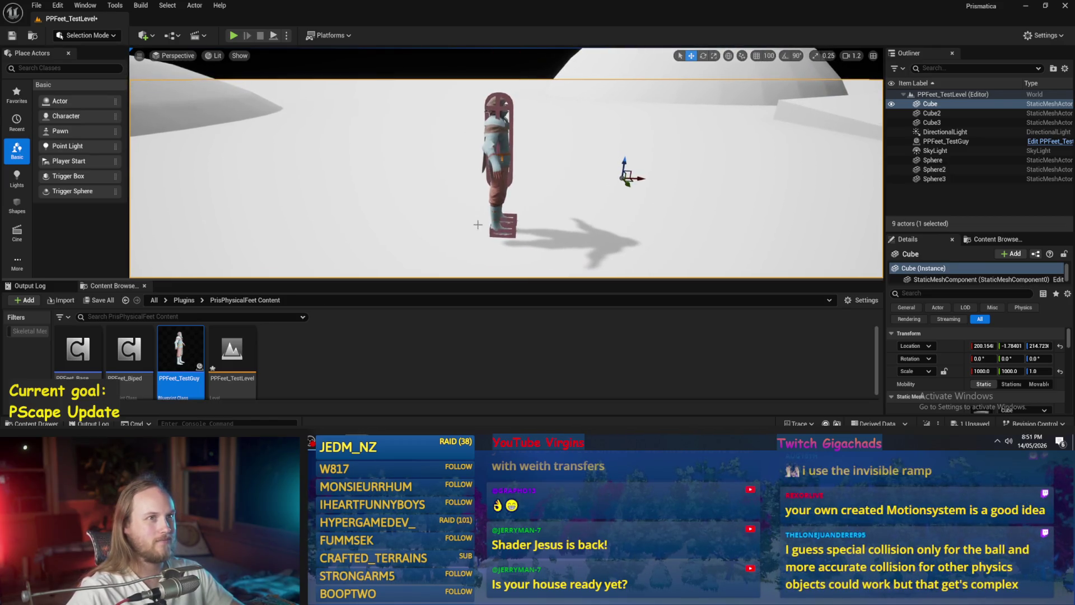
mouse_move(431, 197)
left_mouse_down()
mouse_move(456, 191)
mouse_move(448, 183)
left_mouse_up()
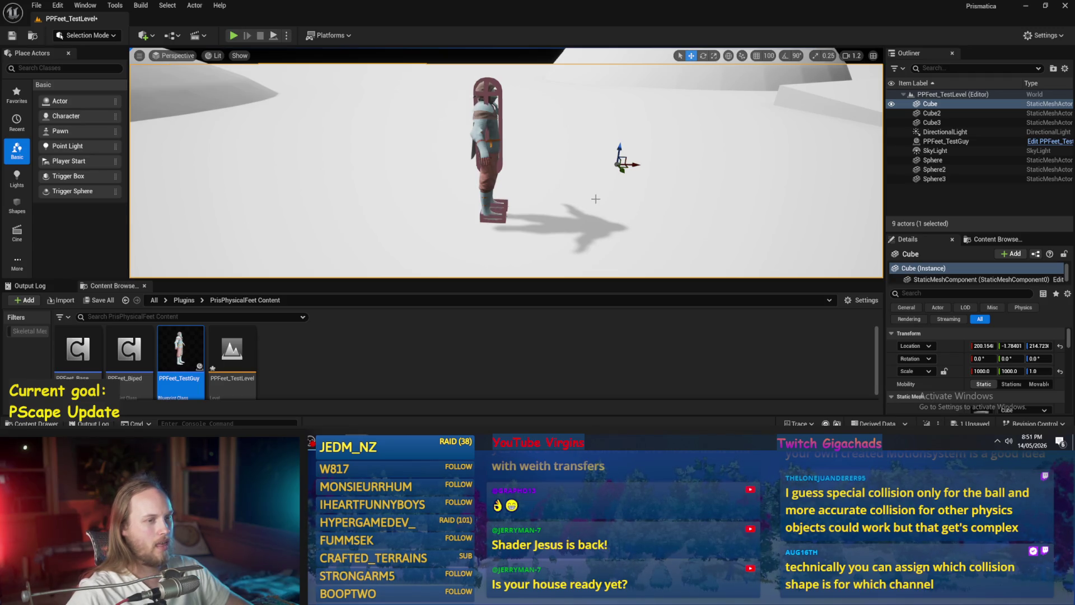
left_click_drag(595, 196, 601, 189)
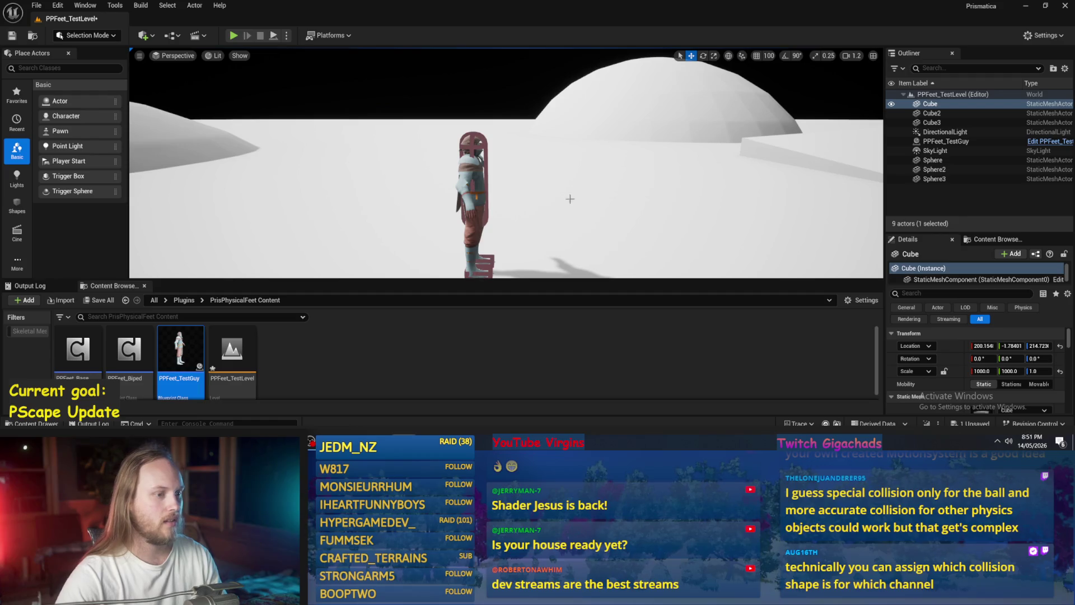
left_click_drag(570, 198, 568, 191)
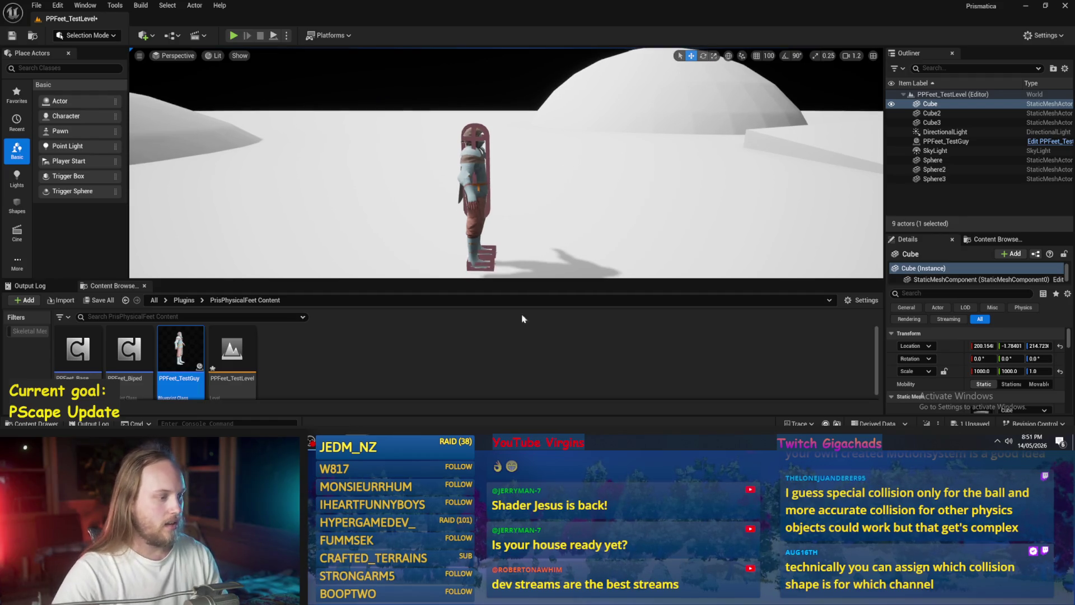
double_click(179, 350)
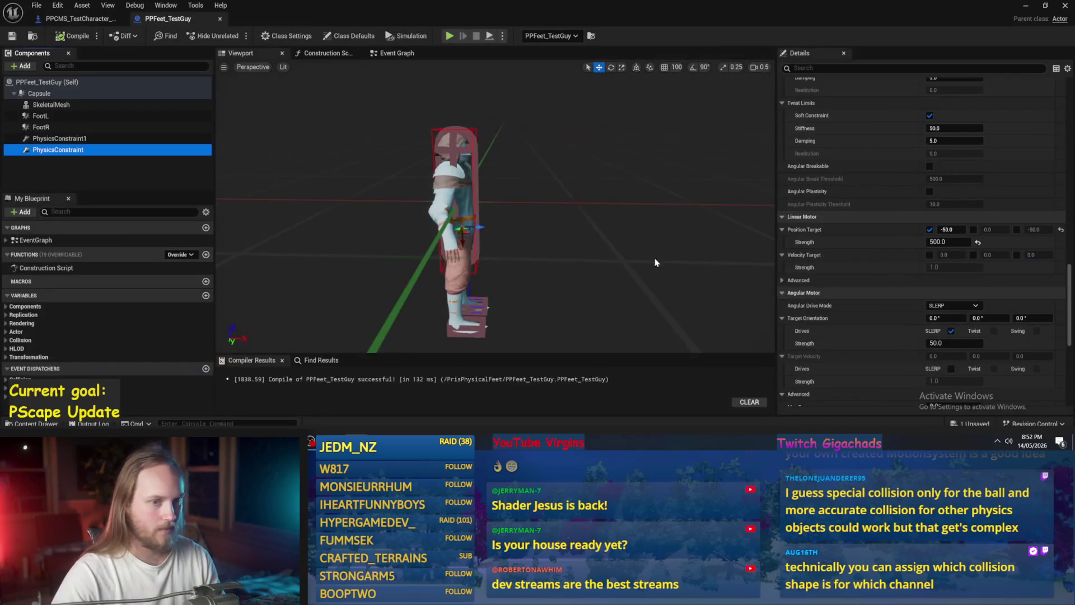
Set both constraints' linear motor position target X to -25 and compile.
left_click(947, 229)
type("-25")
key("Return")
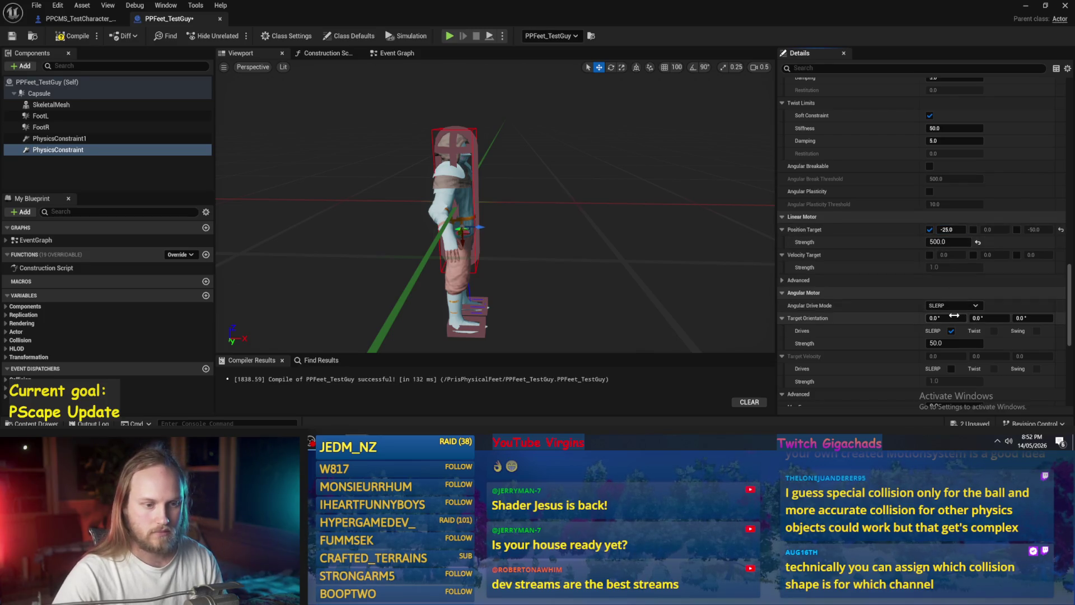
left_click(58, 138)
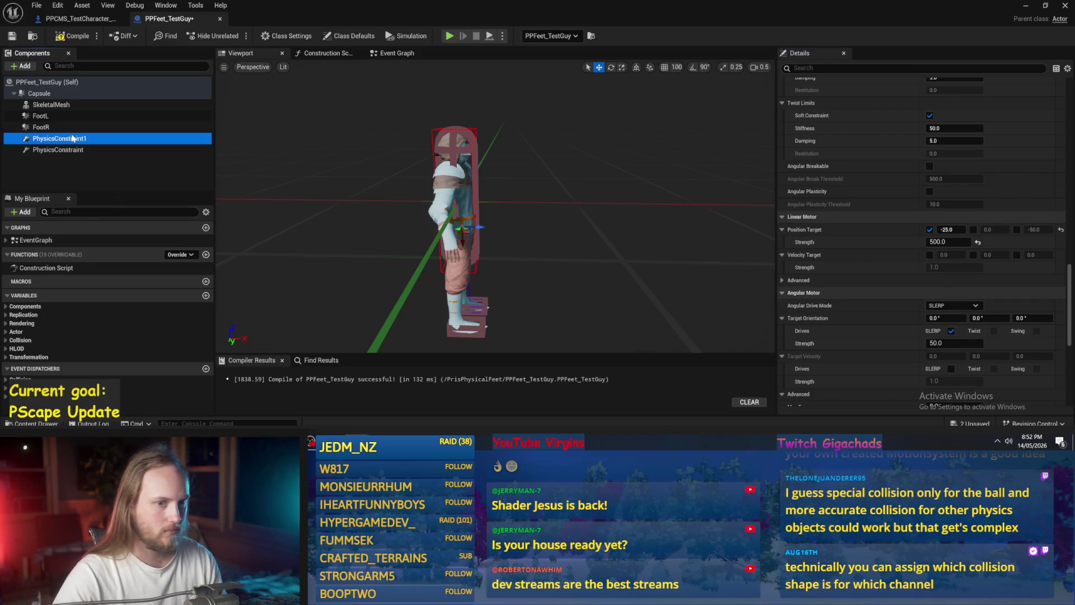
left_click(947, 230)
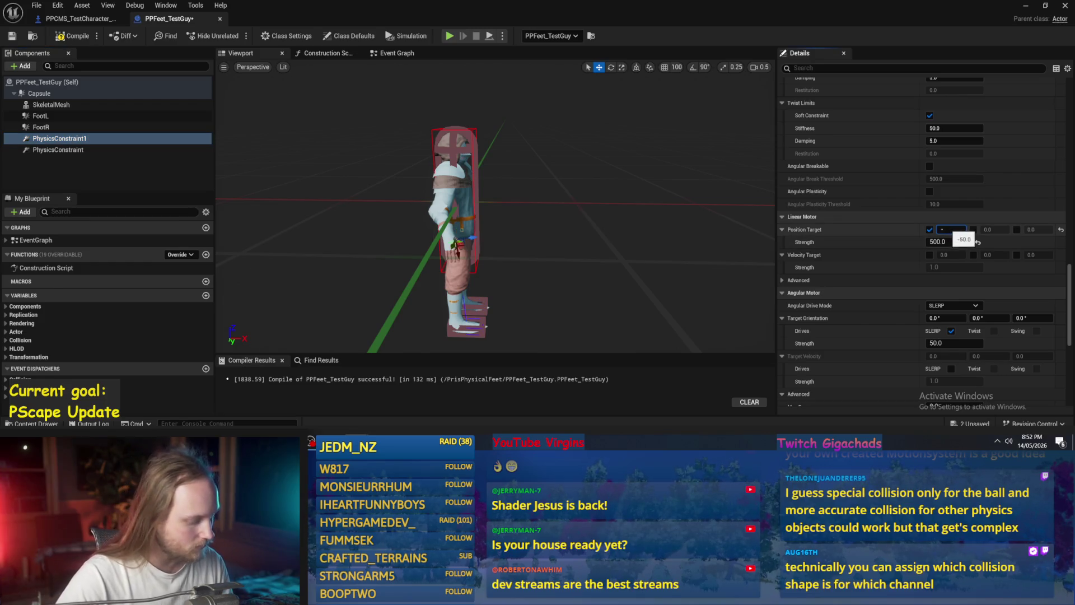
left_click(73, 36)
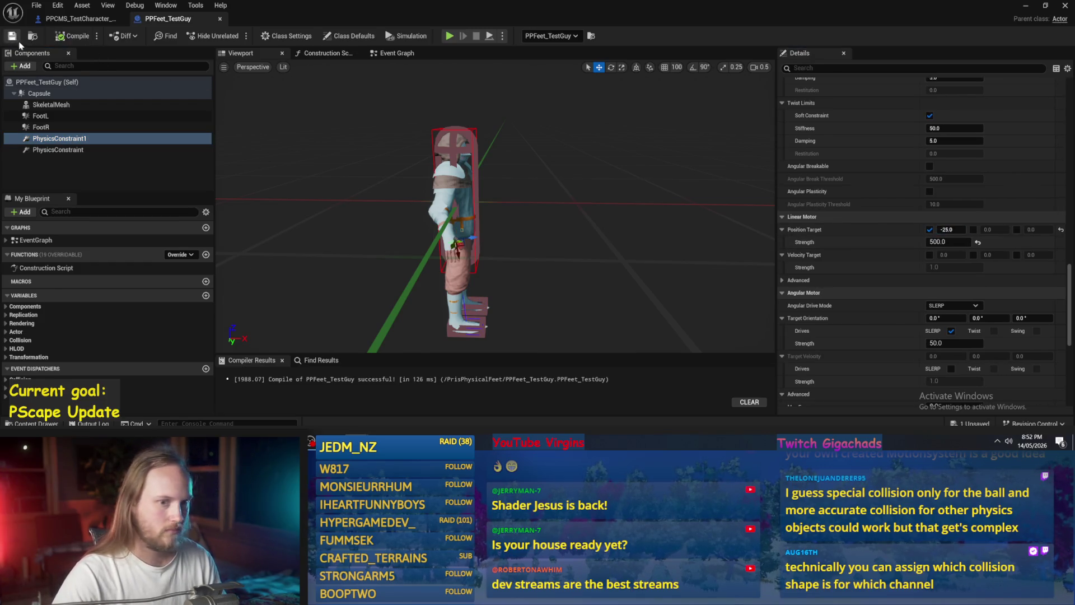
Play-test the level with the -25 position targets.
left_click(1025, 5)
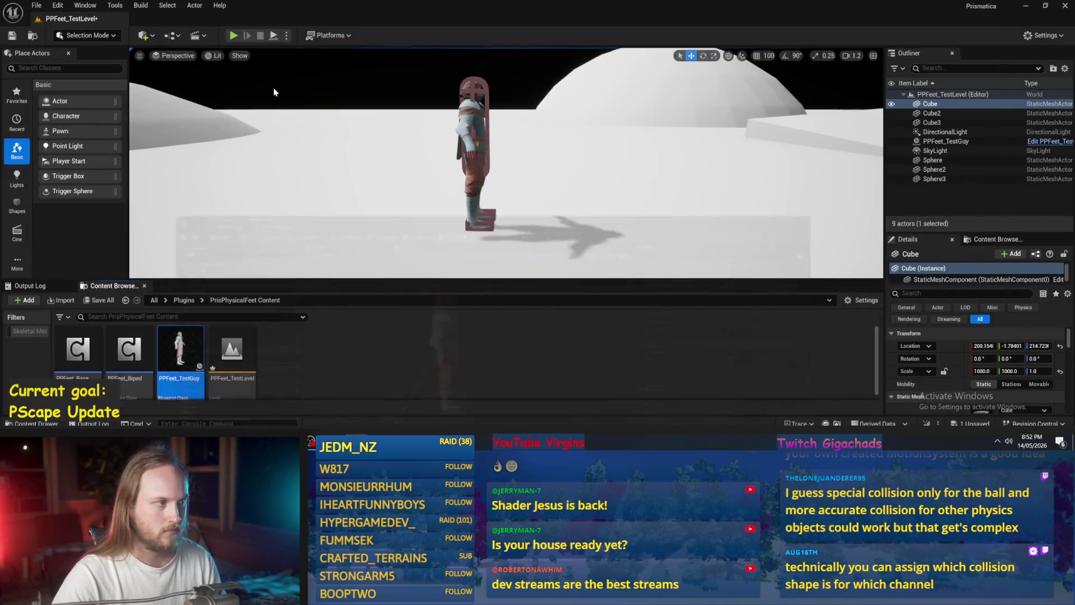
left_click(274, 36)
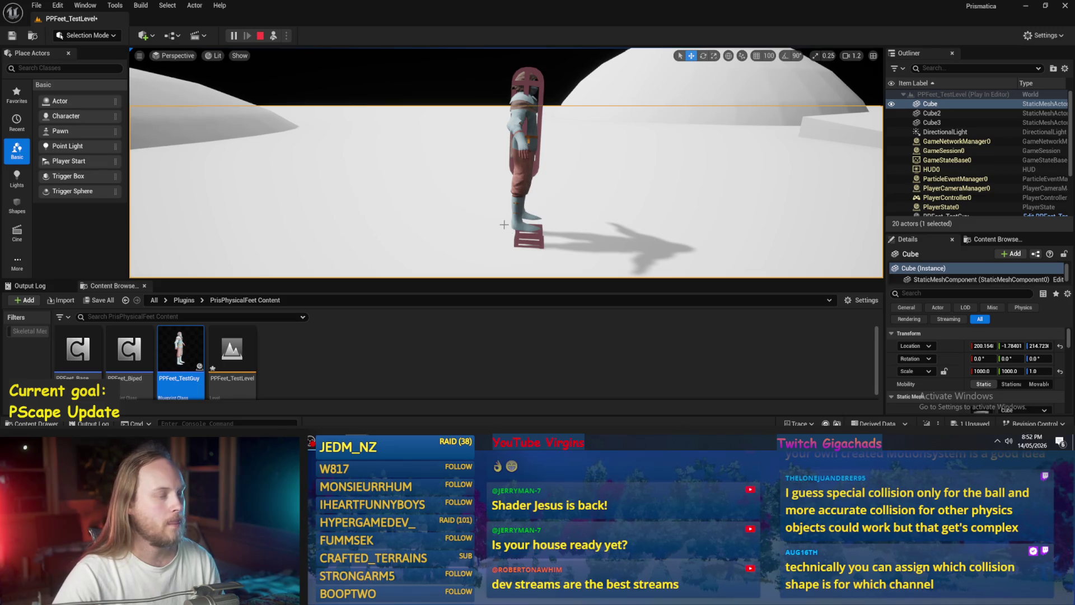
key("Escape")
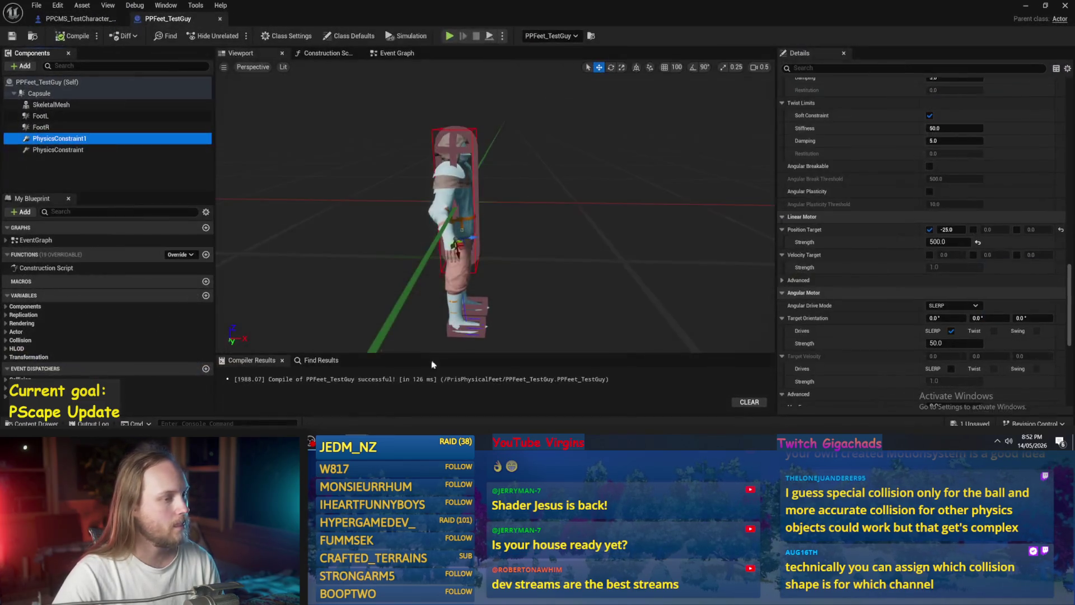
left_click_drag(588, 256, 566, 251)
Change PhysicsConstraint1 and PhysicsConstraint position target X to -20, recompile, and return to the level.
left_click(949, 230)
type("-")
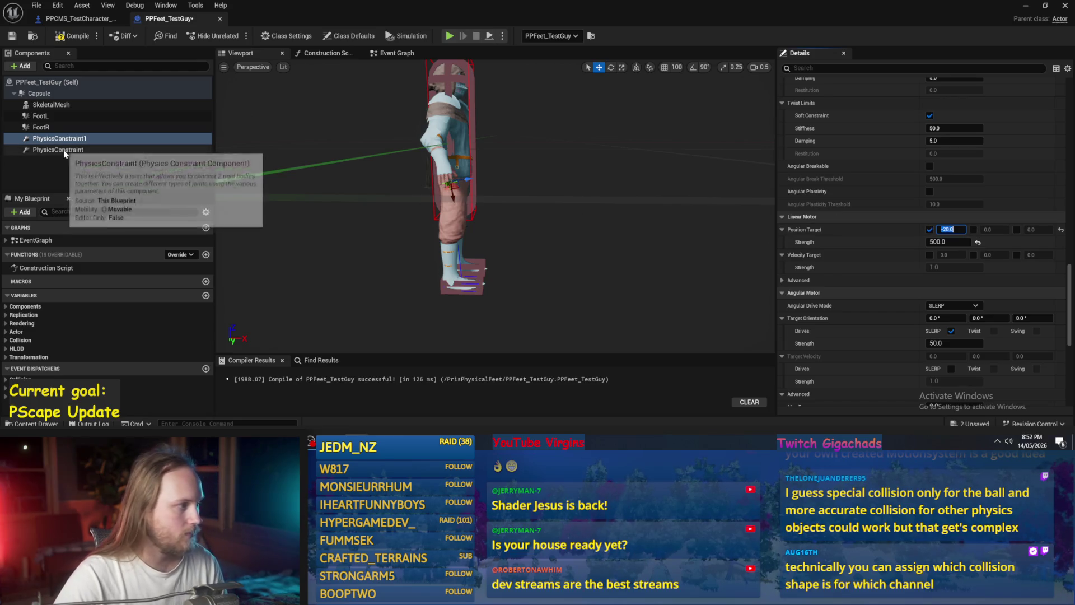
left_click(58, 149)
left_click(952, 229)
type("-20")
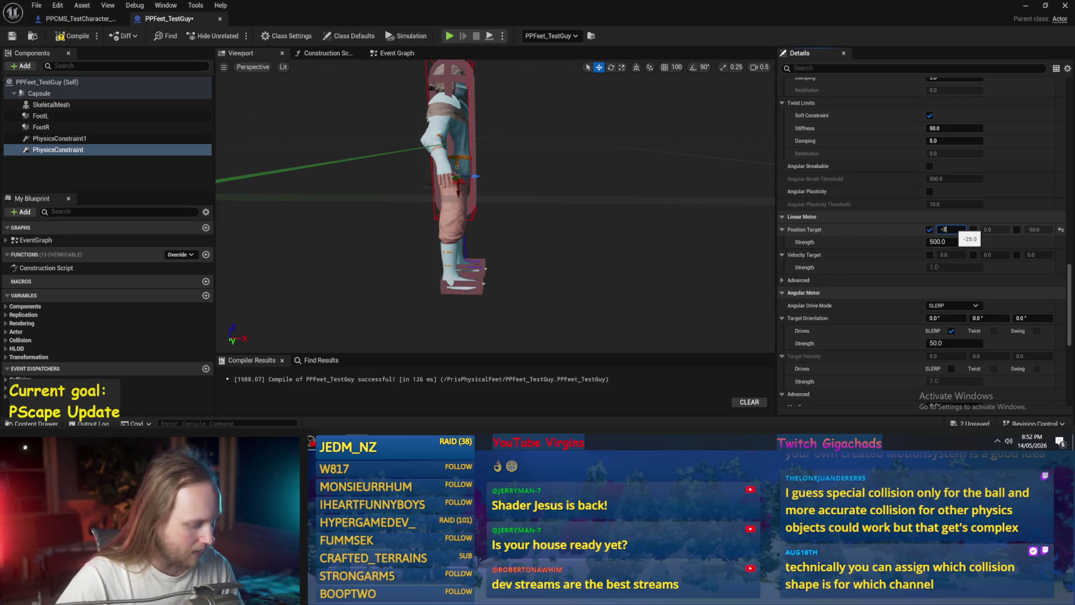
key("Return")
left_click(78, 38)
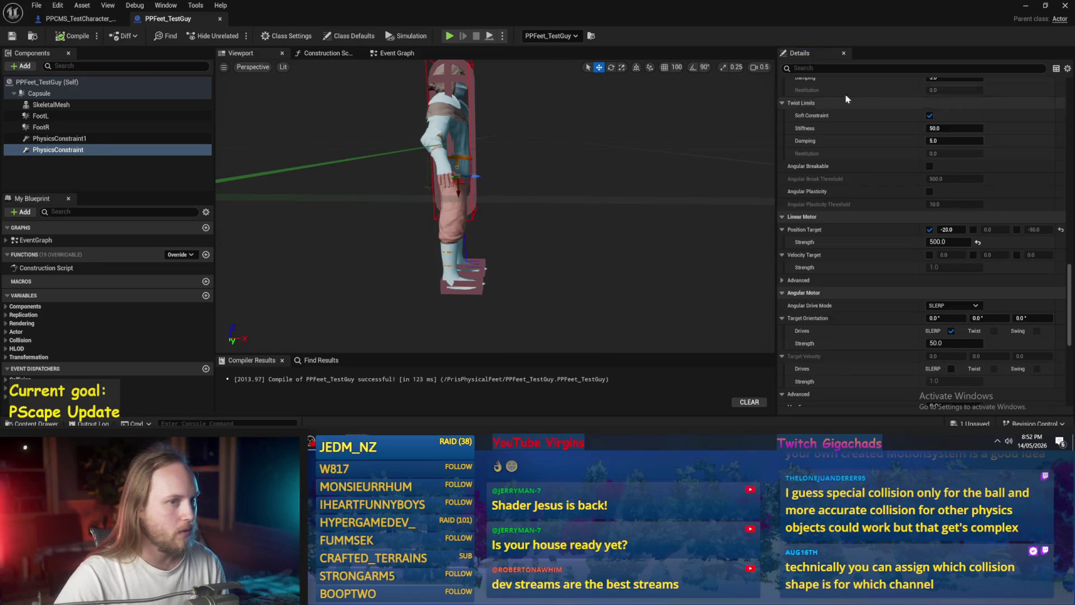
left_click(1025, 6)
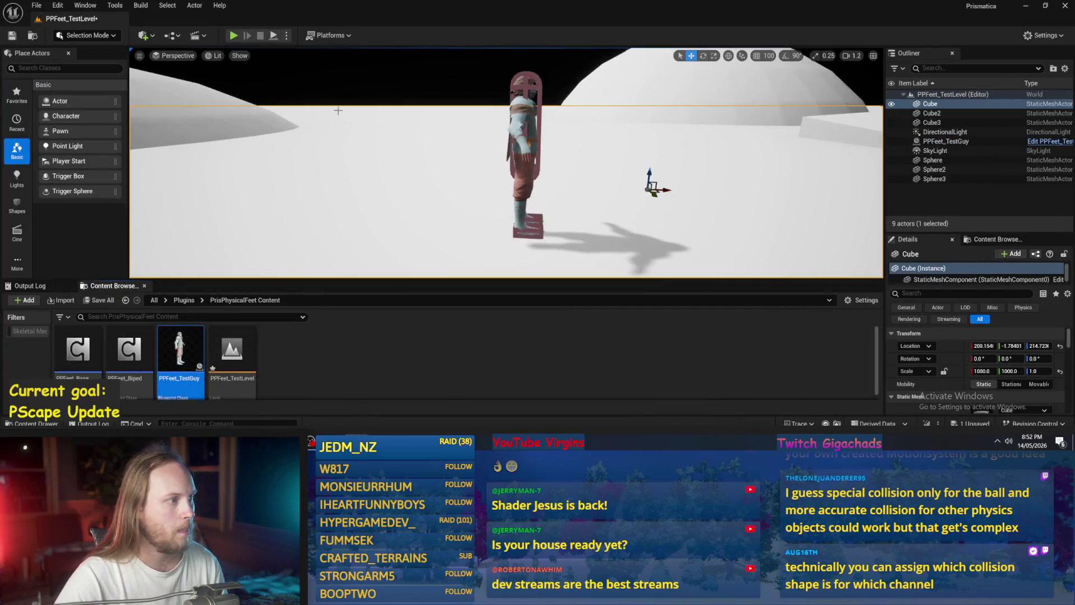
left_click(234, 36)
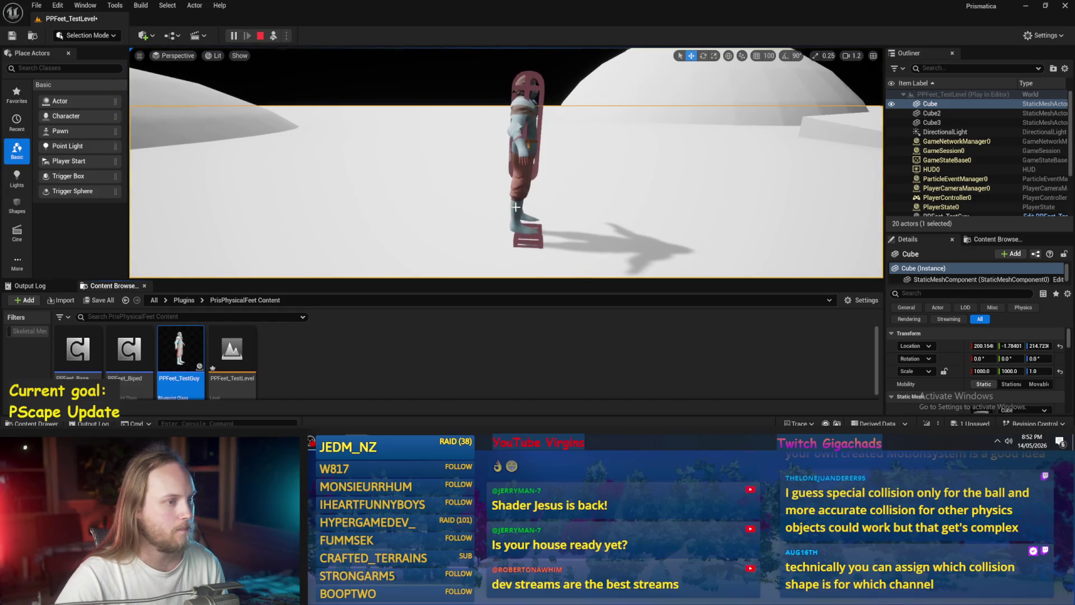
left_click(604, 181)
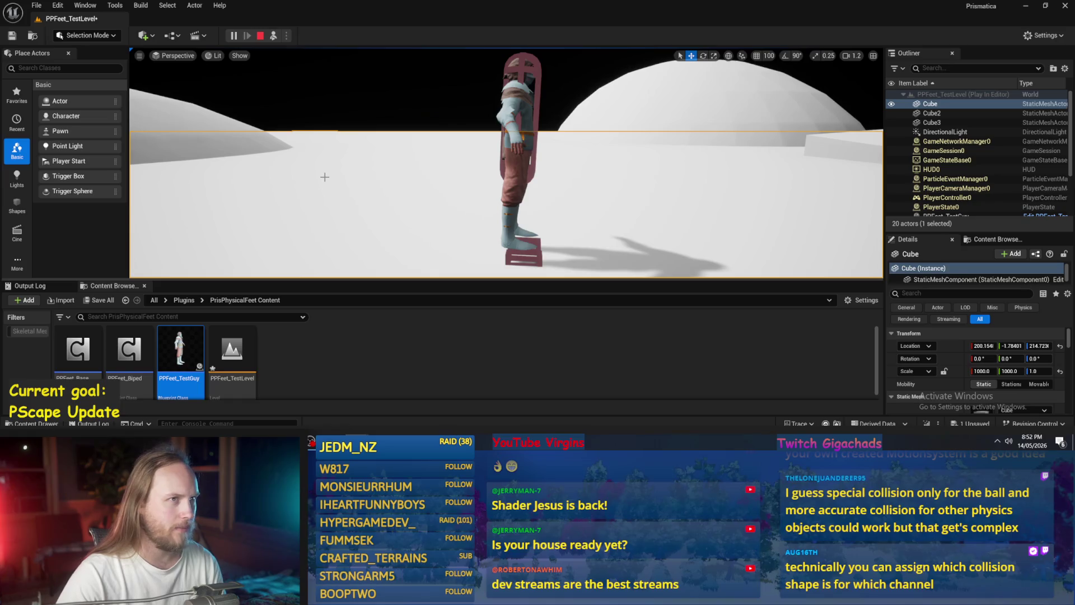
left_click(501, 193)
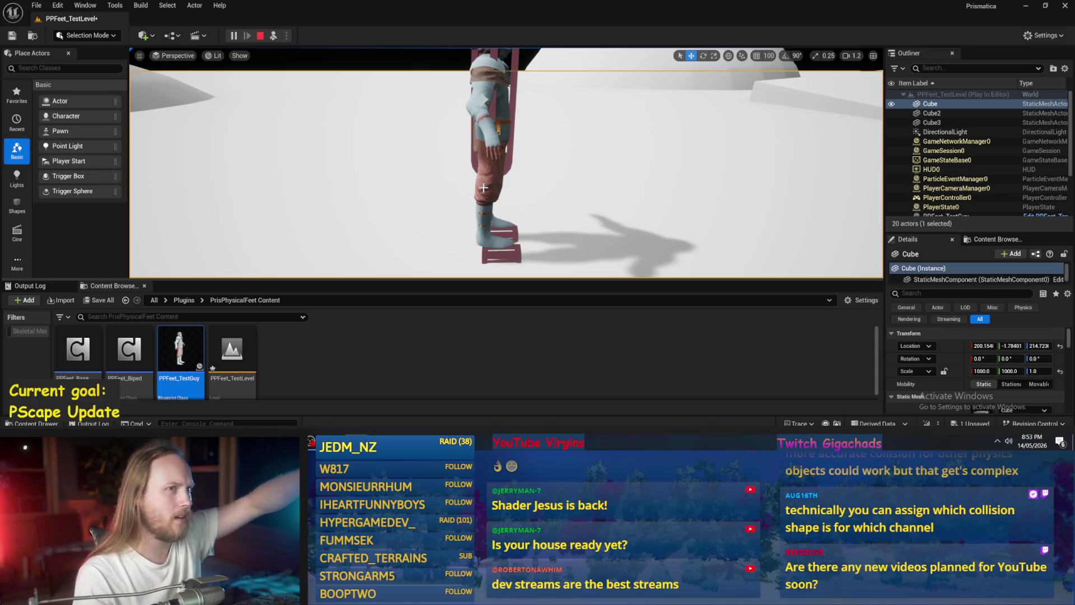
left_click(511, 194)
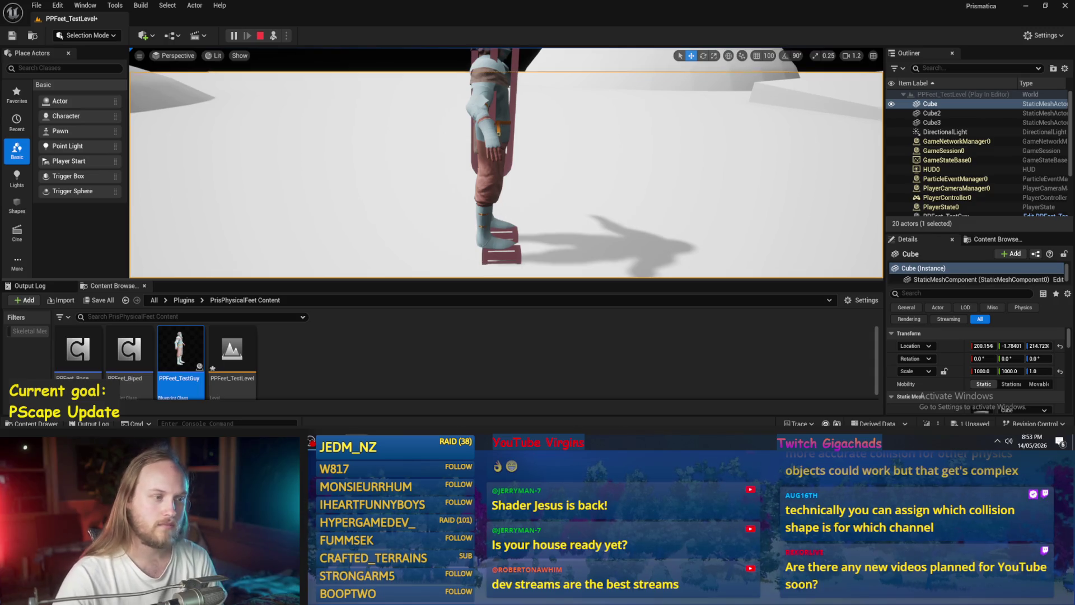
scroll(506, 162, "up", 5)
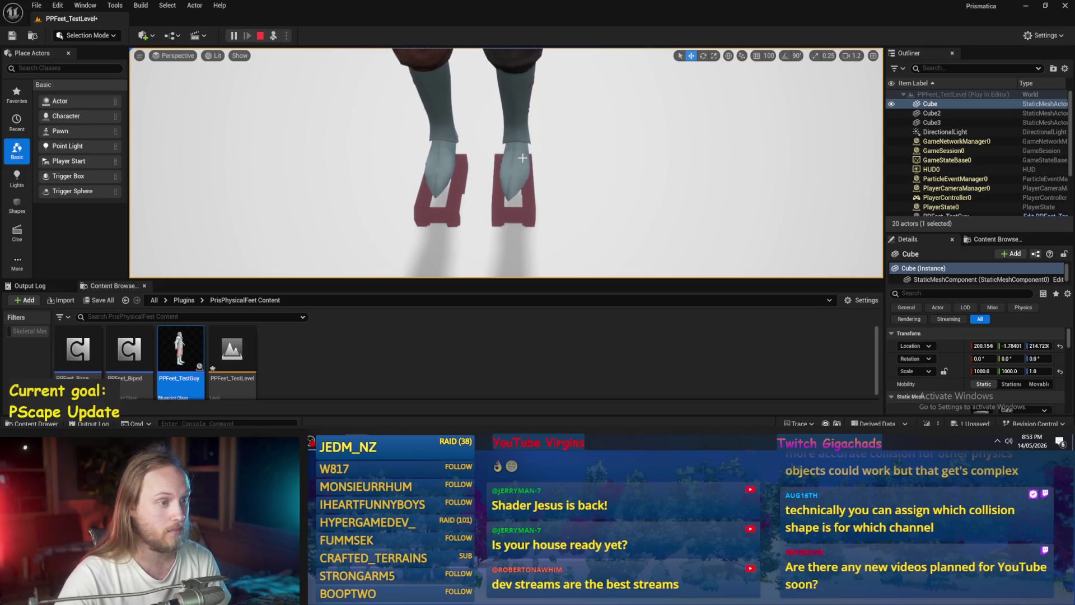
left_click_drag(521, 212, 563, 148)
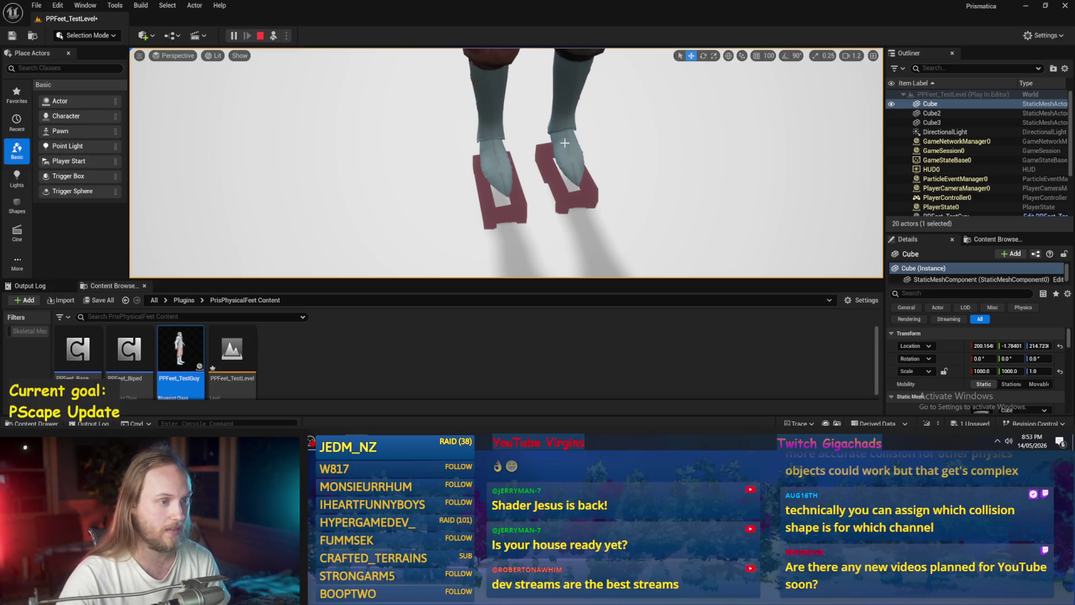
left_click_drag(575, 132, 491, 220)
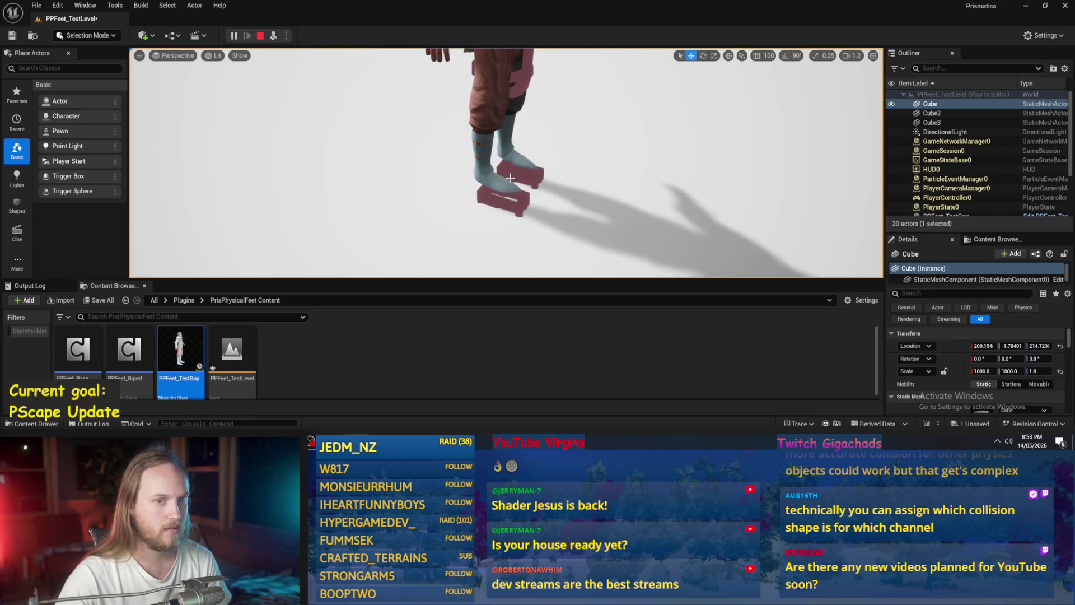
right_click(539, 205)
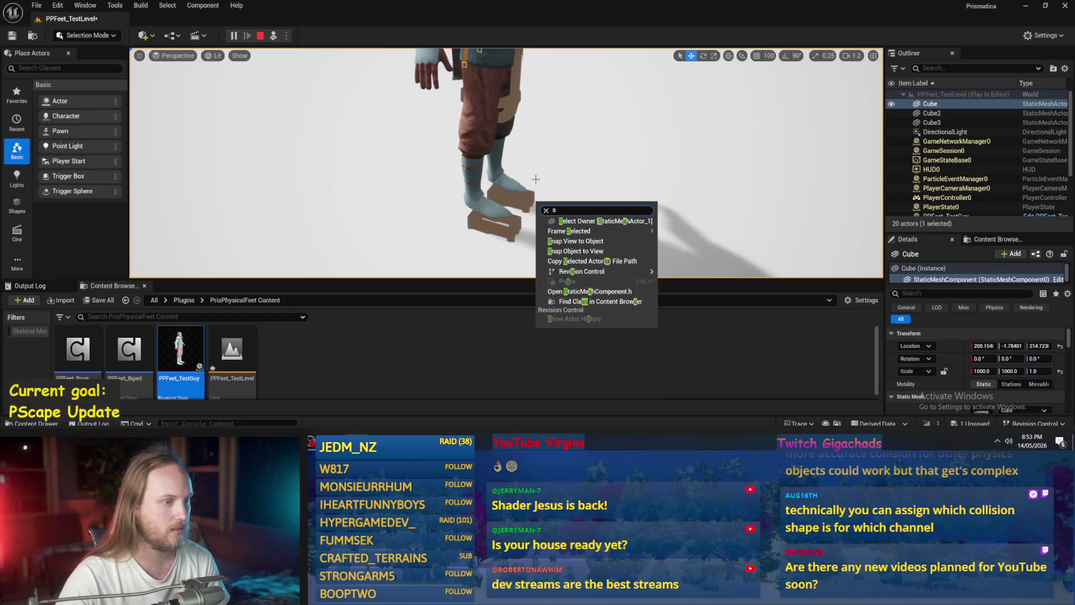
left_click(563, 213)
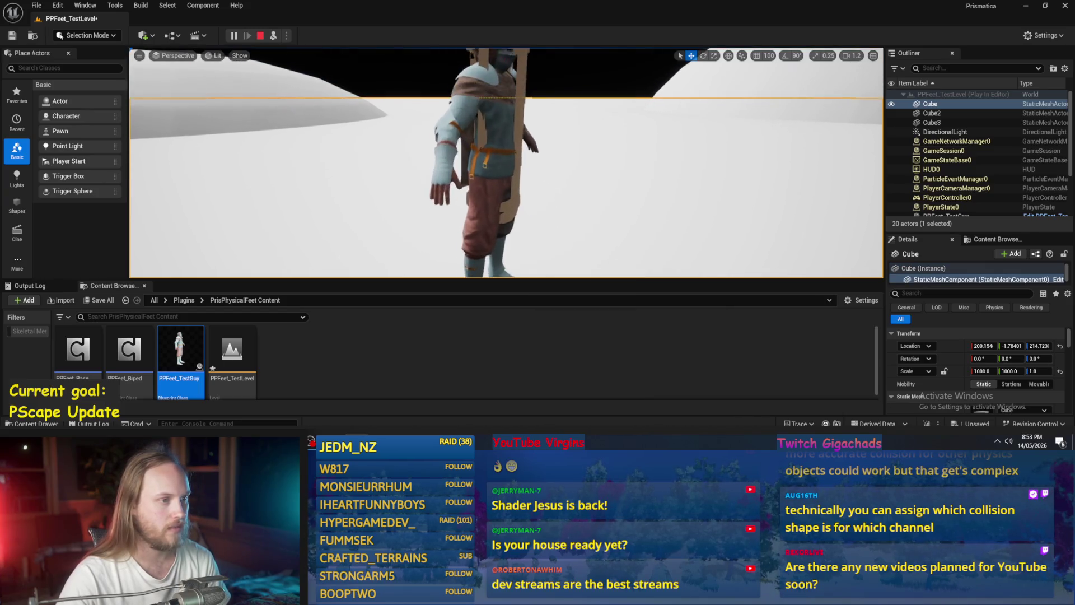
left_click(521, 192)
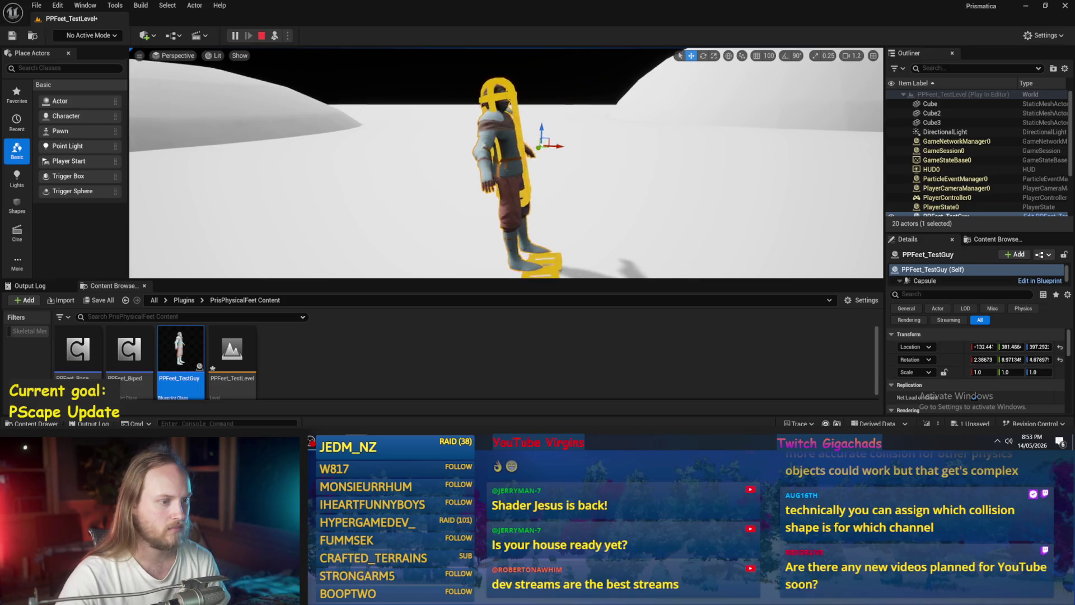
key("Escape")
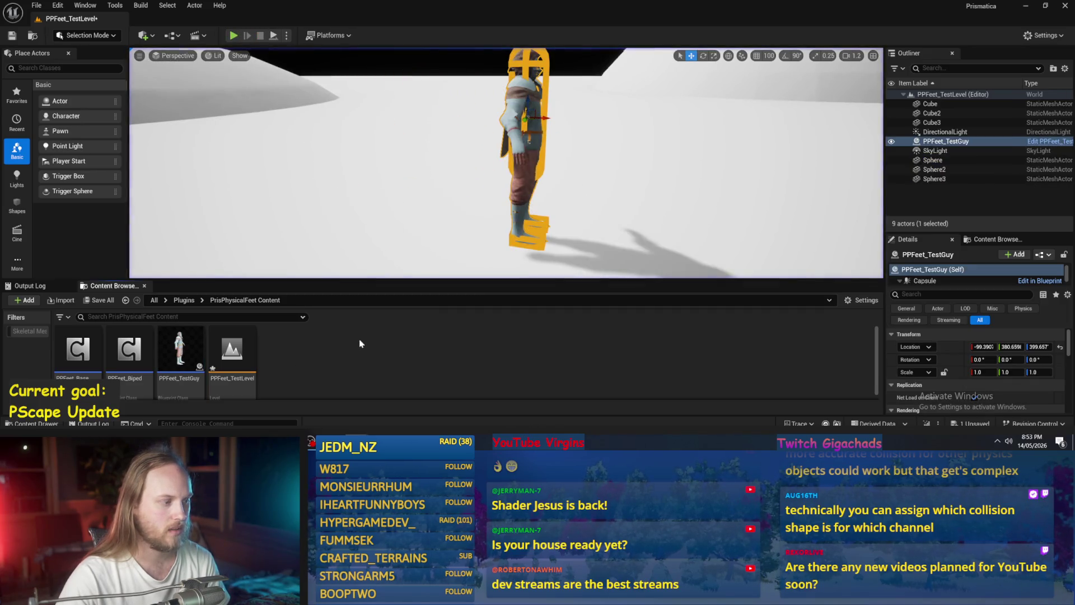
double_click(180, 350)
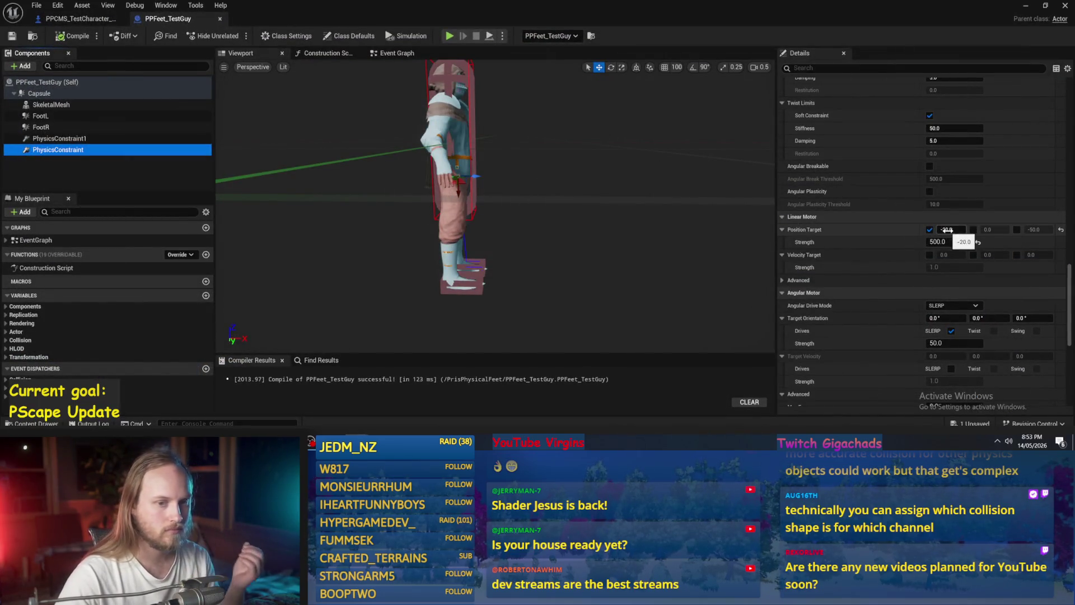
Set both constraints' linear position target X to -15 and recompile the Blueprint.
left_click(951, 229)
type("-15")
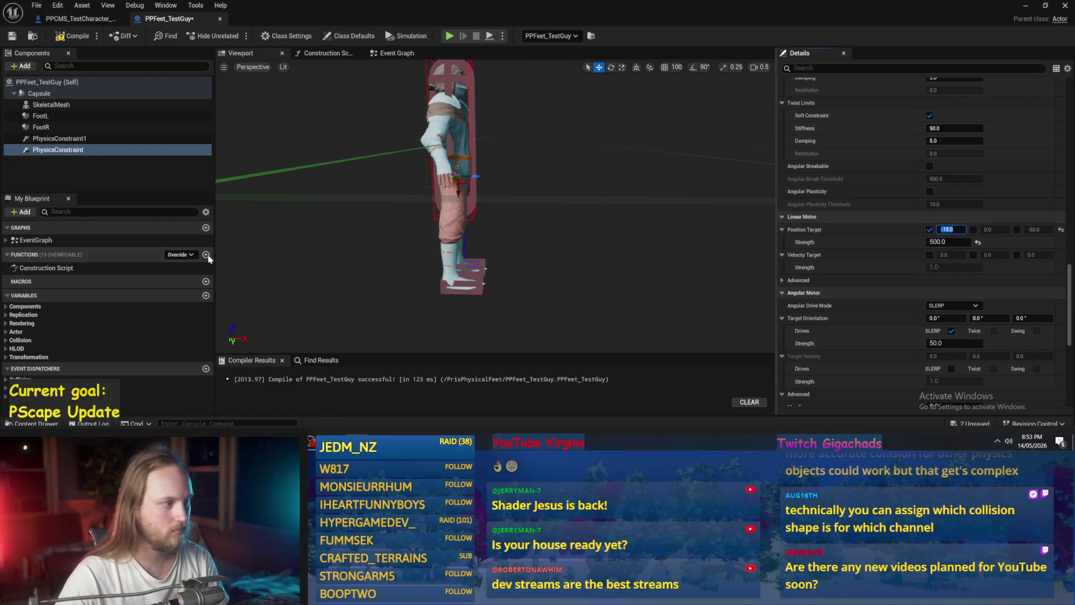
left_click(59, 139)
left_click(951, 230)
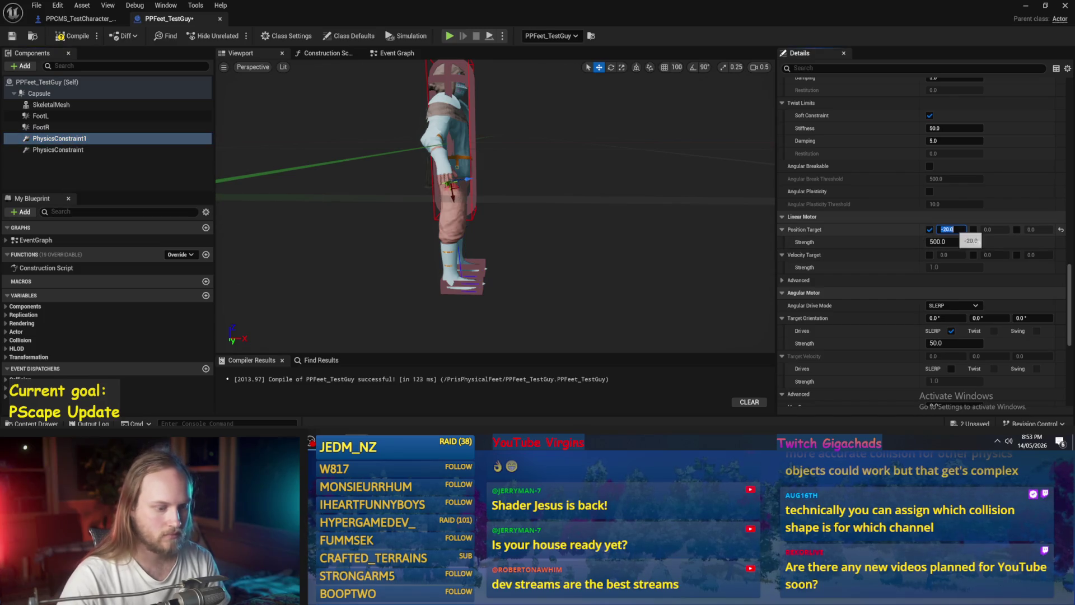
type("-15")
key("Return")
left_click(63, 38)
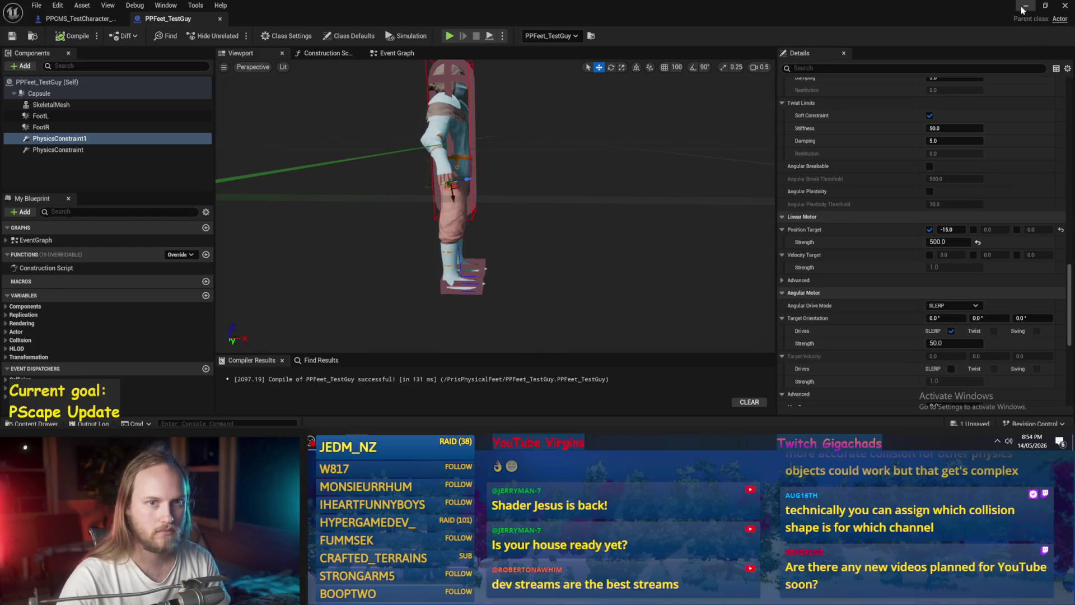
left_click(1024, 7)
Move the viewport camera back and play-test the level with the -15 targets.
key("Down")
key("Right")
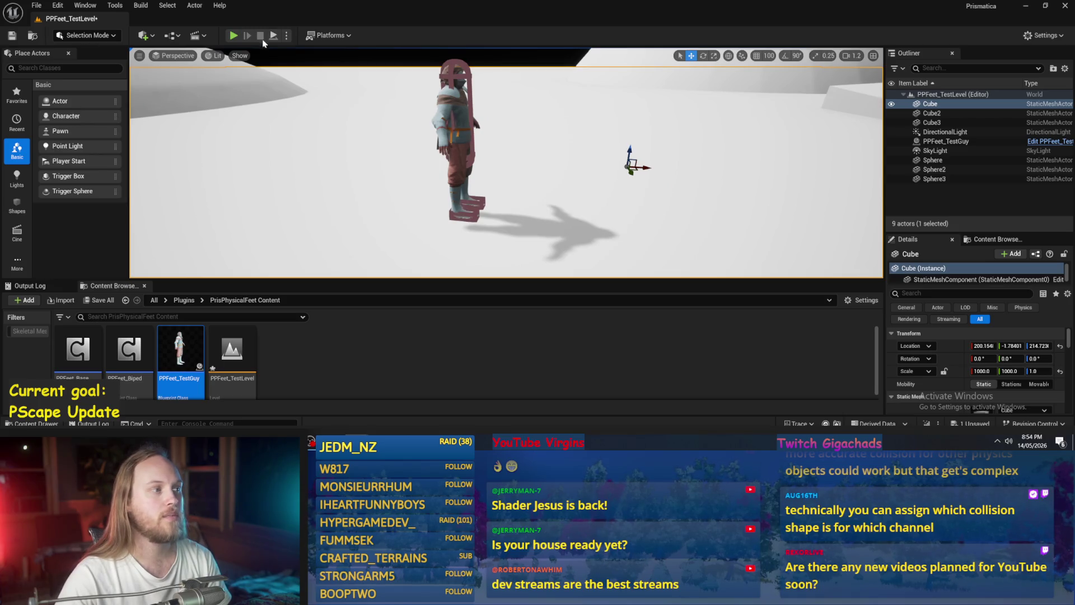
left_click(233, 35)
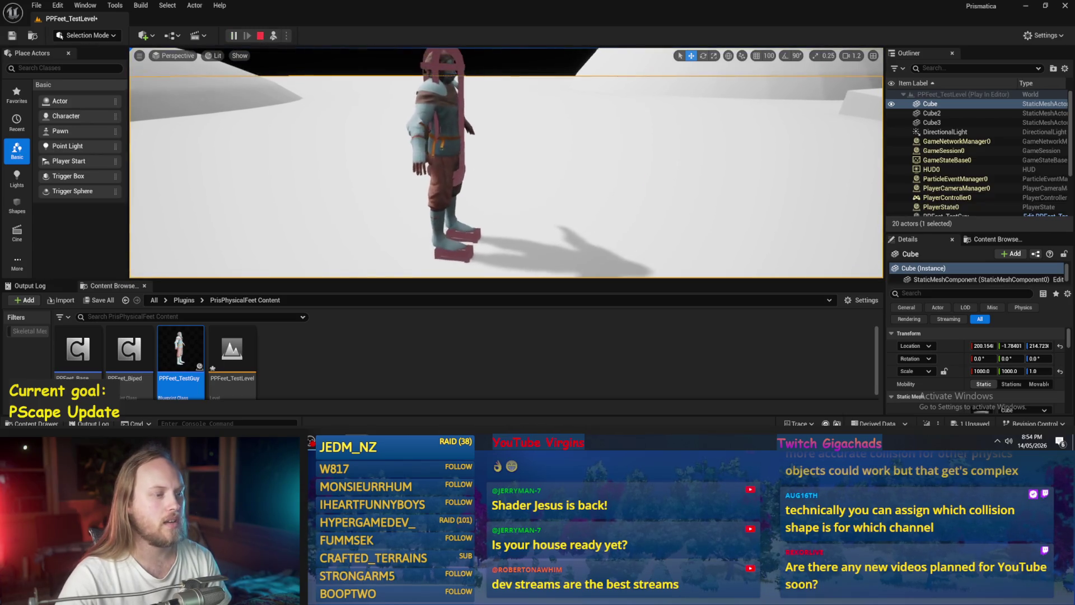
key("Escape")
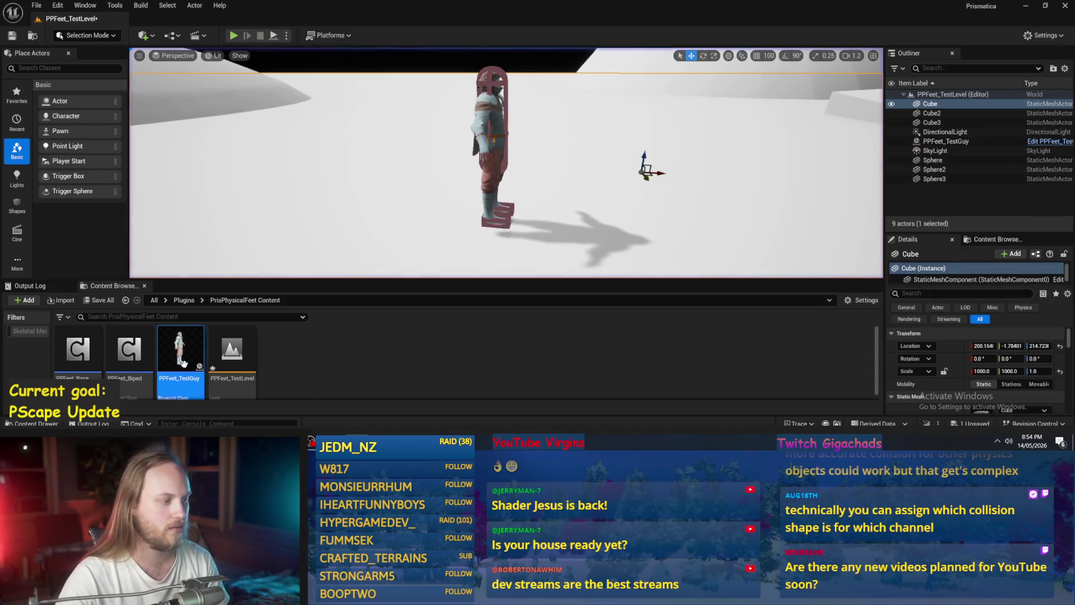
Reopen PPFeet_TestGuy, adjust the position targets again, compile, save, and play-test the feet.
double_click(180, 350)
left_click(952, 230)
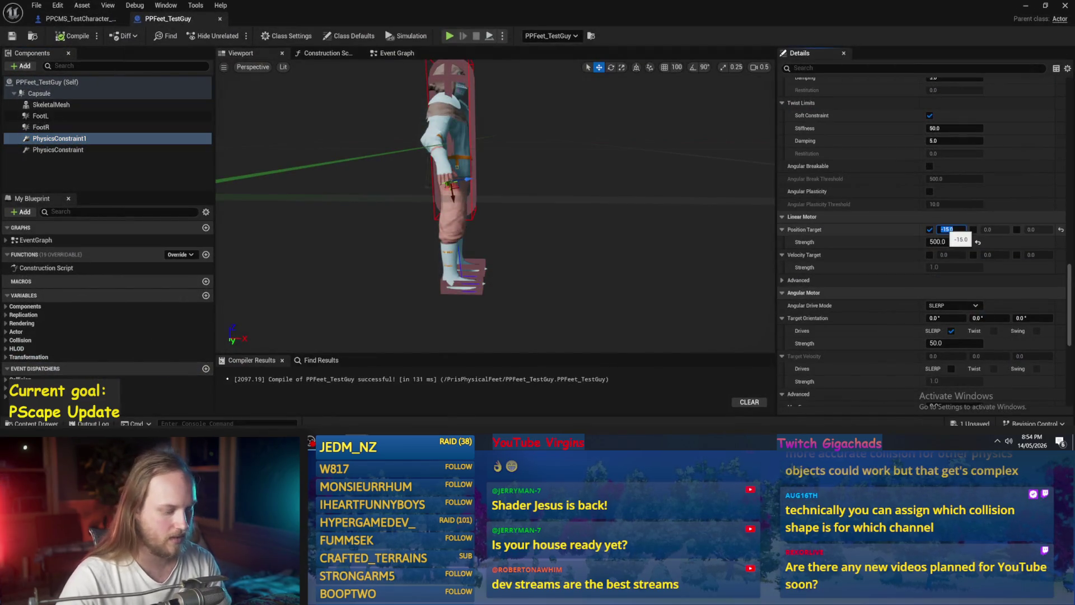
type("-")
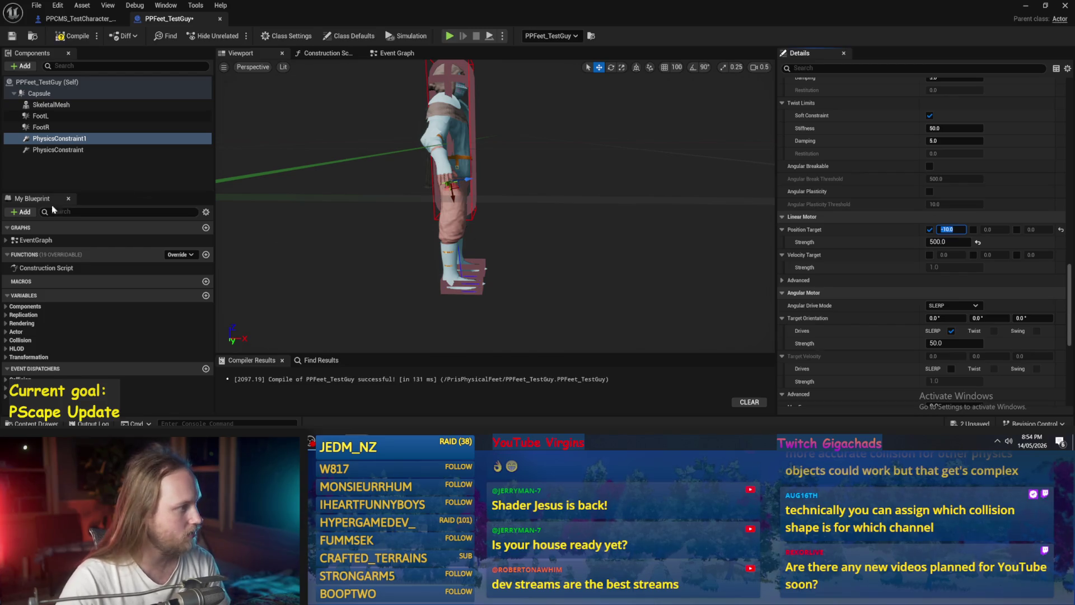
left_click(58, 150)
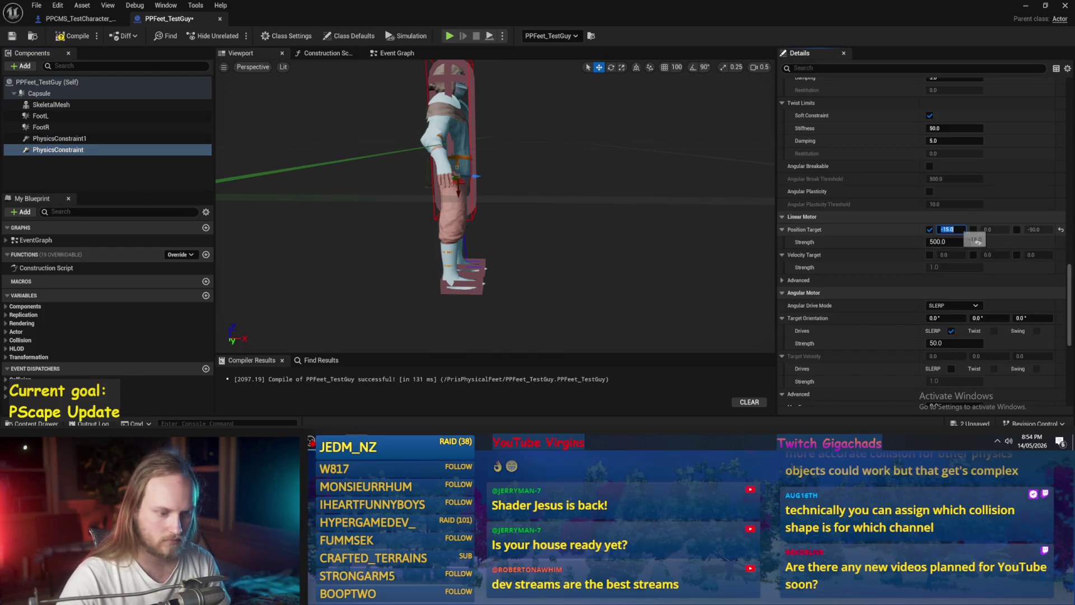
type("-10")
left_click(73, 36)
left_click(12, 36)
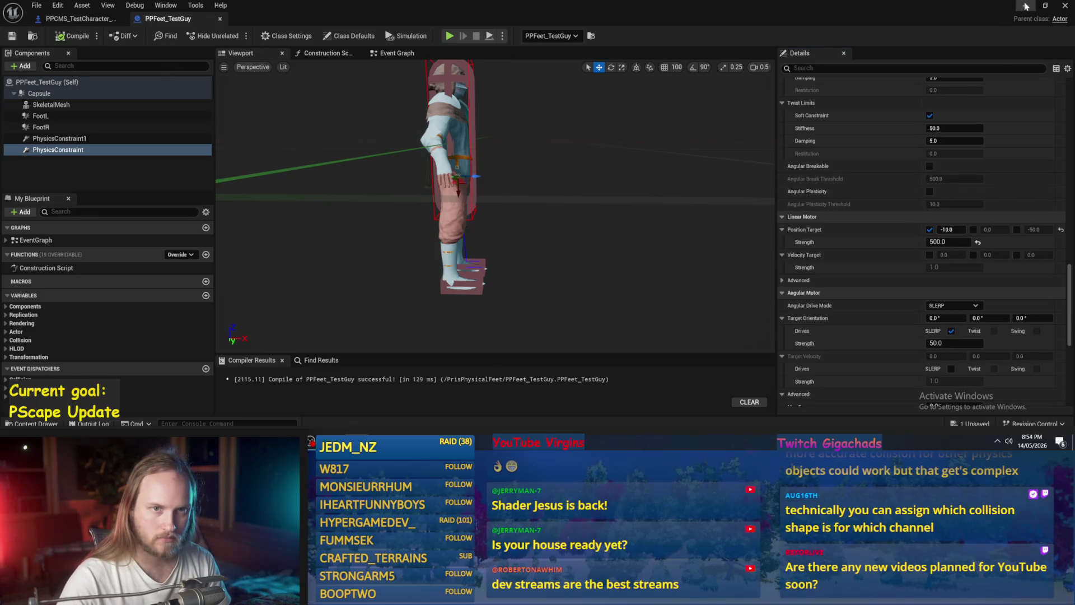
left_click(1026, 6)
left_click(274, 37)
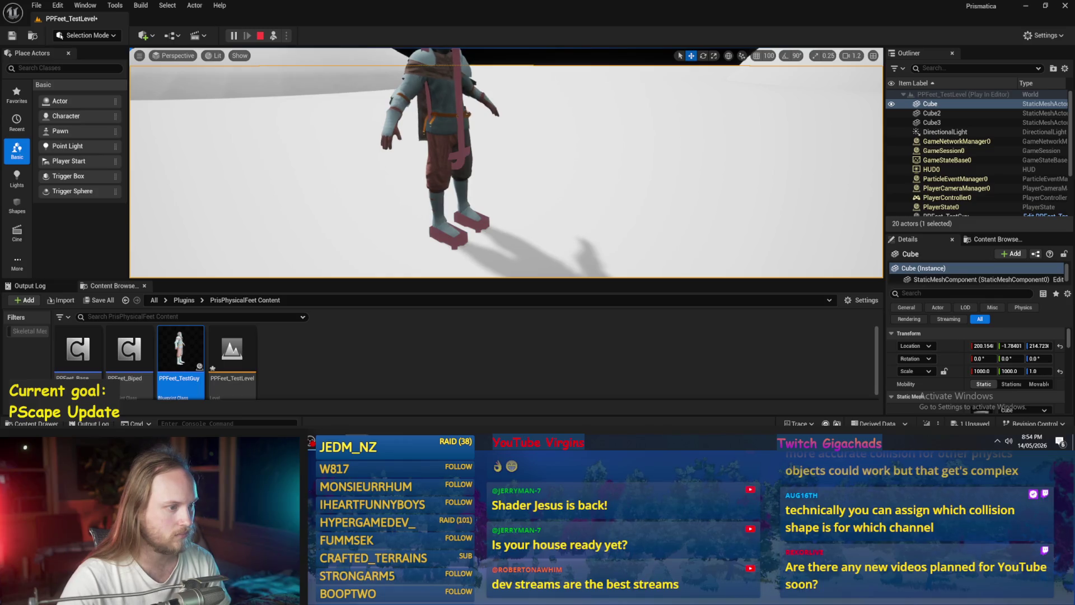
Set position target X to 0 on PhysicsConstraint and PhysicsConstraint1, save, and return to the level.
double_click(179, 350)
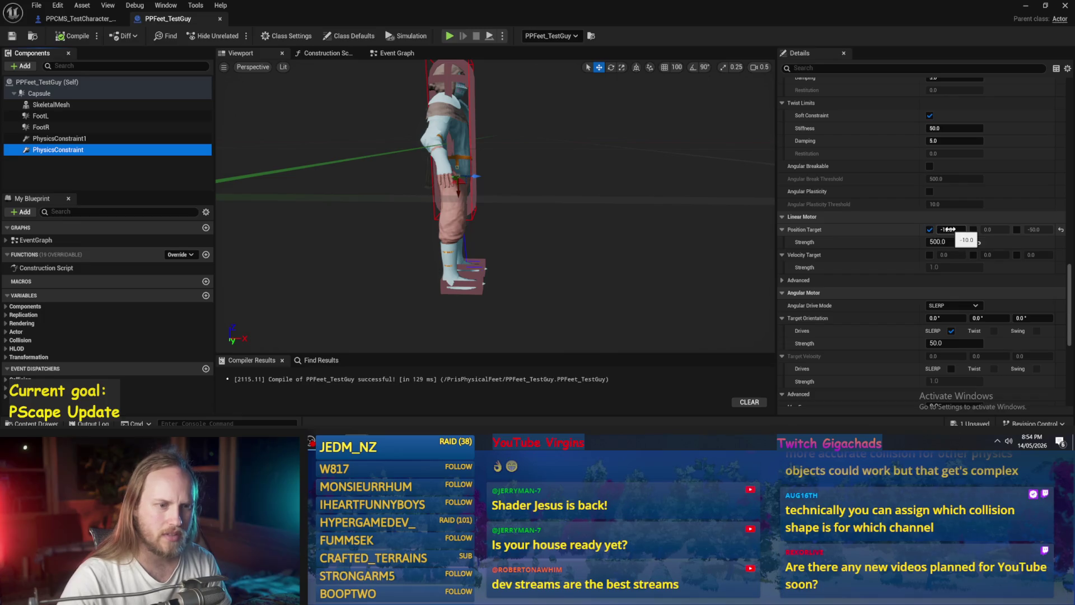
left_click(936, 230)
type("0")
key("Return")
left_click(59, 138)
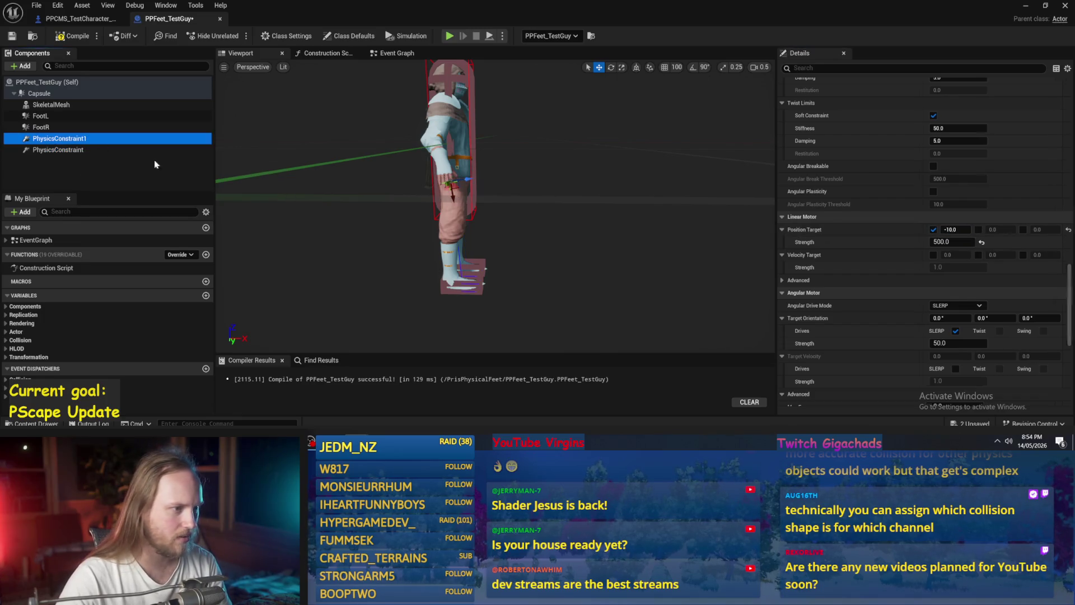
left_click(946, 230)
type("0")
key("Return")
left_click_drag(454, 166, 414, 169)
left_click(16, 37)
left_click(1026, 5)
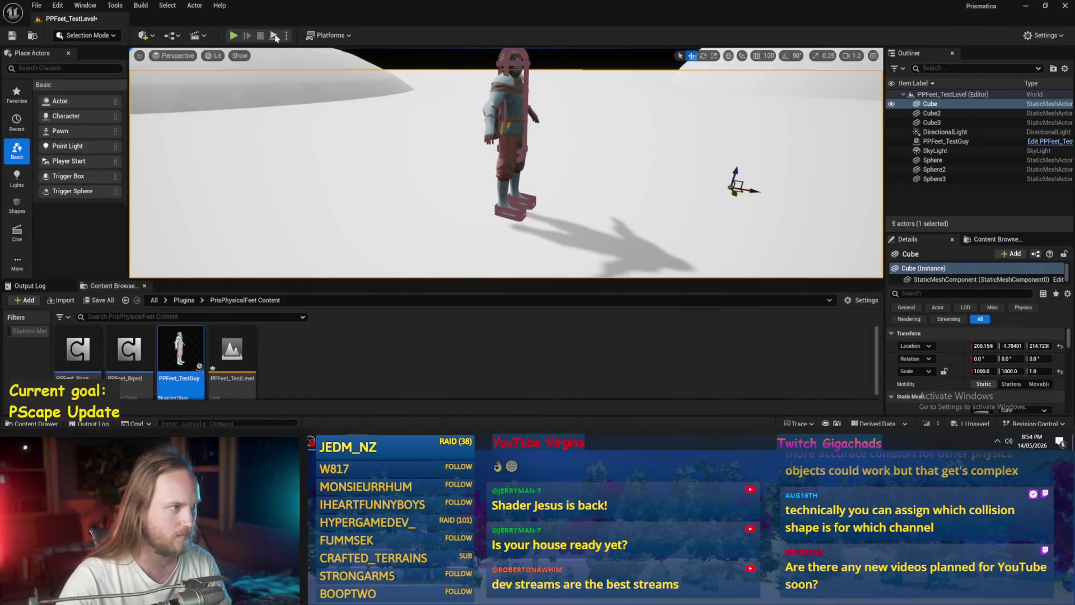
key("alt+p")
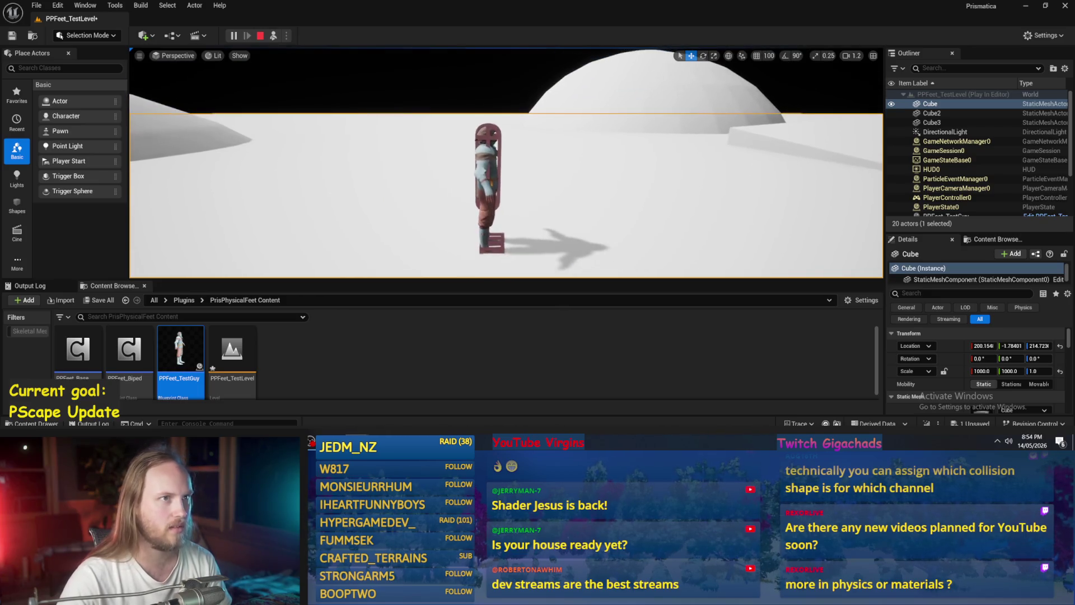
left_click(438, 393)
left_click_drag(327, 280, 327, 326)
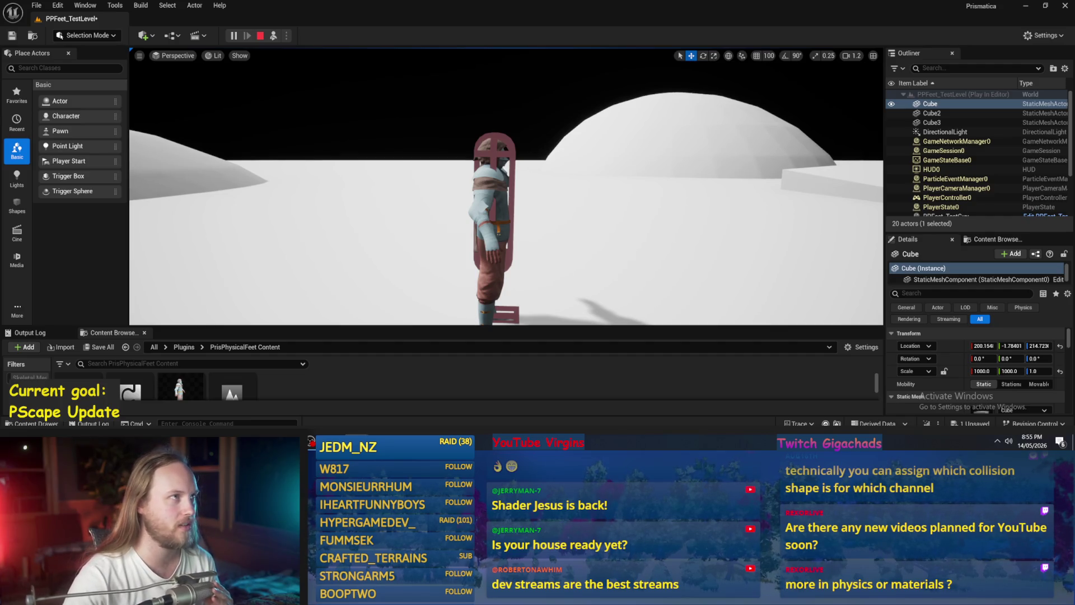
left_click(576, 164)
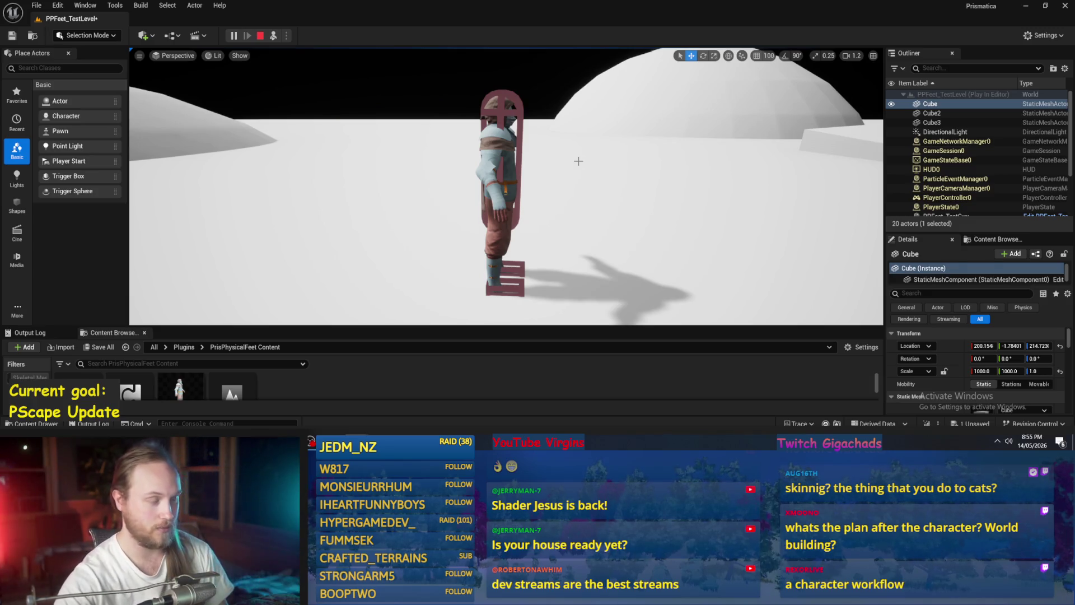
left_click(519, 177)
left_click_drag(502, 157, 506, 115)
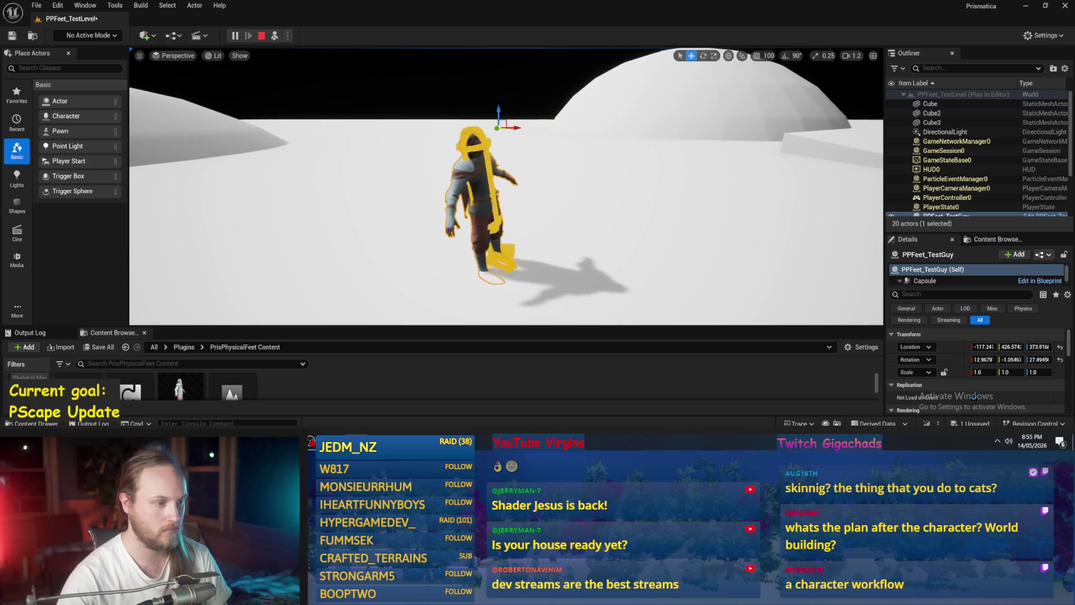
key("Escape")
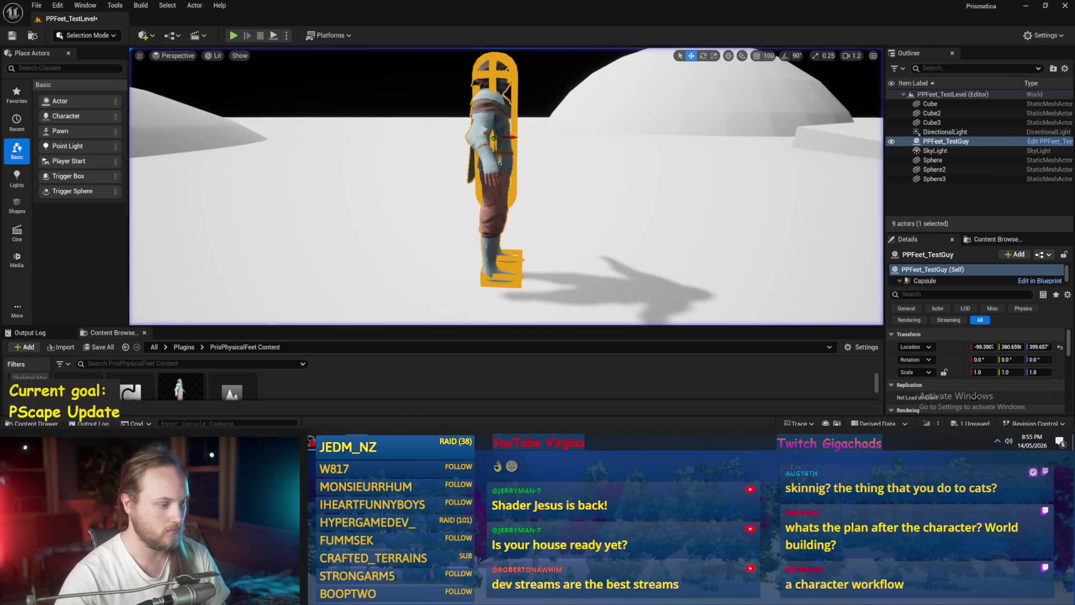
Set PhysicsConstraint1's angular motor target orientation X to 90 and compile.
key("alt+Tab")
scroll(970, 289, "down", 3)
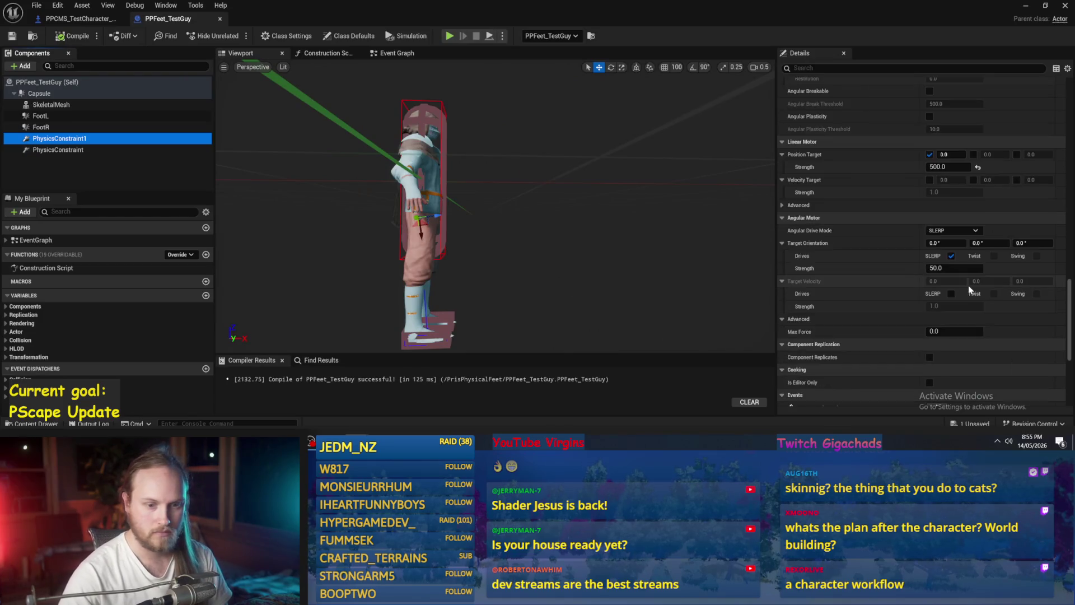
scroll(970, 289, "up", 1)
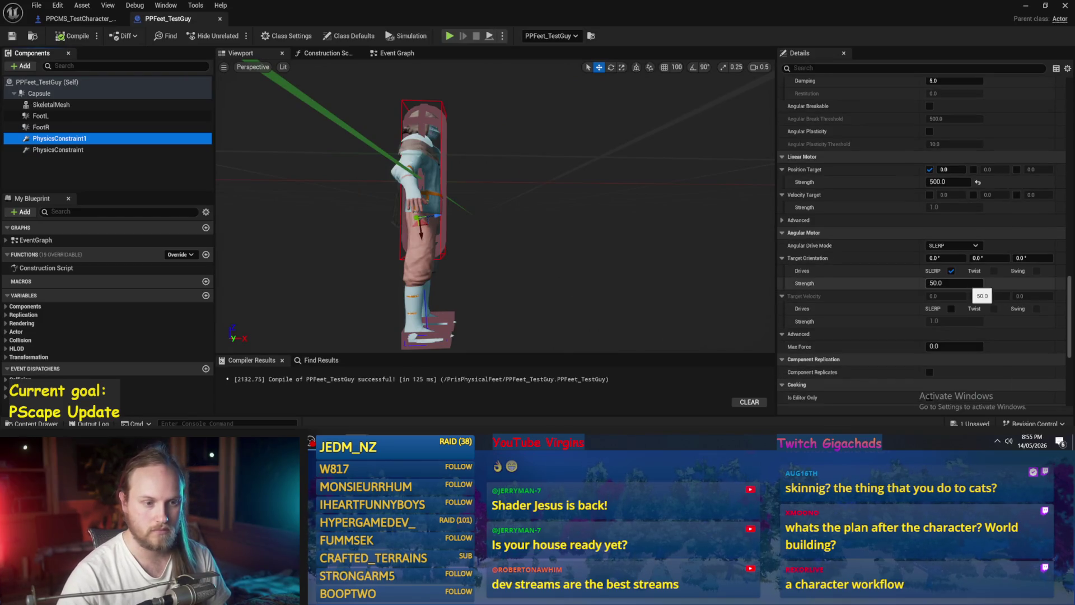
left_click(948, 258)
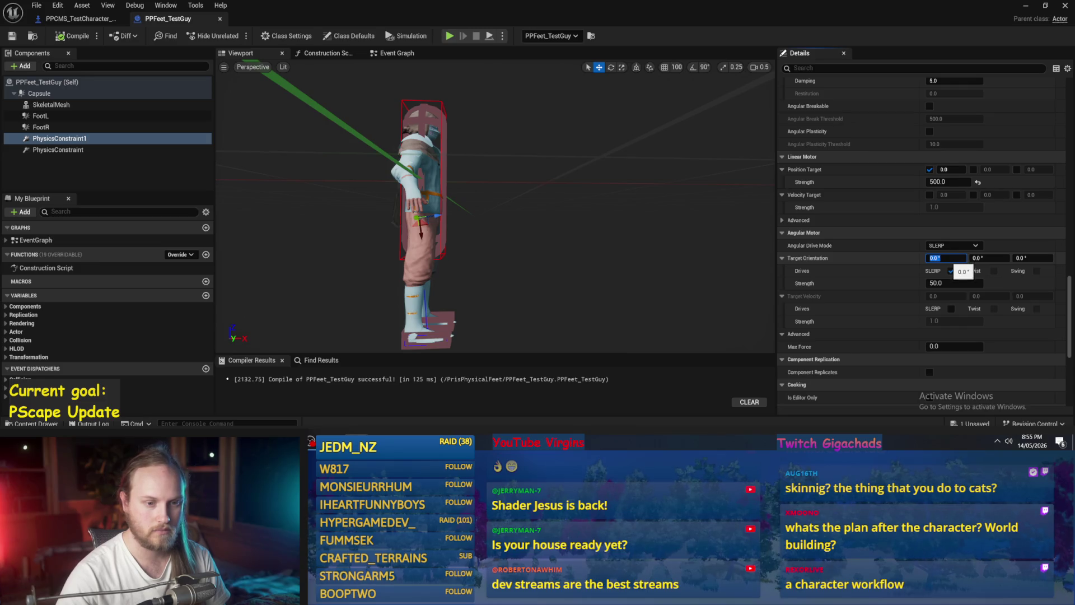
type("90")
key("Return")
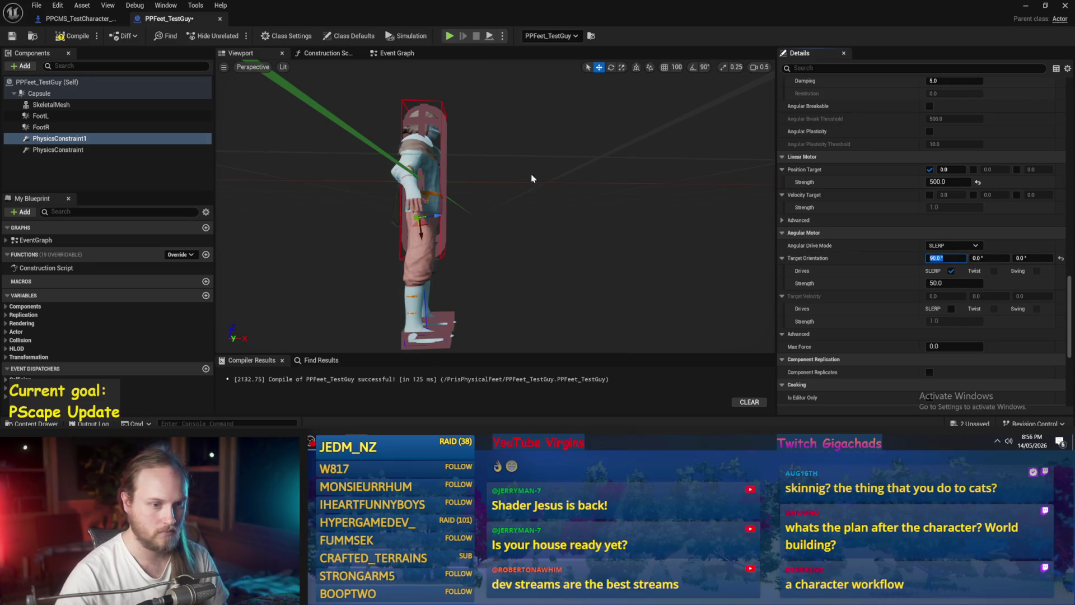
left_click(52, 35)
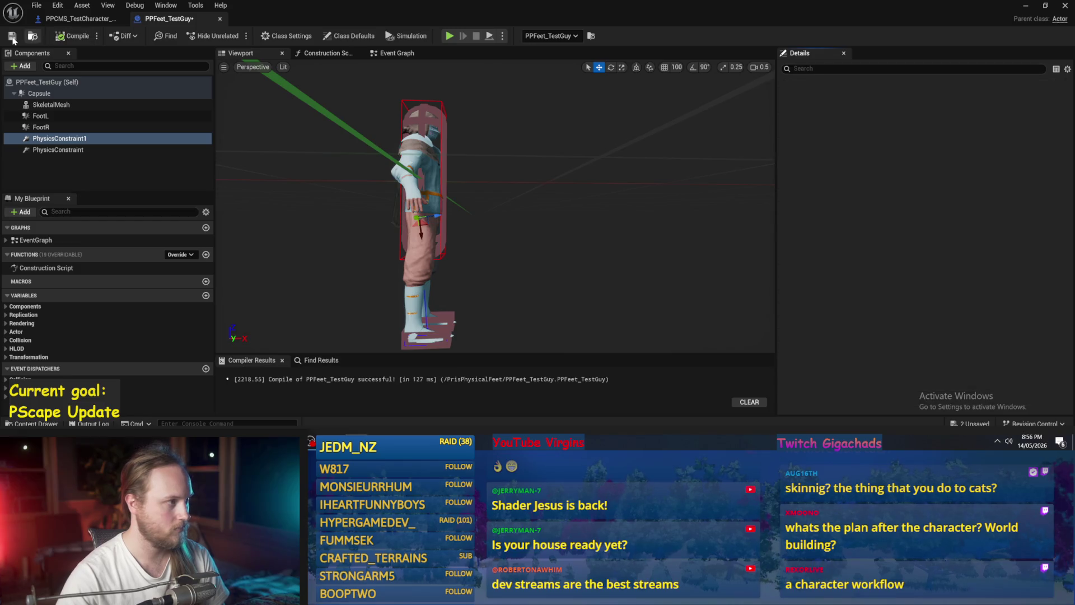
left_click(1065, 6)
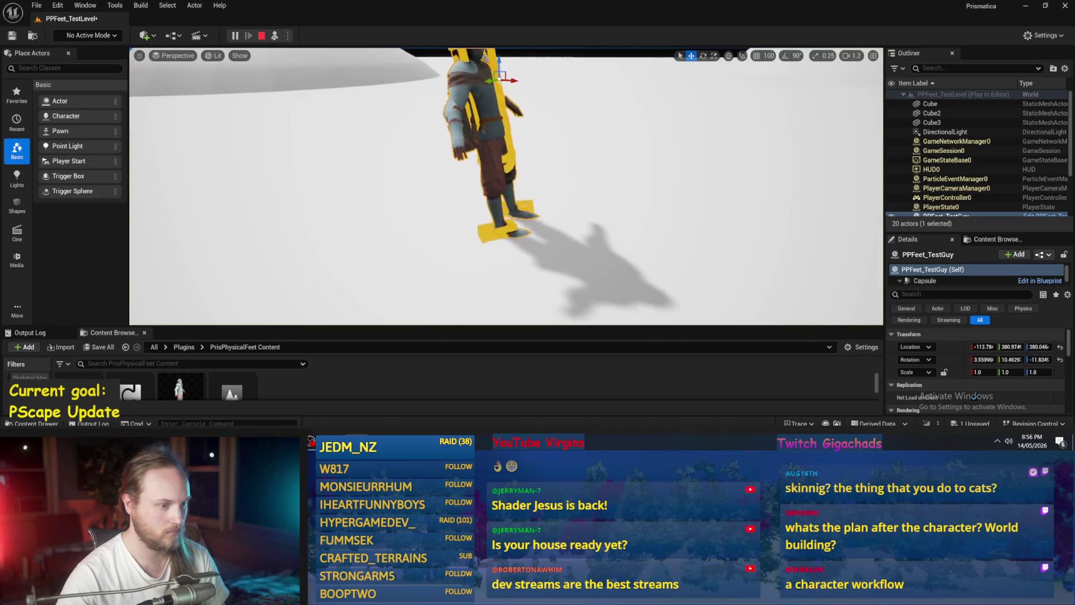
Change the target orientation to X 0, Y 90, compile, save, and play-test the level.
key("Escape")
double_click(179, 391)
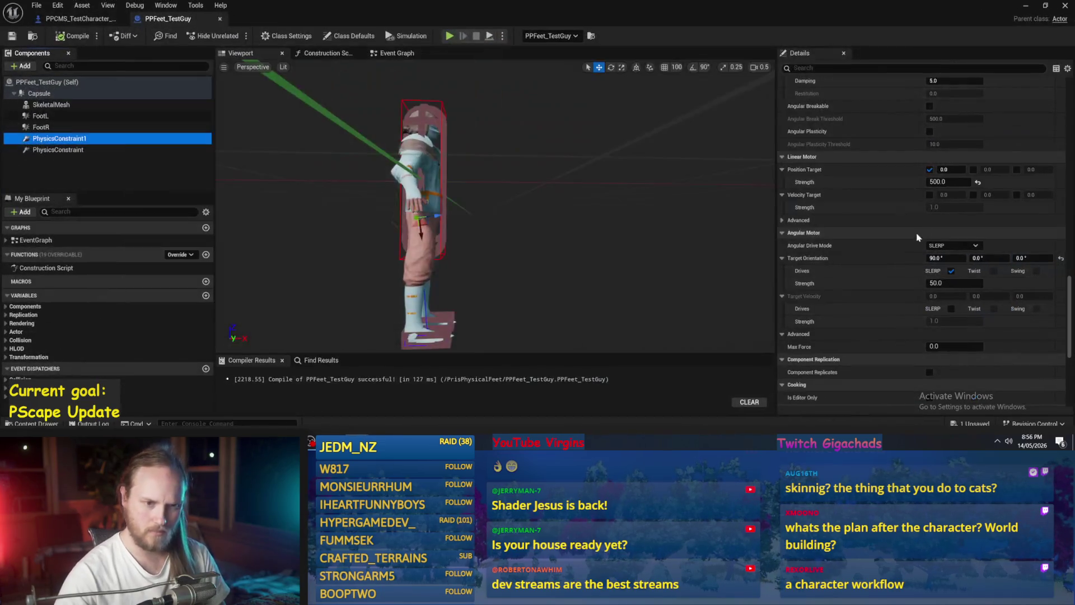
left_click(947, 258)
type("0")
key("Return")
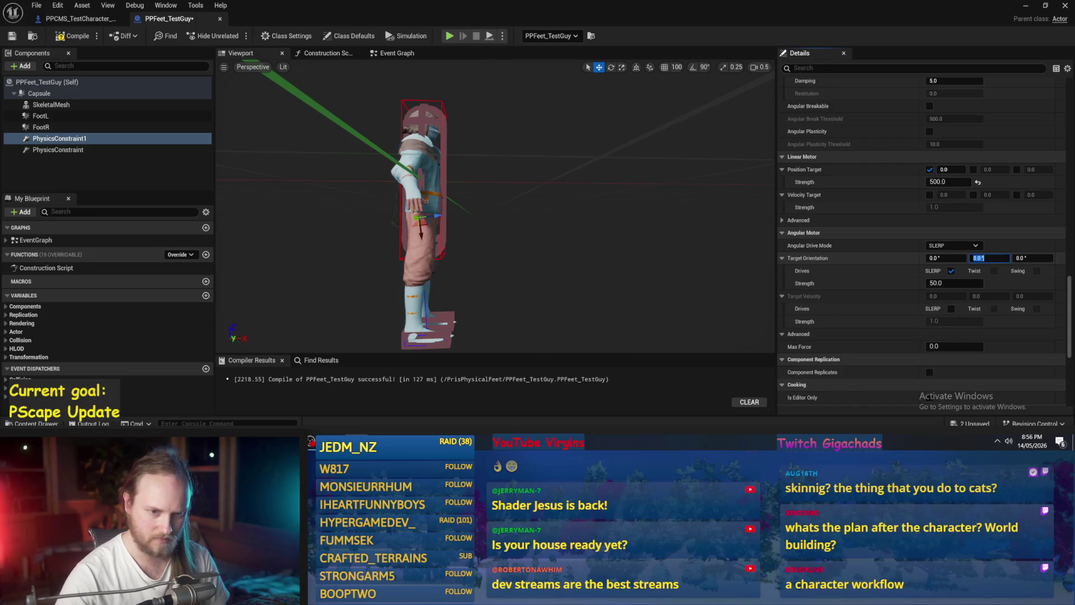
type("90")
key("Return")
left_click(73, 35)
left_click(11, 37)
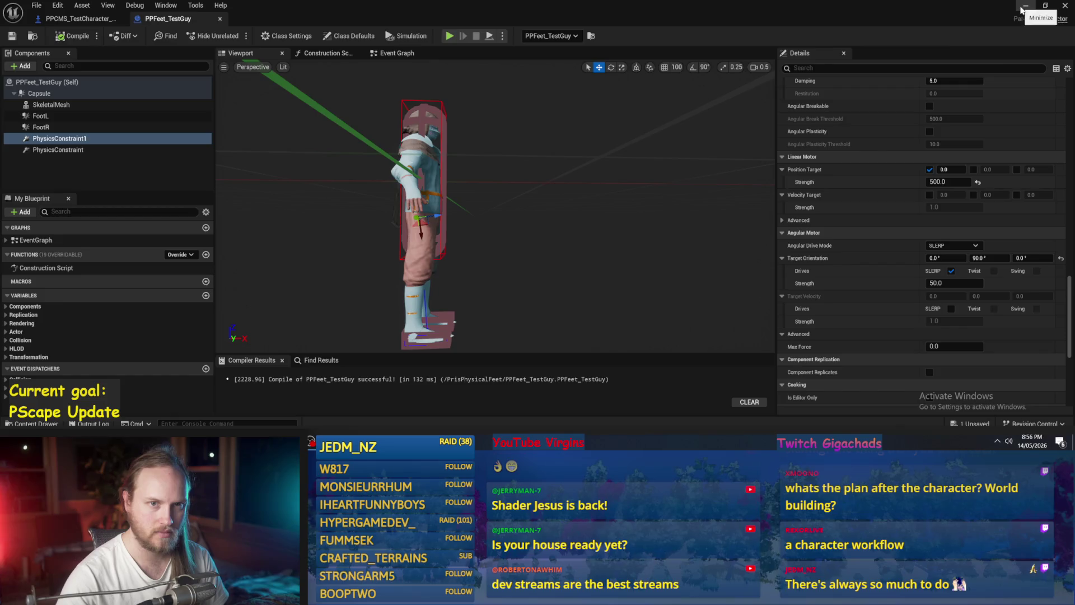
left_click(1024, 7)
left_click(279, 36)
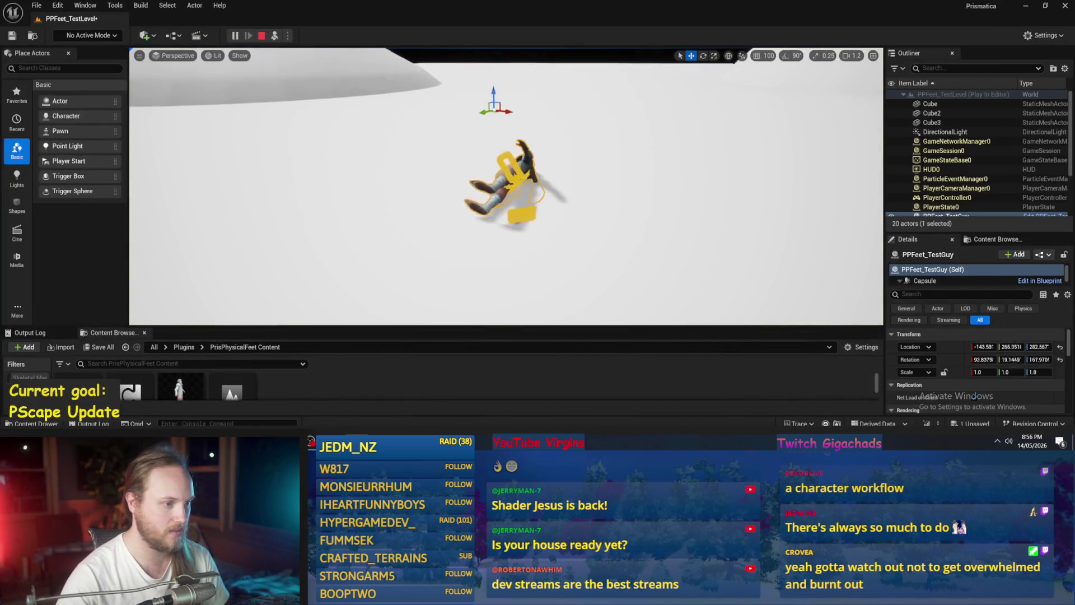
Raise the character above the ground and simulate to watch it fall.
key("Escape")
left_click_drag(493, 135, 272, 36)
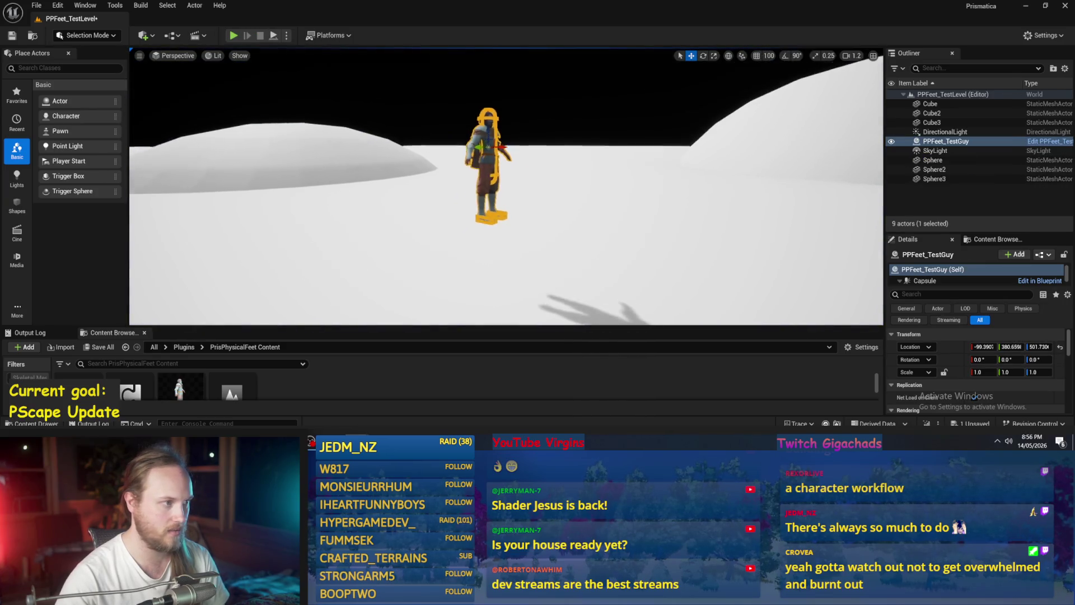
key("alt+s")
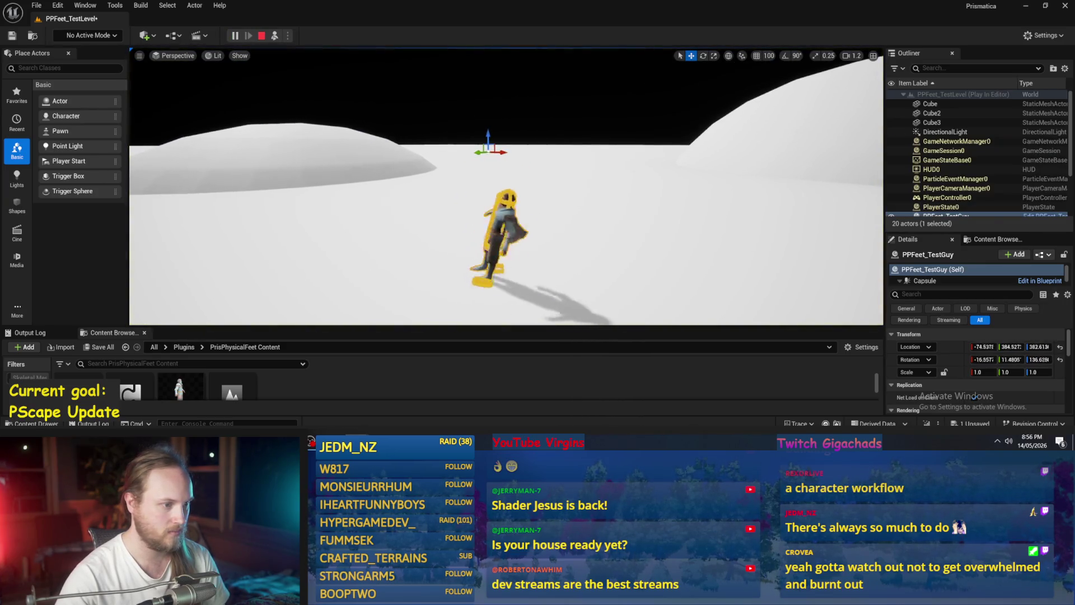
left_click(261, 35)
Lift the character much higher, simulate the drop, then edit PhysicsConstraint1's angular motor strength.
left_click_drag(483, 151, 327, 119)
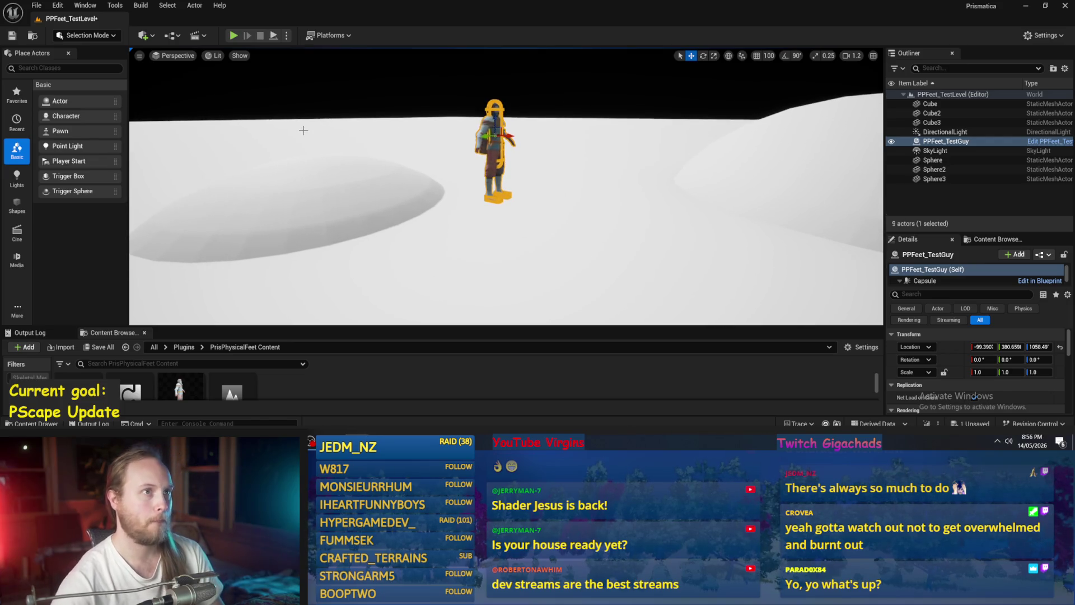
key("alt+s")
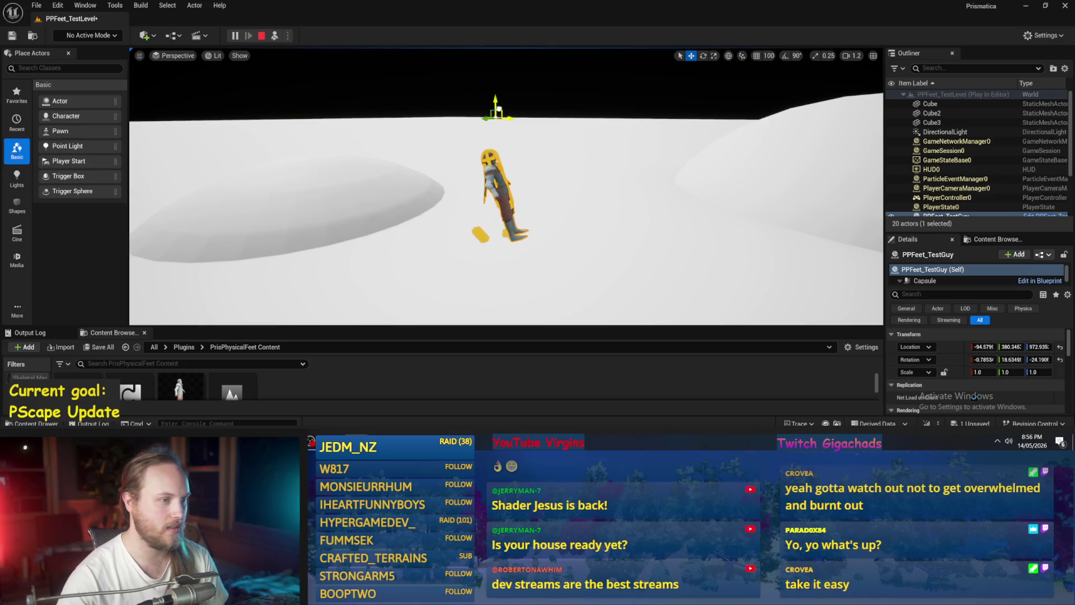
mouse_move(498, 108)
left_mouse_down()
mouse_move(504, 99)
mouse_move(525, 343)
left_mouse_up()
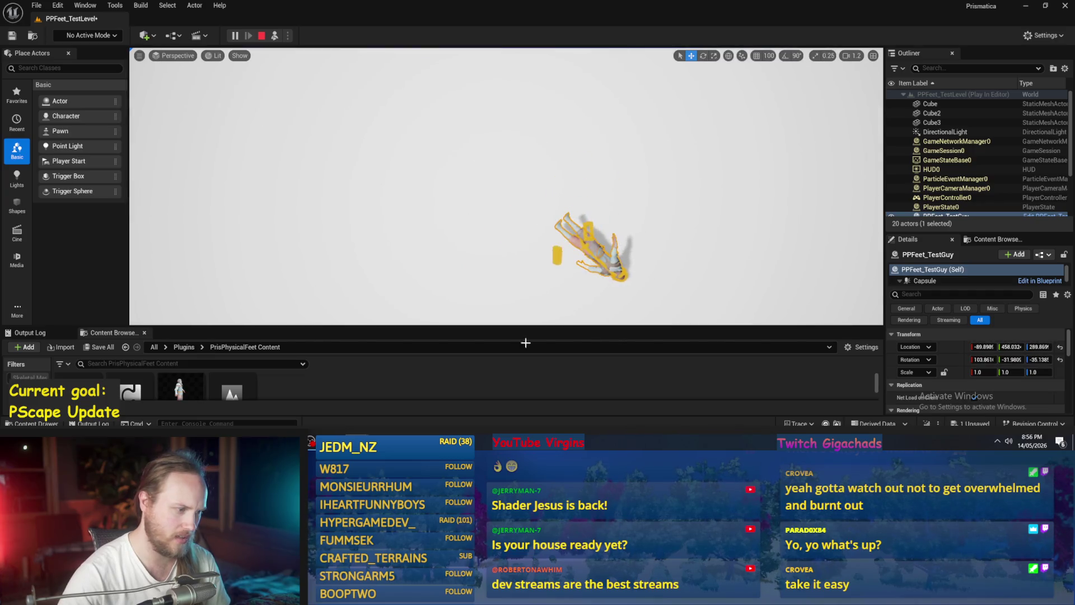
key("Escape")
left_click(946, 281)
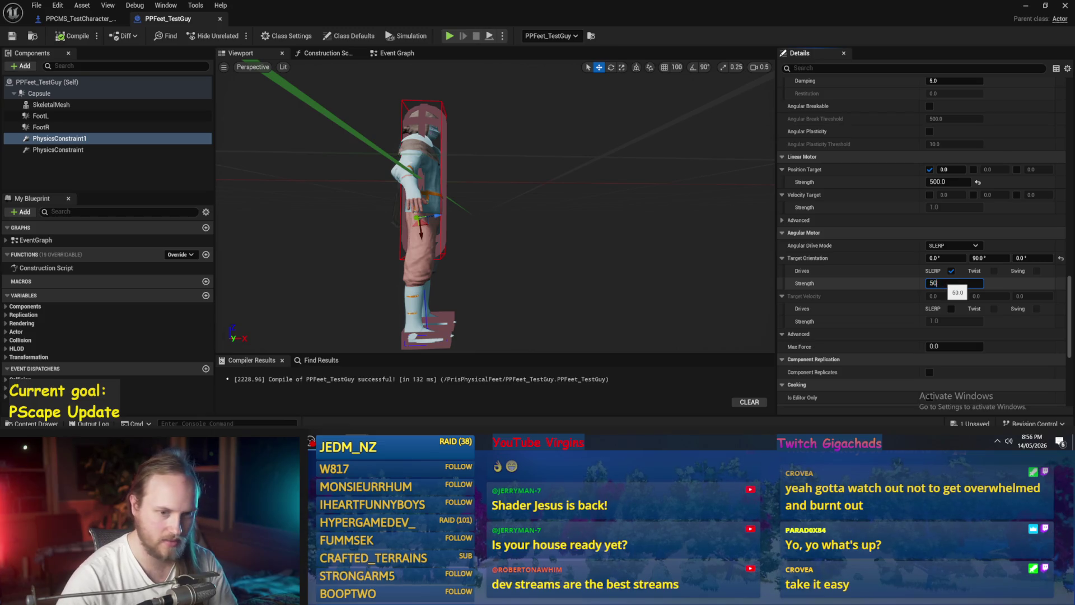
Set the angular motor strength to 500 on the PhysicsConstraint component.
key("Return")
left_click(58, 149)
left_click(951, 283)
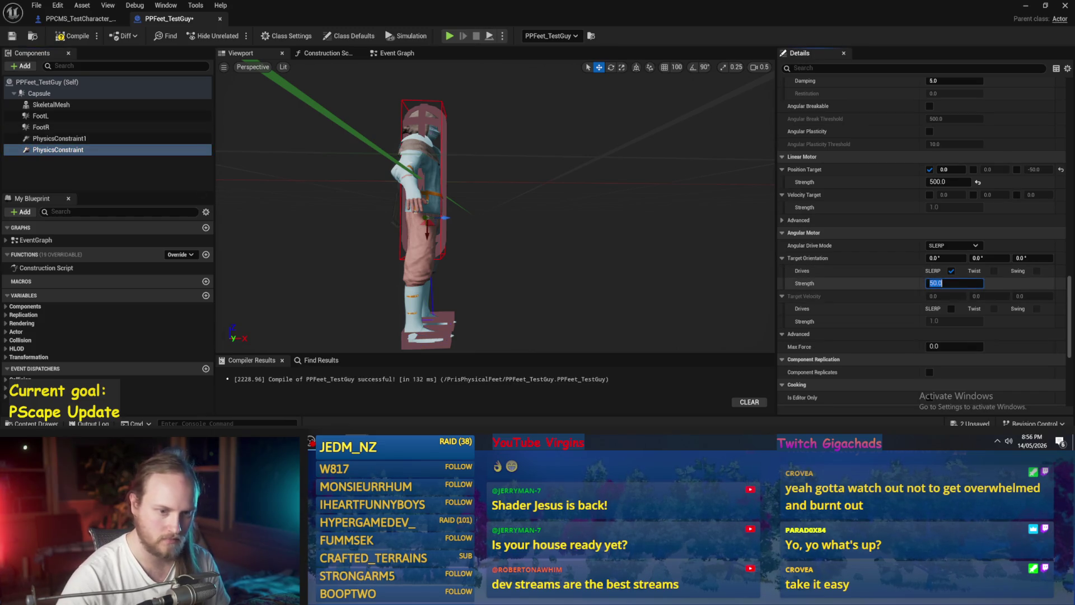
type("00")
key("Return")
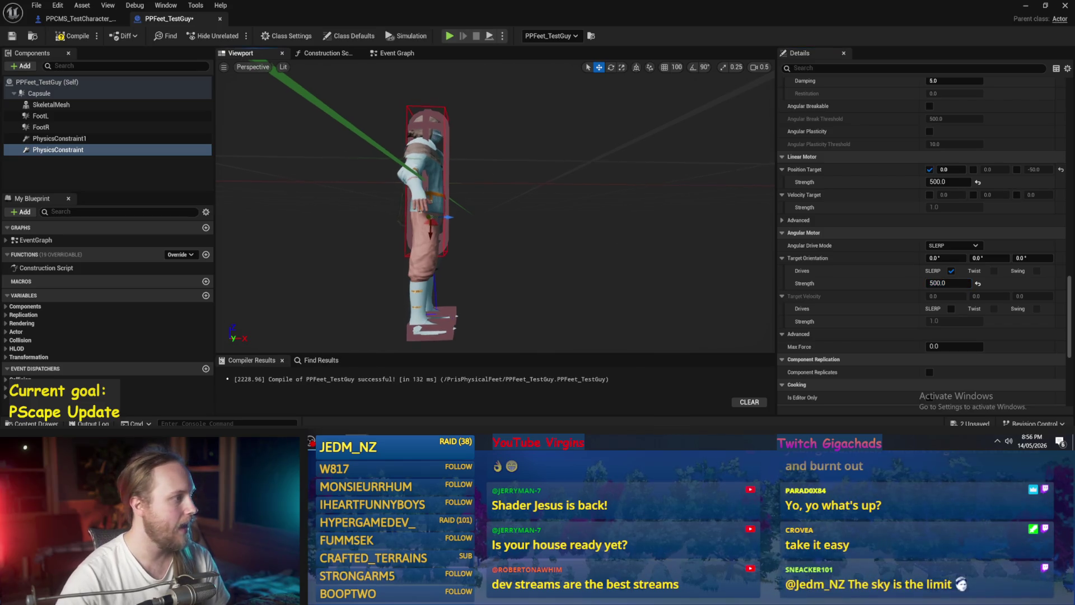
Filter Details for 'gr', disable gravity on Capsule, FootL and FootR, and compile.
left_click(106, 94)
left_click(912, 68)
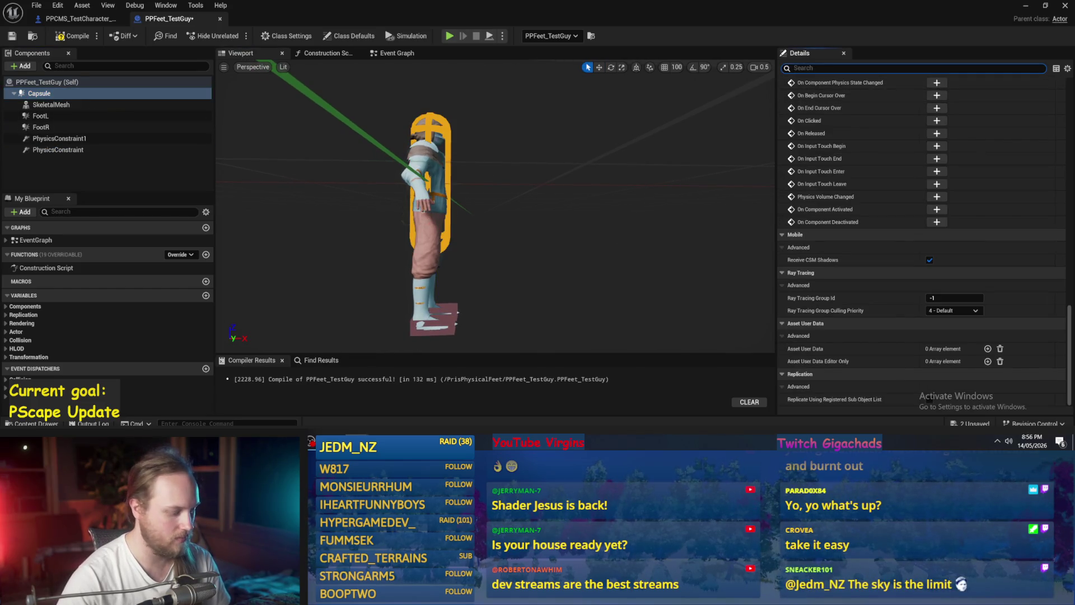
type("grav")
left_click(933, 97)
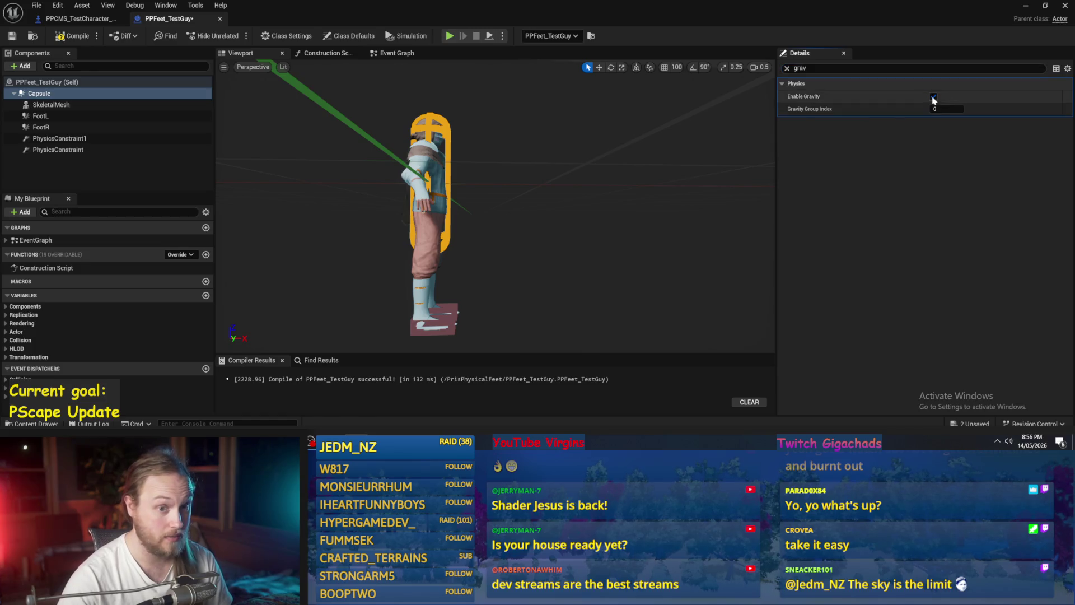
left_click(59, 139)
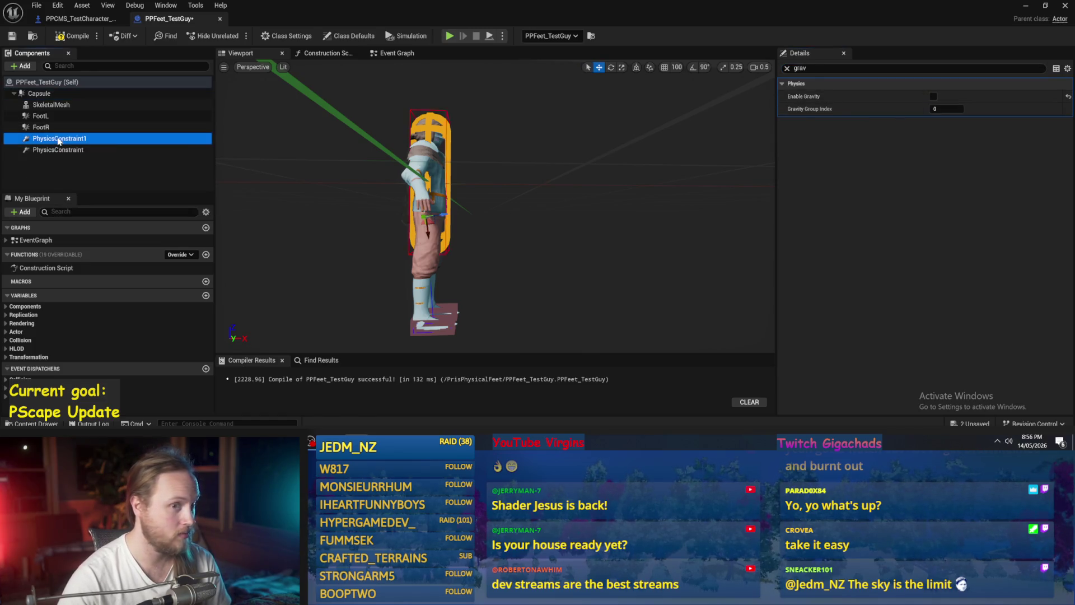
key("Up")
key("Up")
key("Up")
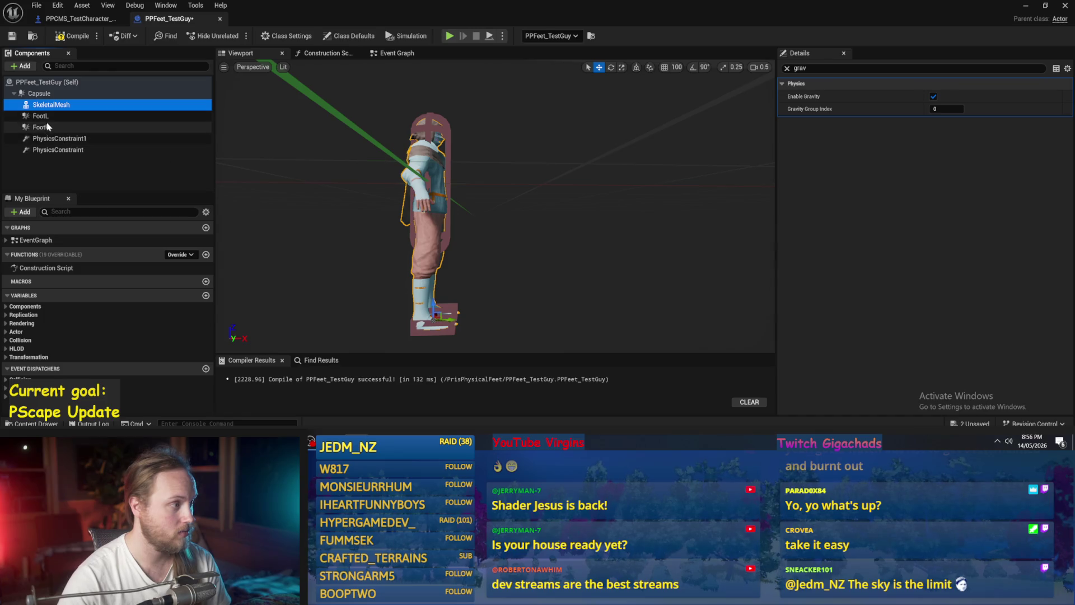
left_click(41, 116)
left_click(933, 96)
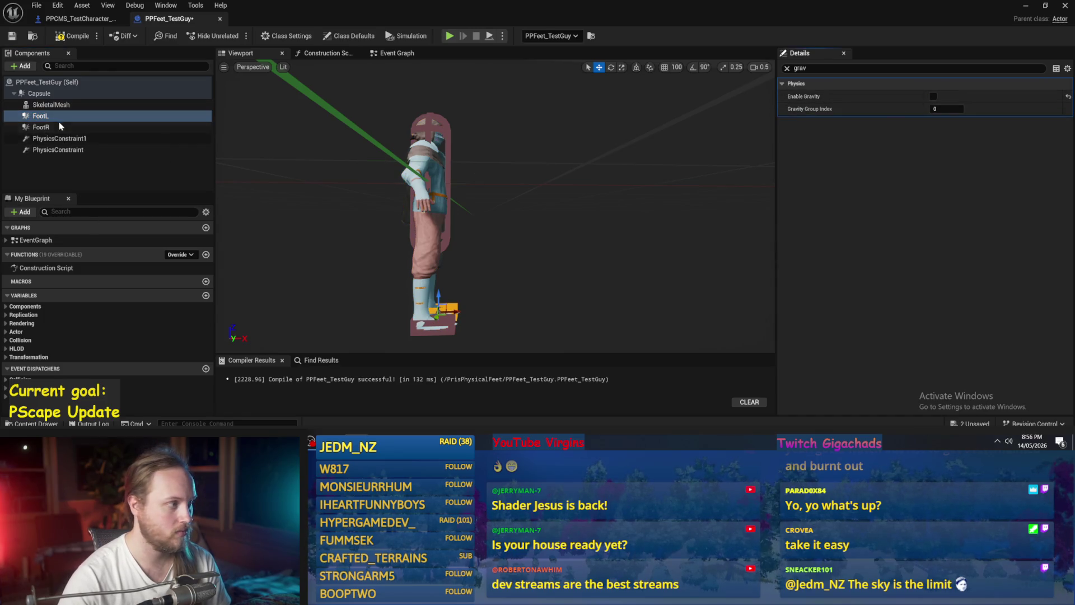
left_click(61, 127)
left_click(933, 96)
left_click(63, 37)
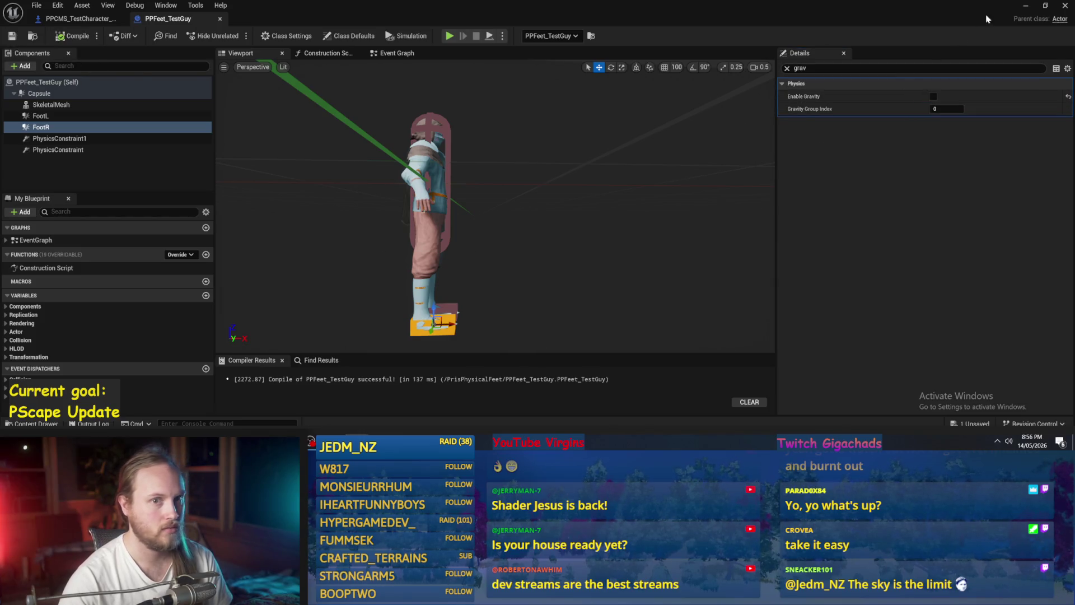
left_click(1024, 8)
left_click(276, 36)
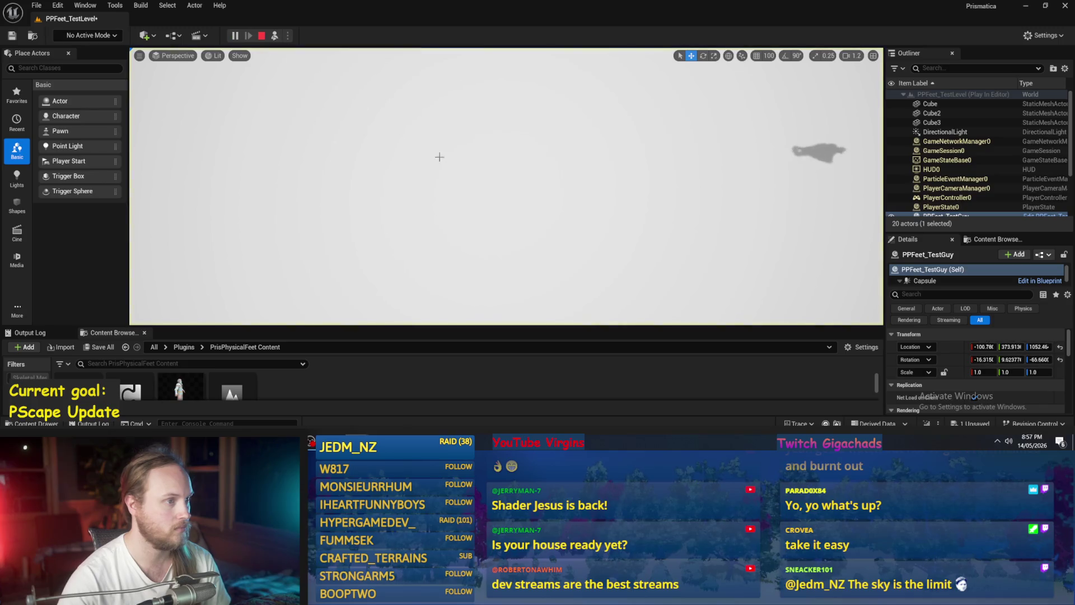
key("F8")
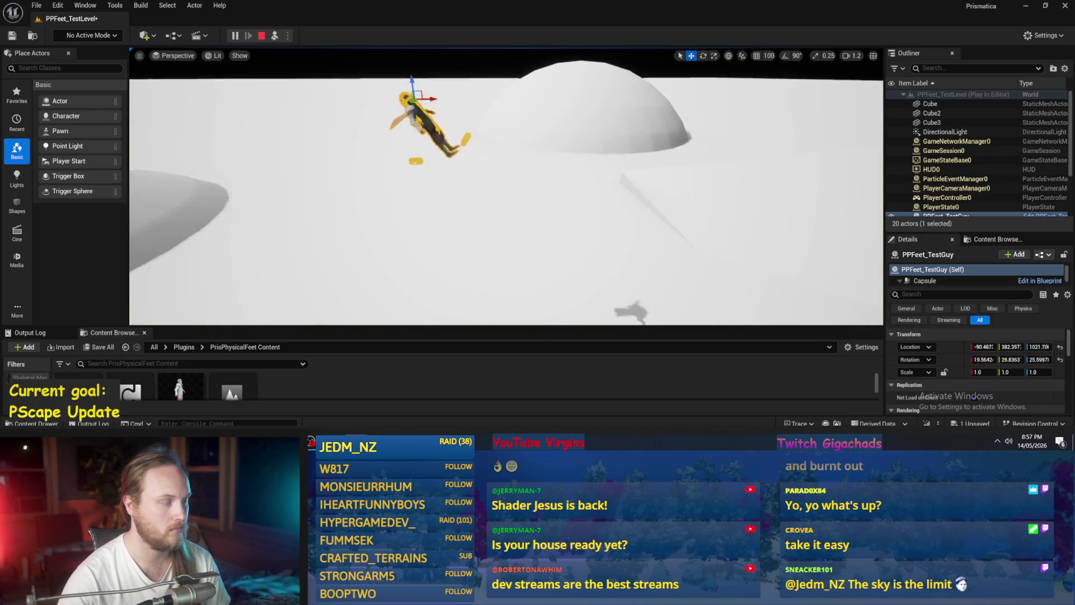
left_click(545, 245)
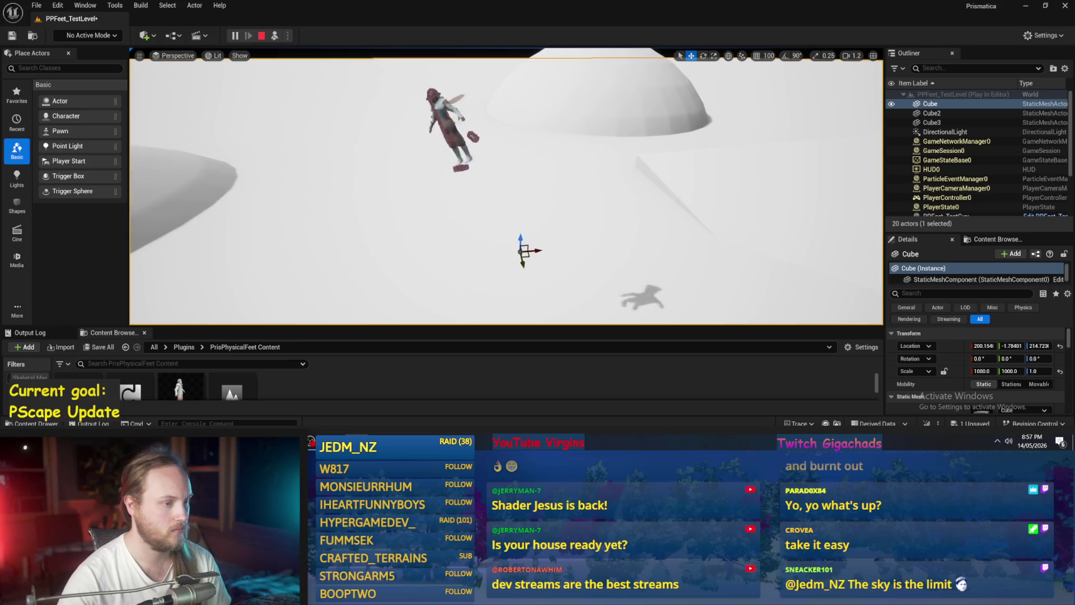
left_click(544, 244)
key("Escape")
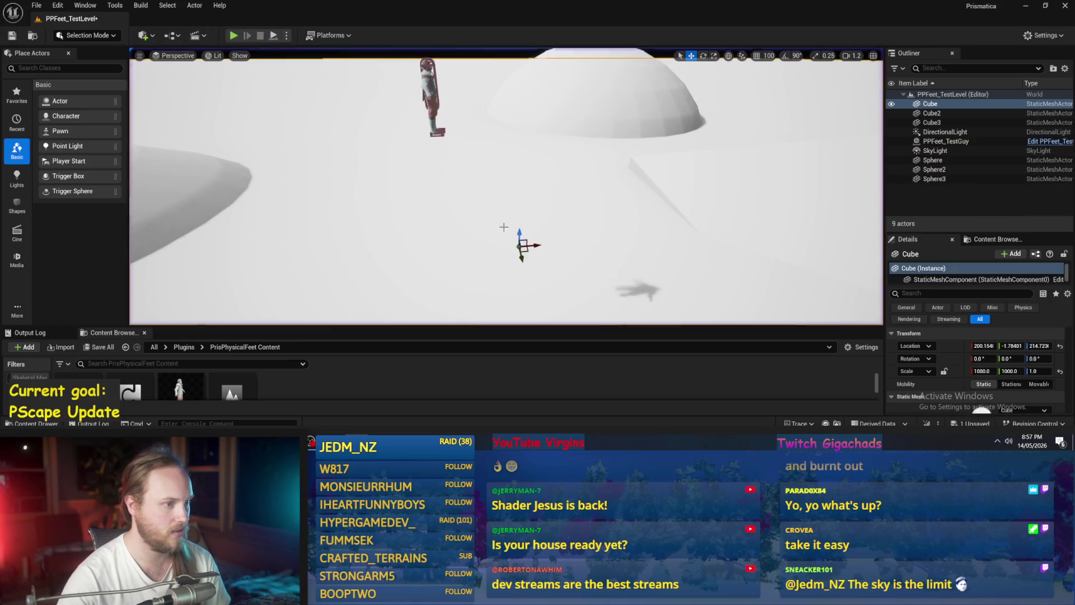
left_click(432, 94)
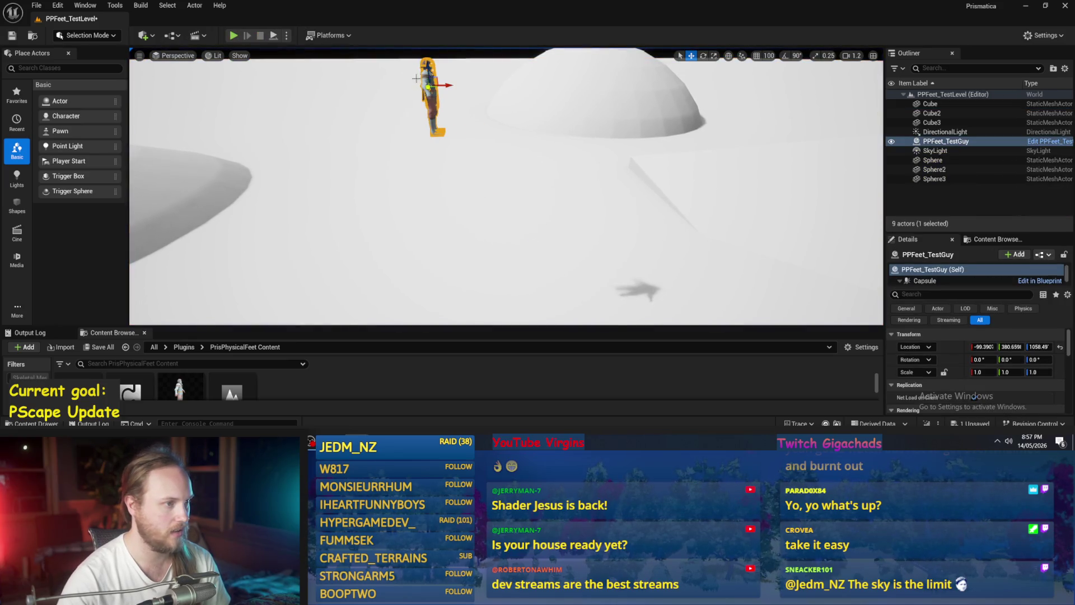
left_click(273, 36)
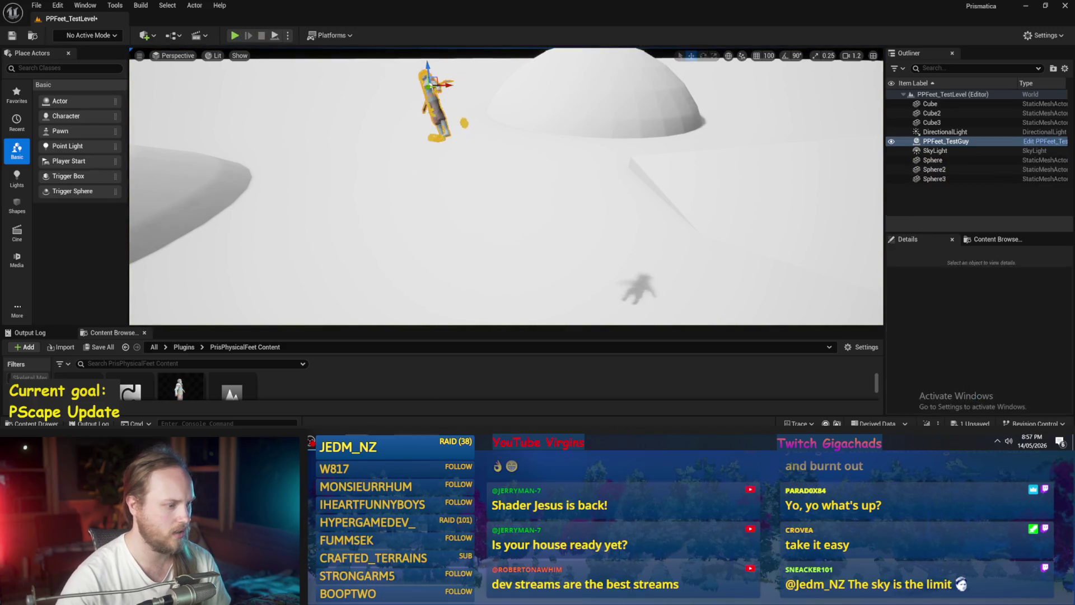
key("ctrl+e")
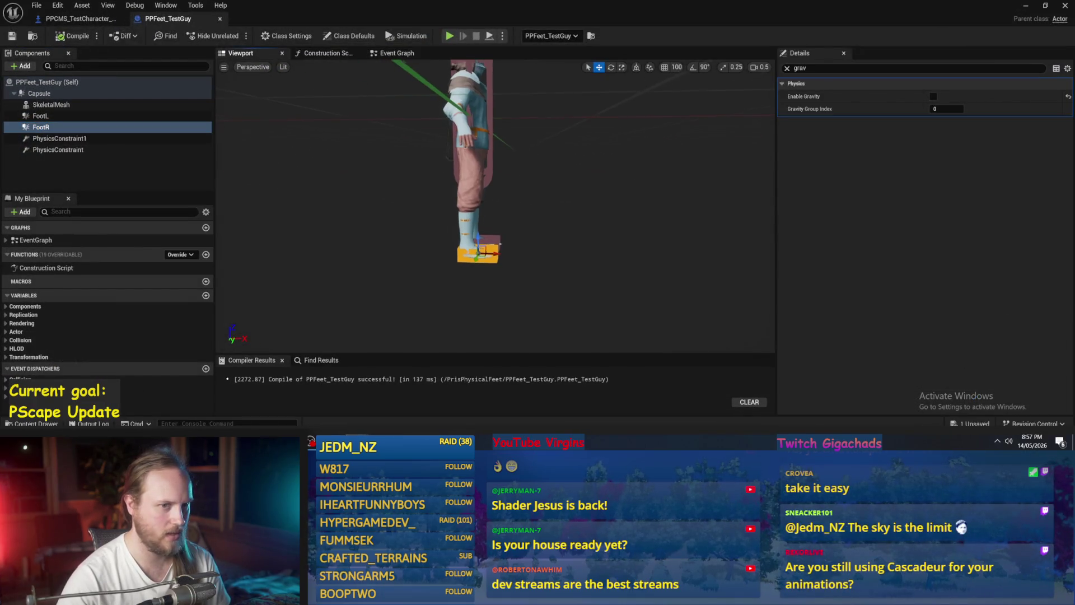
left_click(787, 67)
scroll(958, 303, "down", 5)
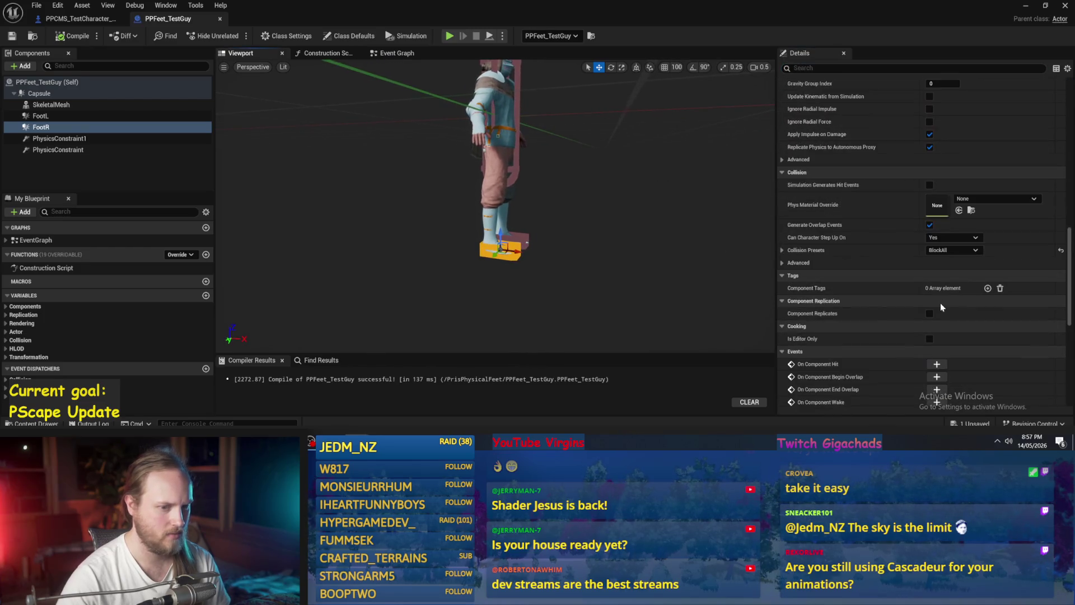
Select PhysicsConstraint1 and frame the character front-on in the viewport.
scroll(941, 306, "down", 10)
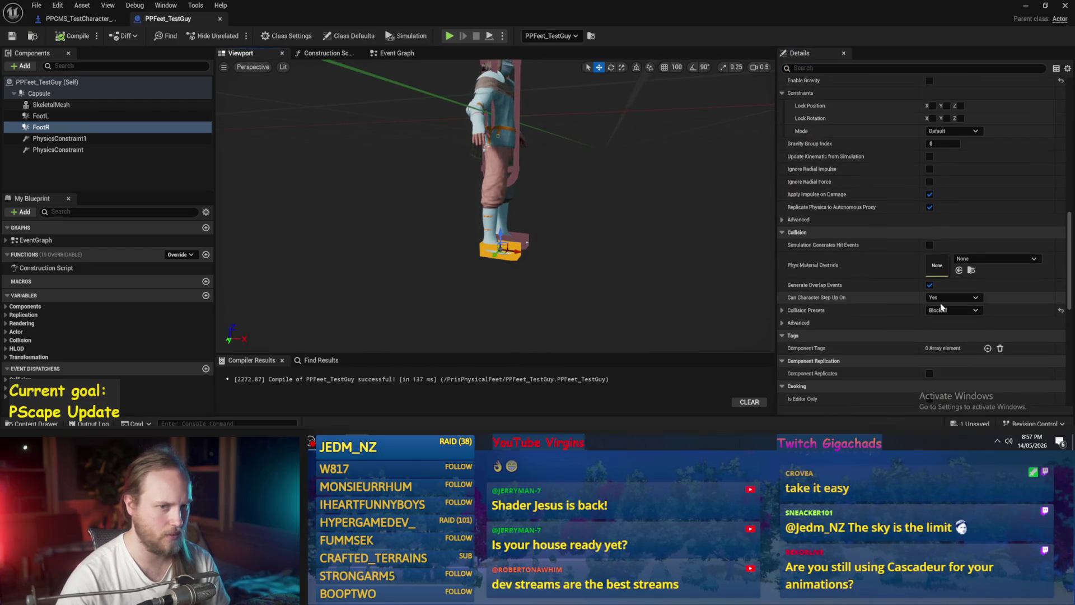
scroll(939, 302, "up", 10)
scroll(602, 273, "up", 4)
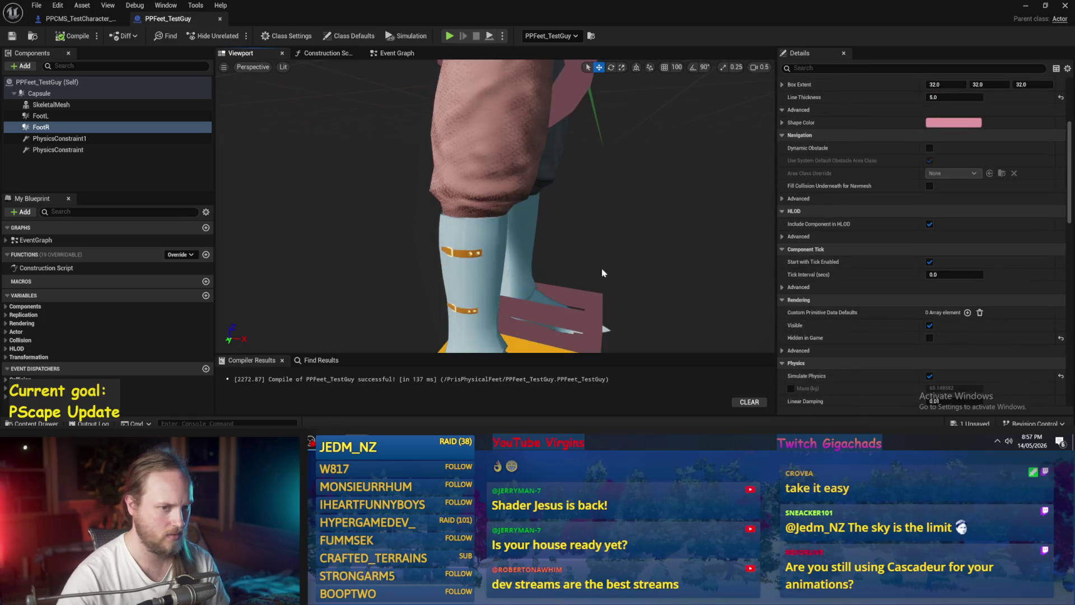
double_click(84, 139)
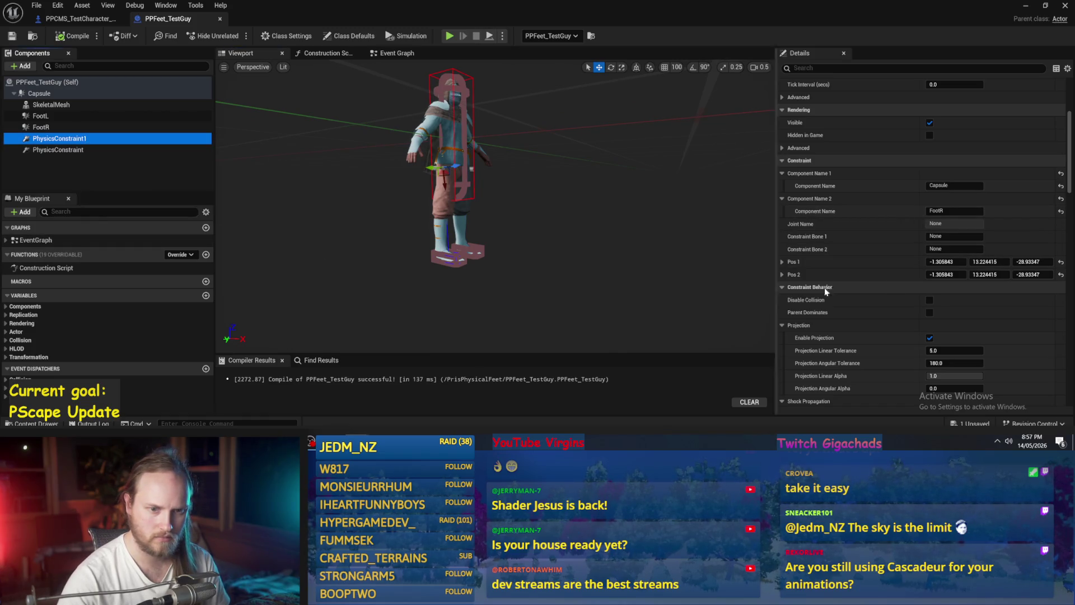
left_click_drag(464, 198, 464, 199)
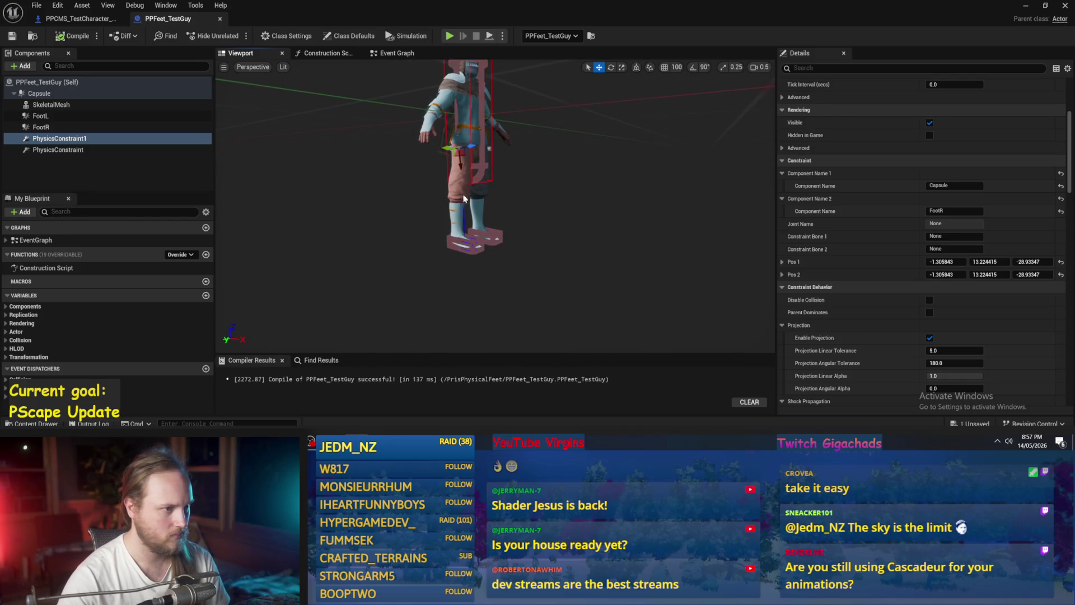
left_click_drag(550, 207, 551, 207)
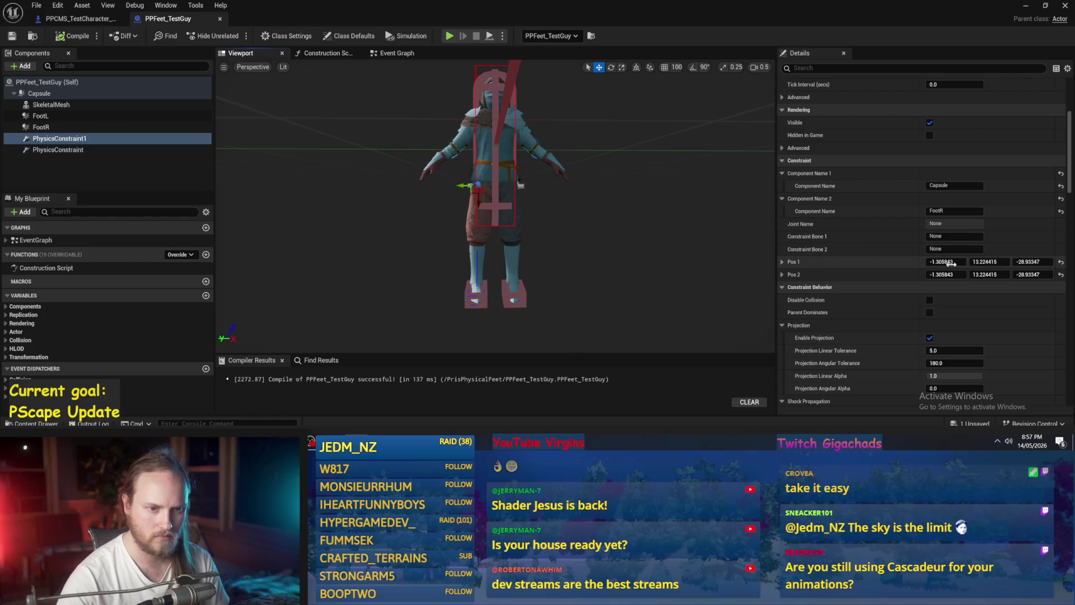
Set PhysicsConstraint1's swing and twist limits to 90.
scroll(945, 263, "down", 3)
scroll(939, 264, "down", 1)
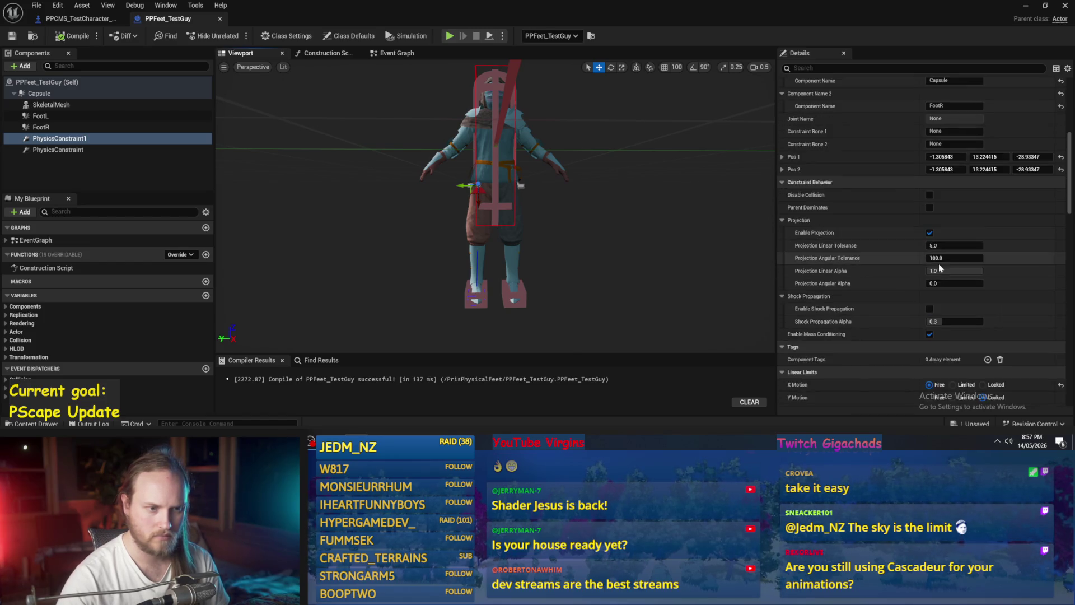
scroll(923, 240, "down", 8)
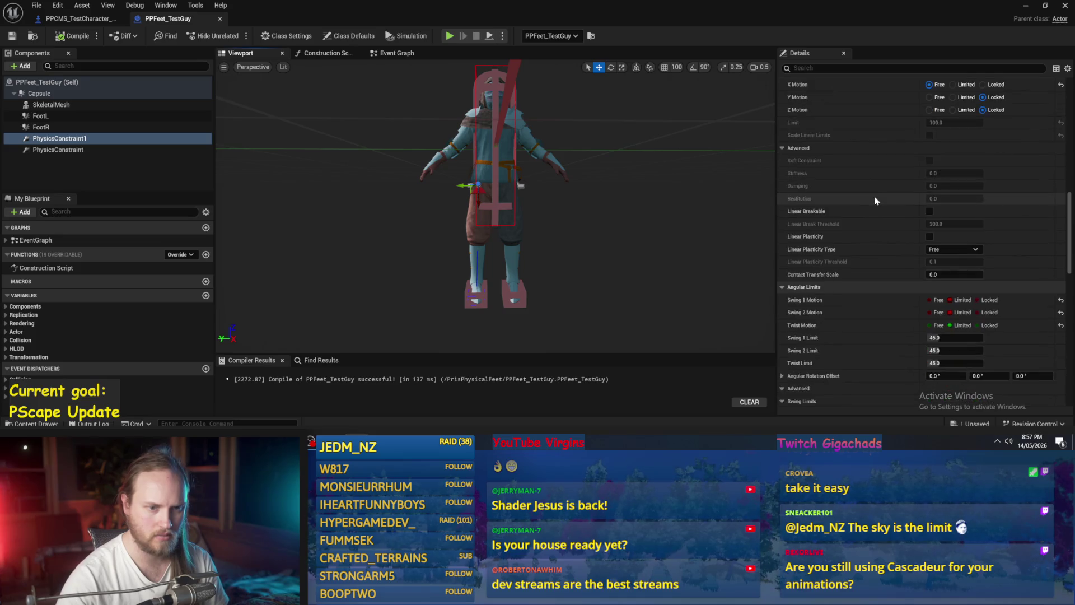
scroll(930, 182, "down", 7)
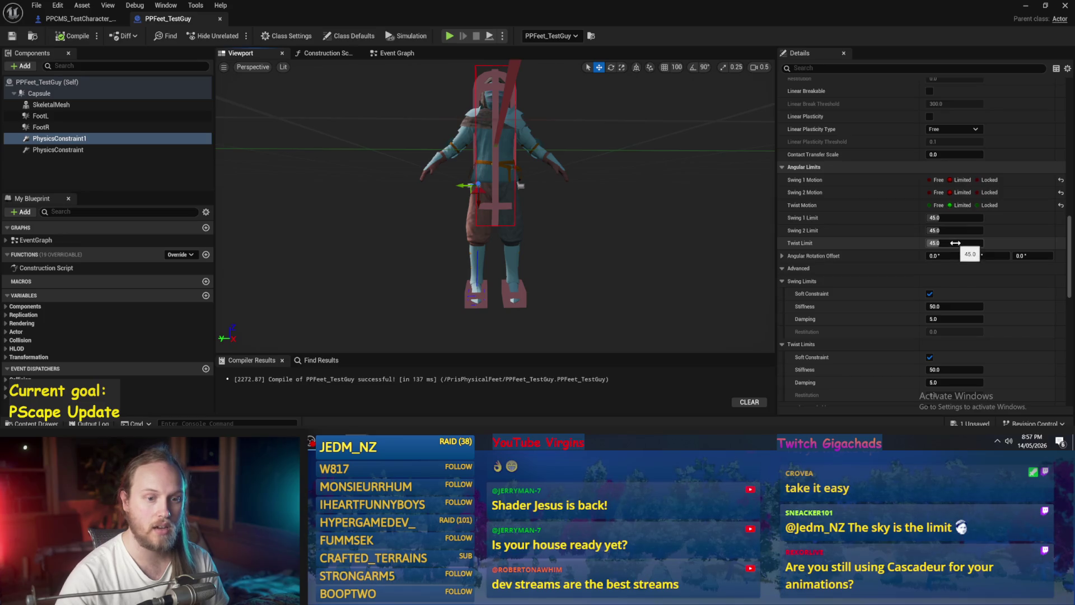
type("90")
key("Tab")
type("90")
key("Tab")
type("90")
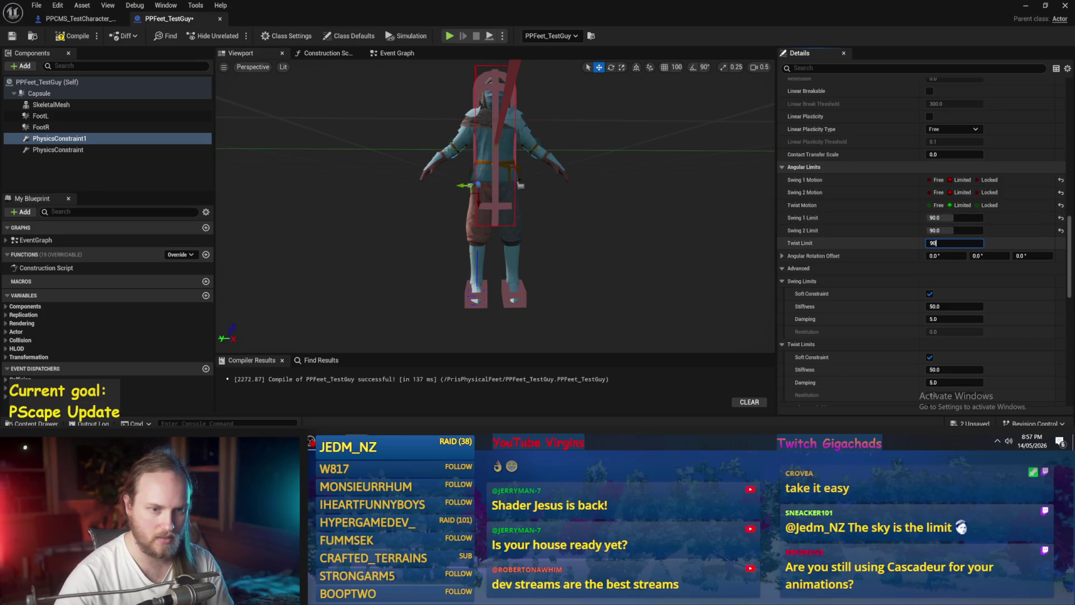
Set Swing 1, Swing 2 and Twist Motion to Free and compile the Blueprint.
left_click_drag(461, 194, 504, 194)
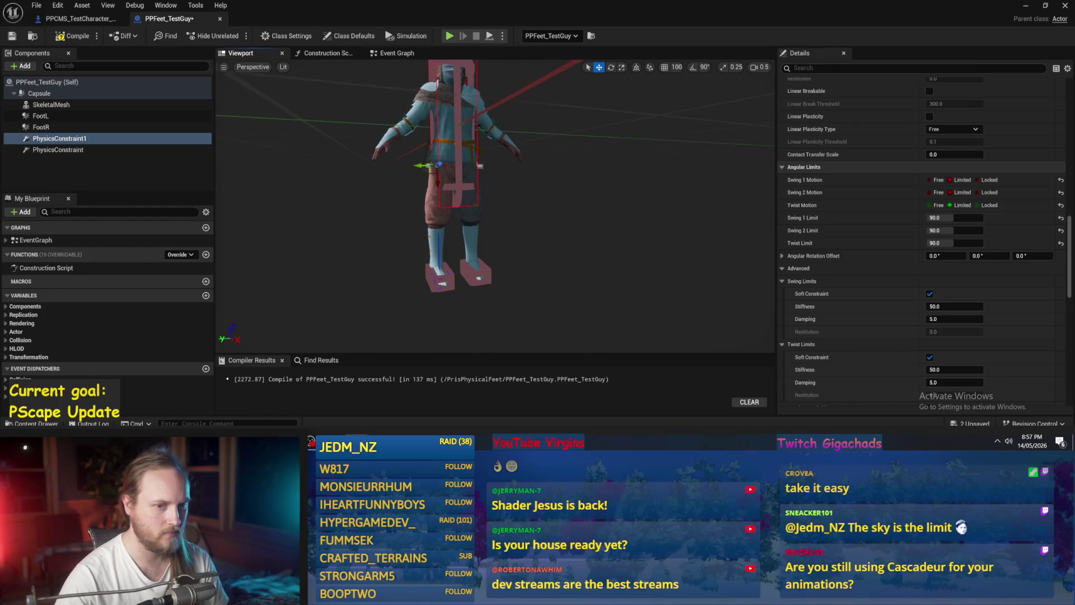
left_click(935, 205)
left_click(936, 192)
left_click(936, 180)
left_click(58, 37)
left_click(82, 149)
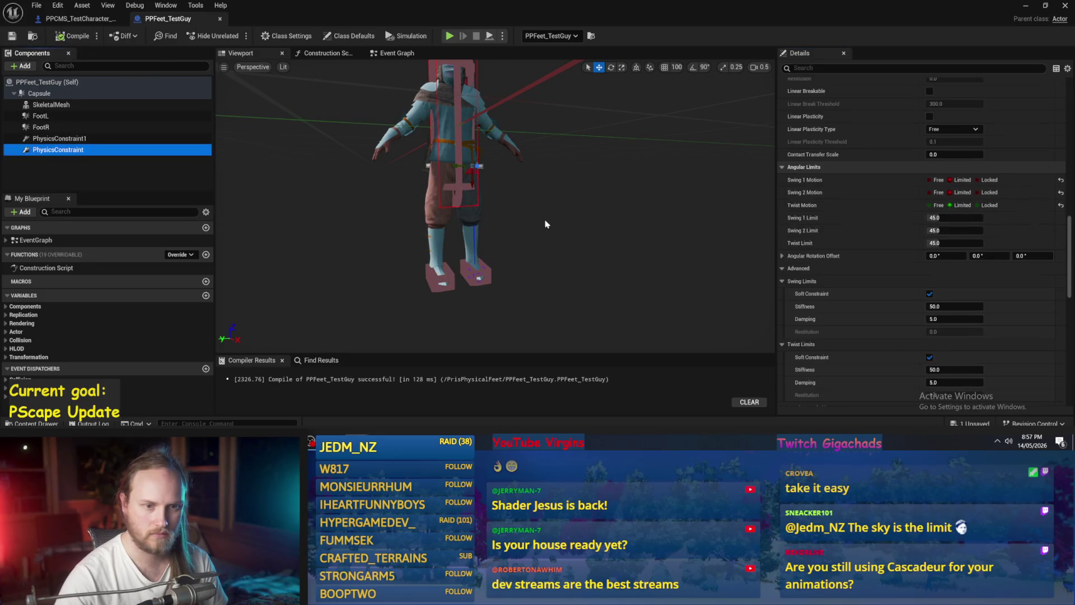
Free both swing motions, compile, and enable SLERP drive for the angular motor.
left_click(928, 192)
left_click(928, 180)
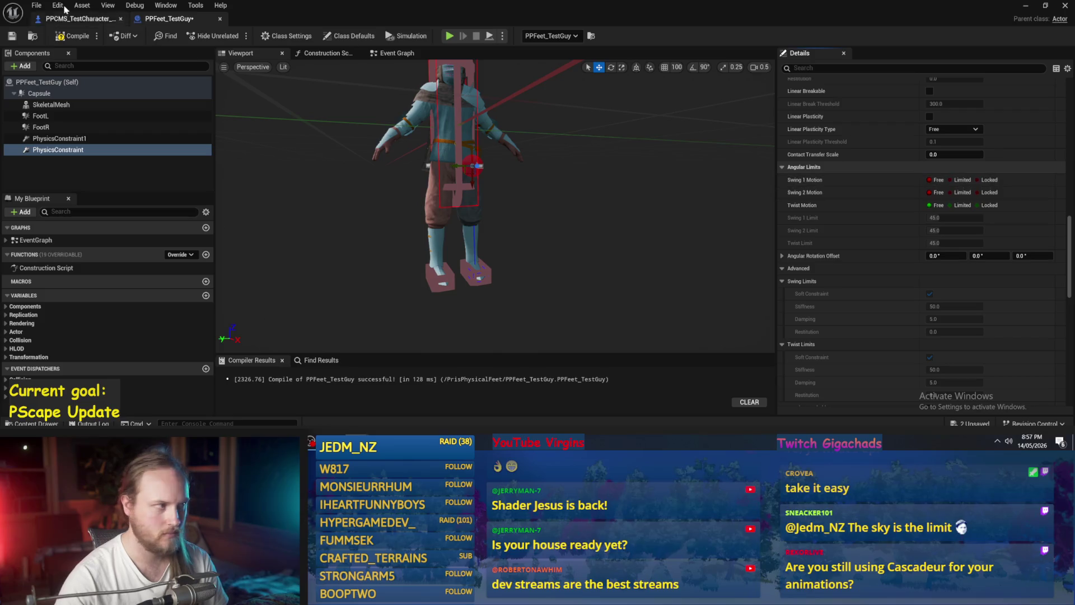
left_click(74, 36)
scroll(967, 270, "down", 10)
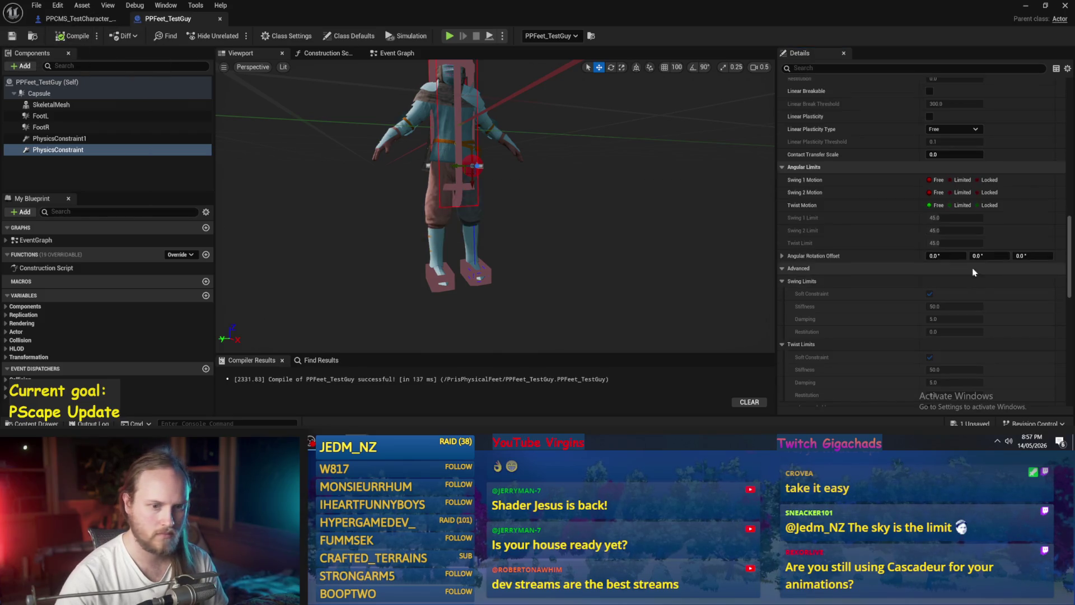
scroll(966, 270, "up", 3)
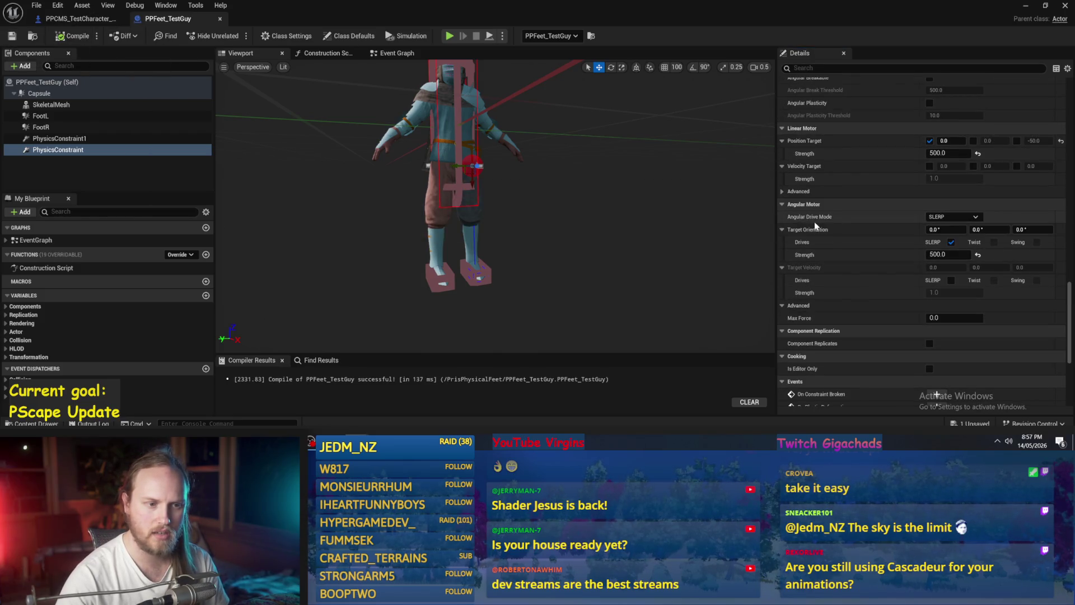
left_click(951, 242)
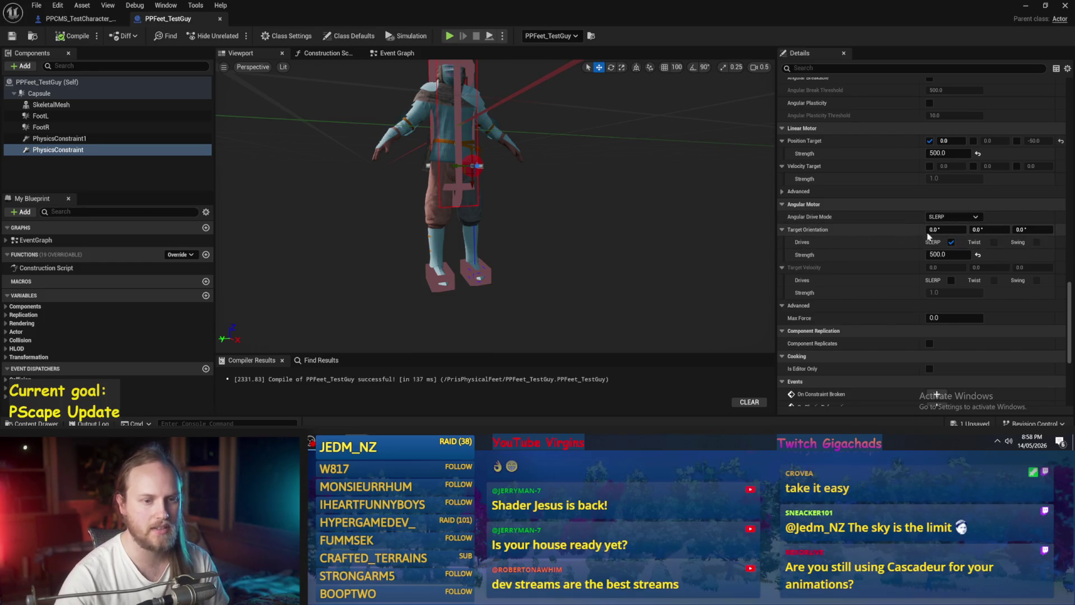
Recompile with PhysicsConstraint1 selected and start a Simulate run of the test level.
left_click(78, 138)
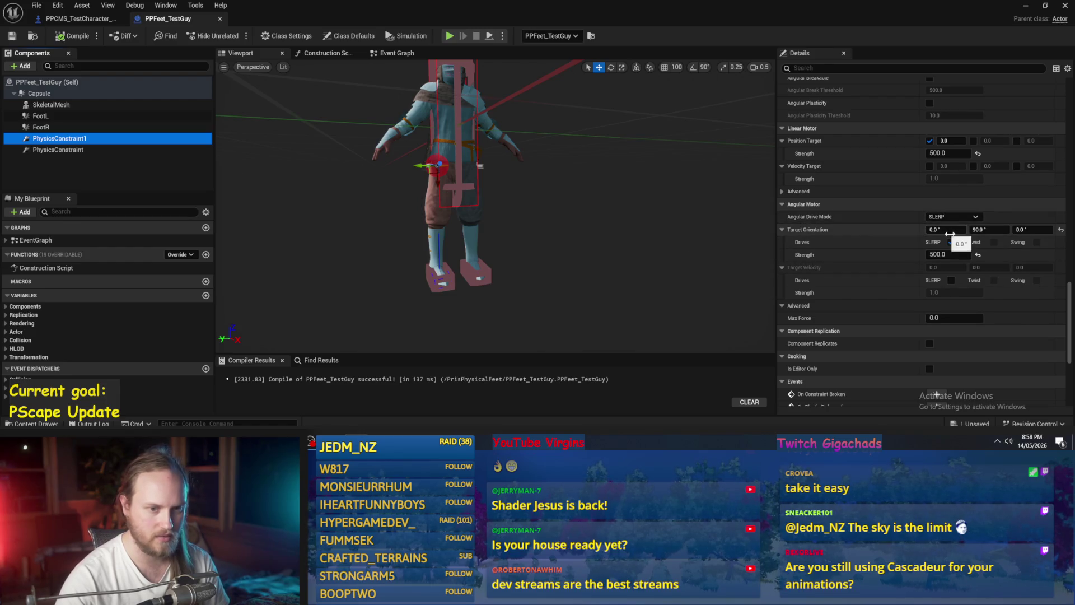
left_click(63, 37)
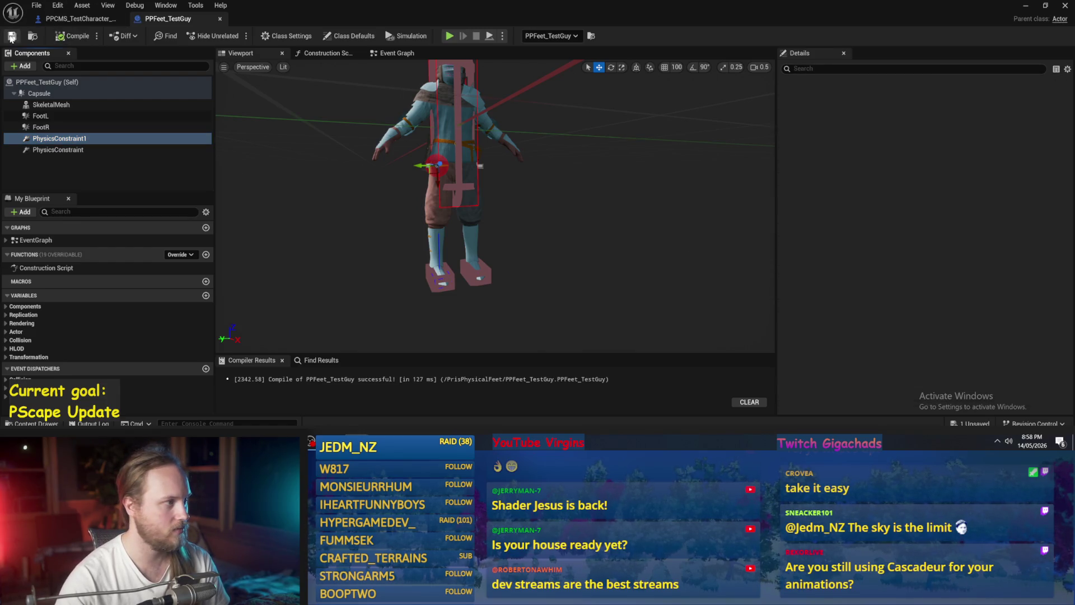
left_click(1026, 6)
left_click(280, 37)
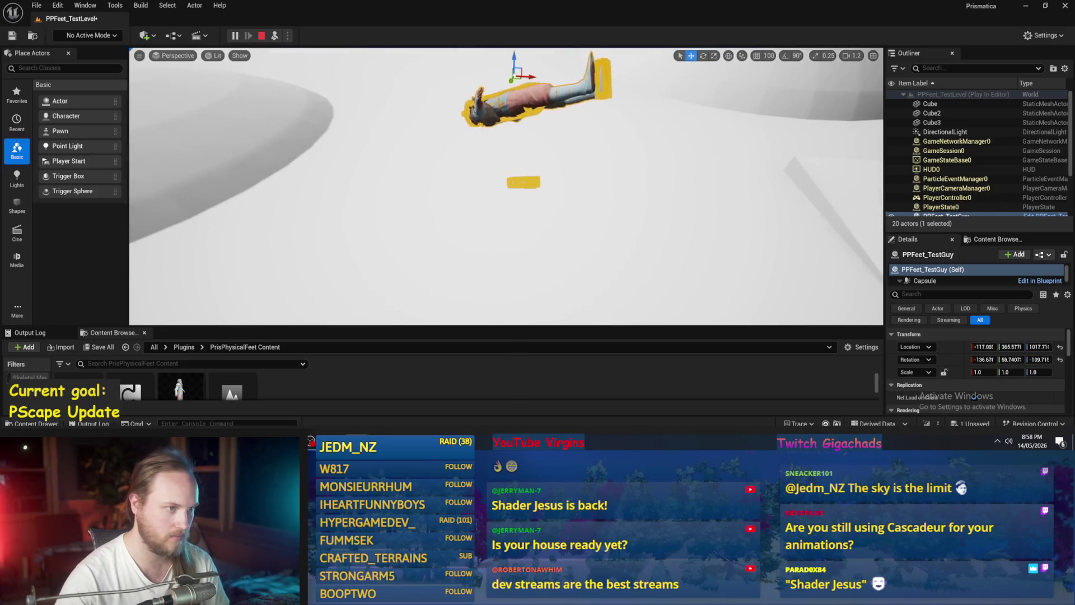
Set the second target orientation angle to -90 and test it in simulation.
key("Escape")
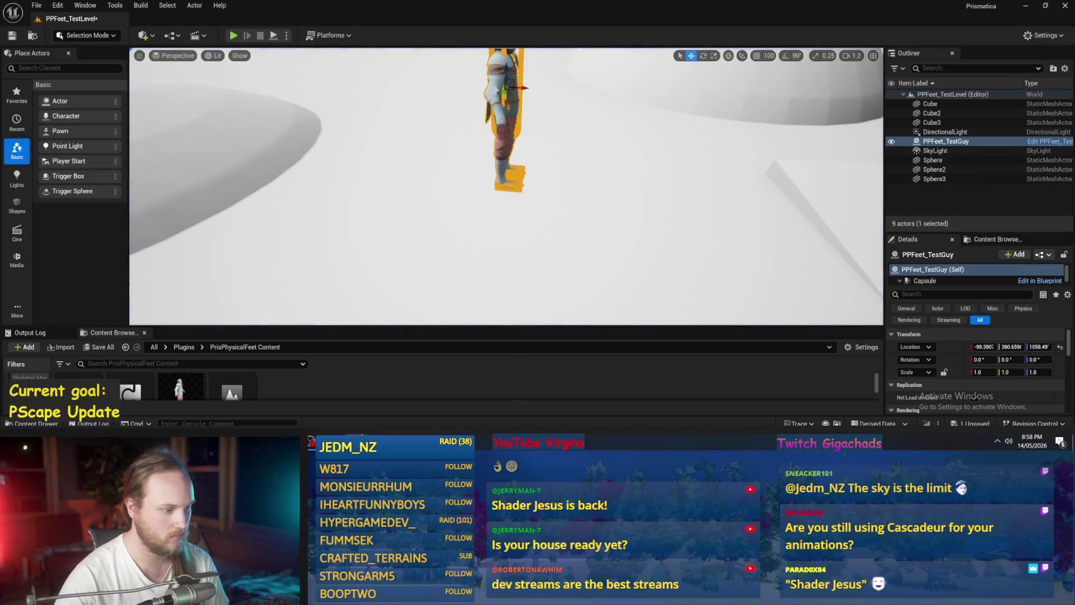
left_click(399, 404)
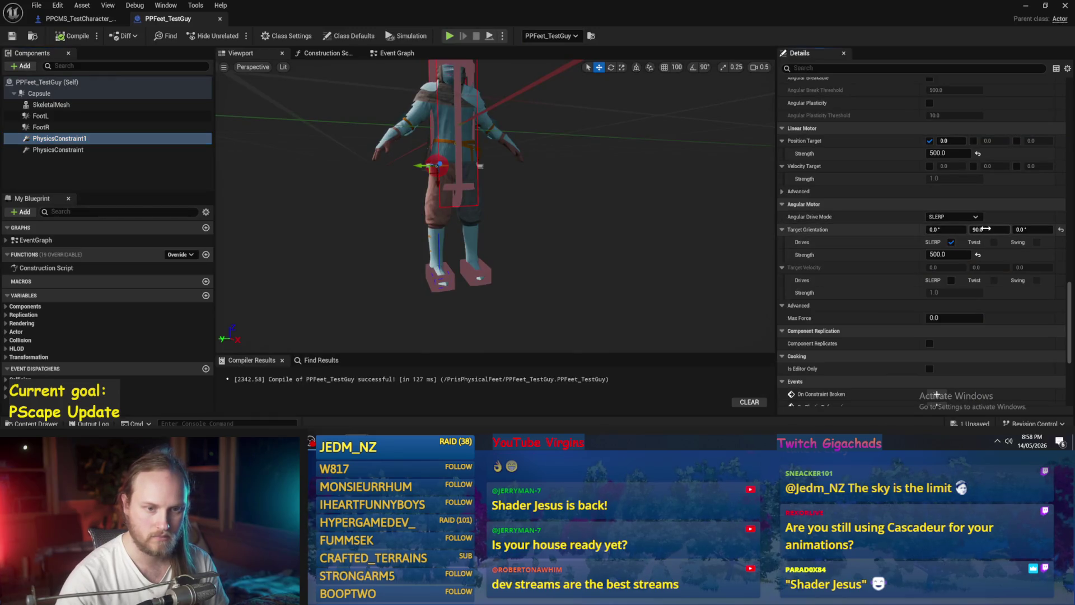
key("Return")
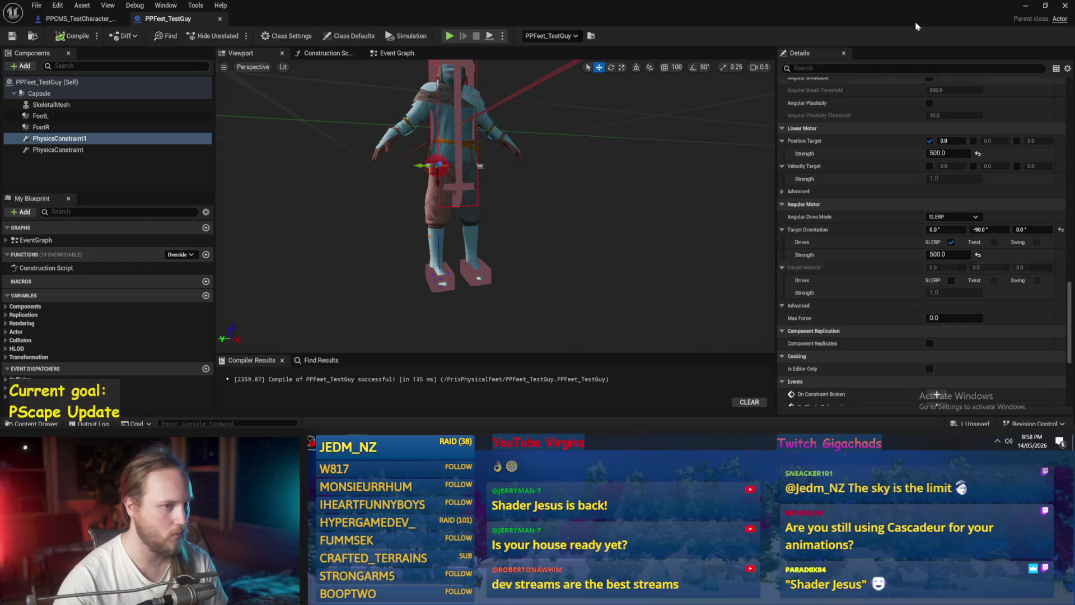
left_click(1032, 7)
left_click(274, 36)
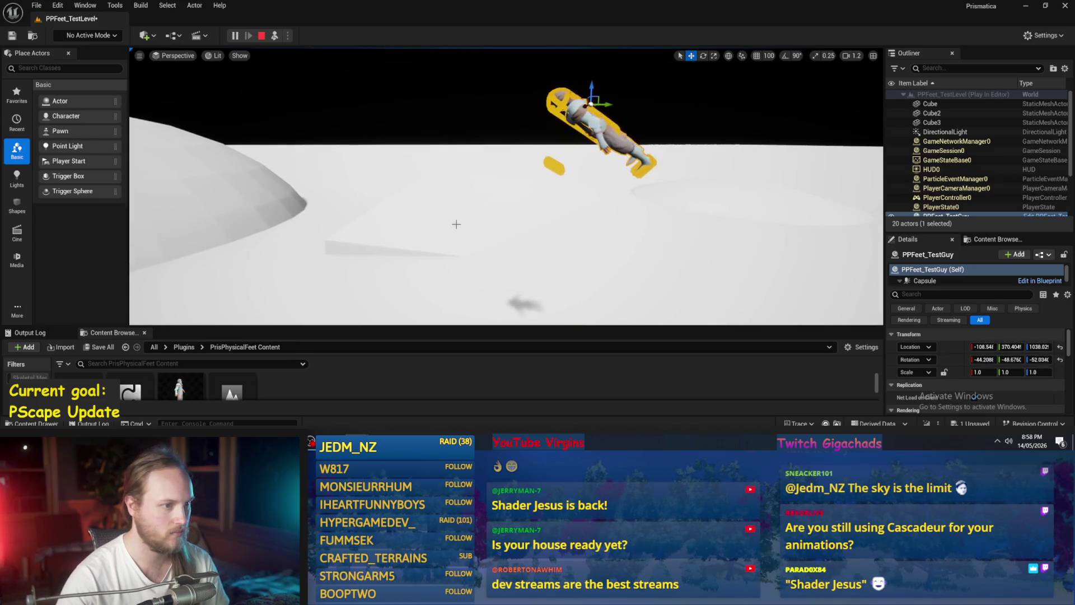
key("Escape")
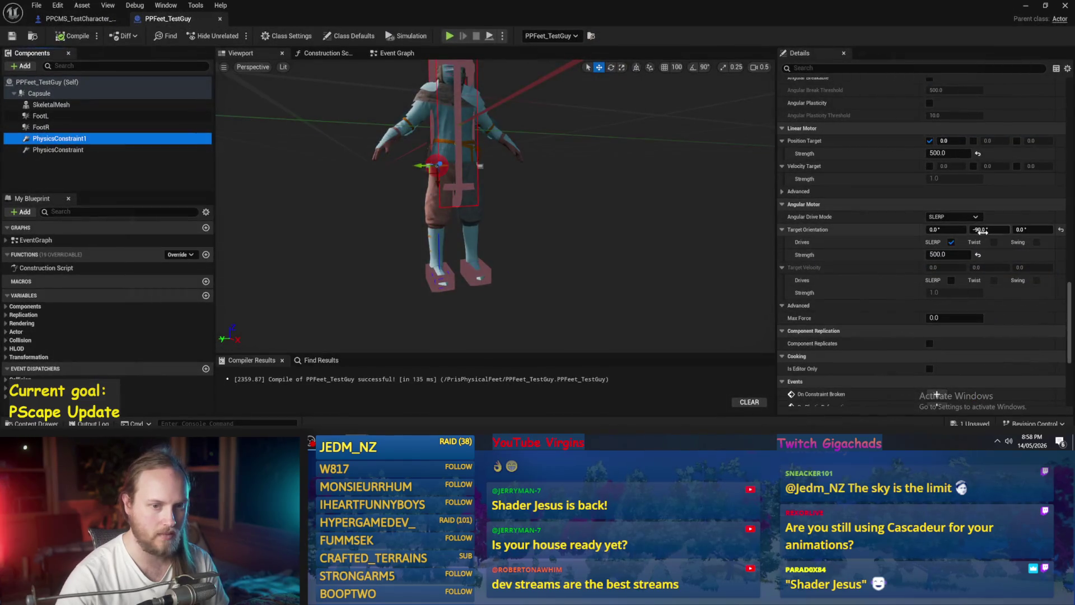
Try a new third target orientation angle, save the Blueprint, and simulate again.
left_click(1024, 229)
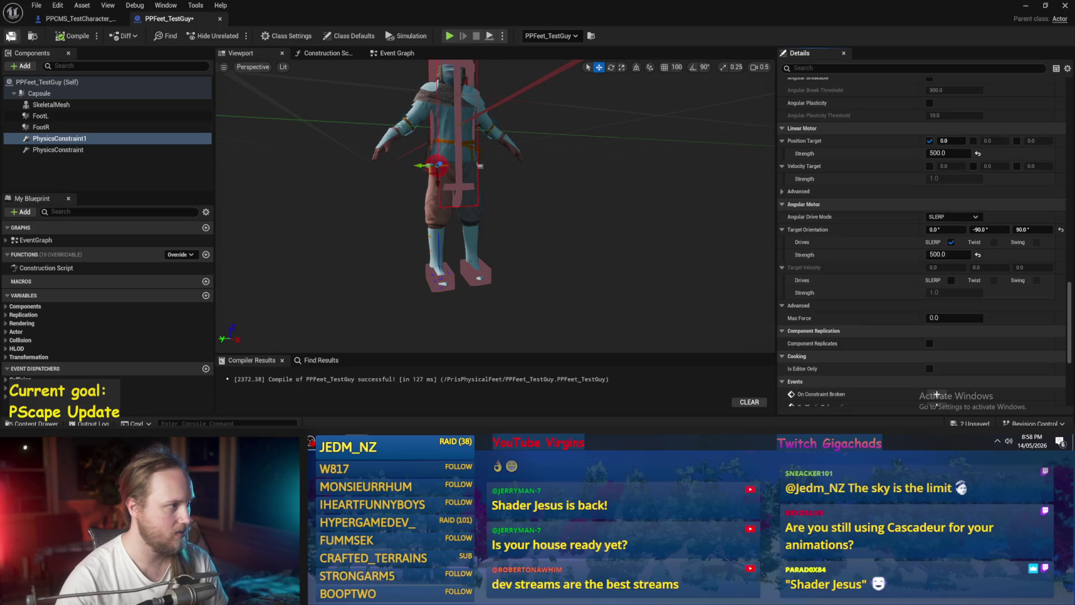
left_click(9, 37)
left_click(1026, 6)
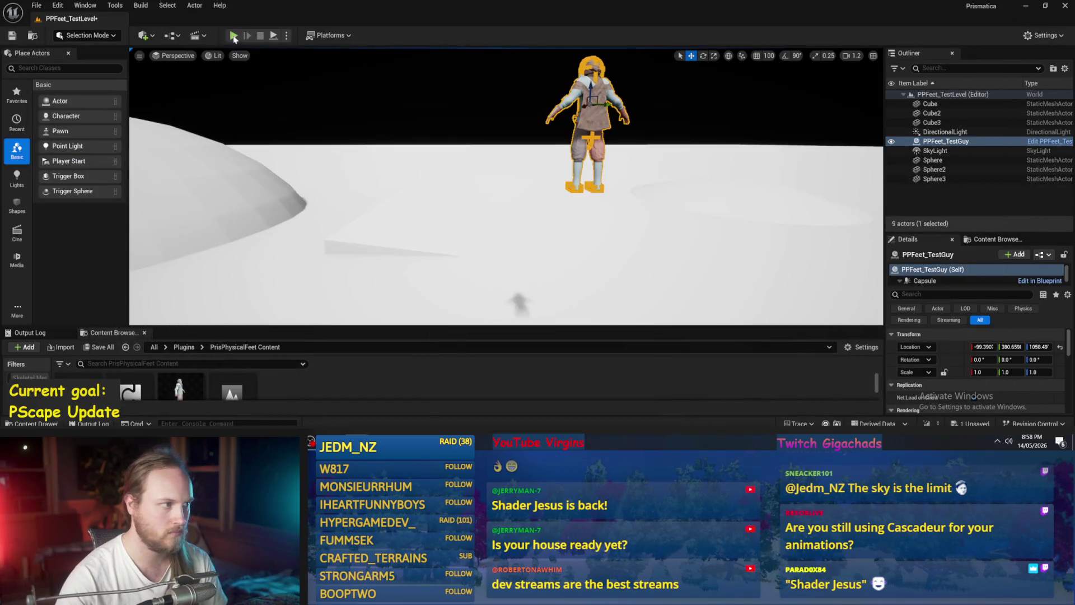
left_click(278, 37)
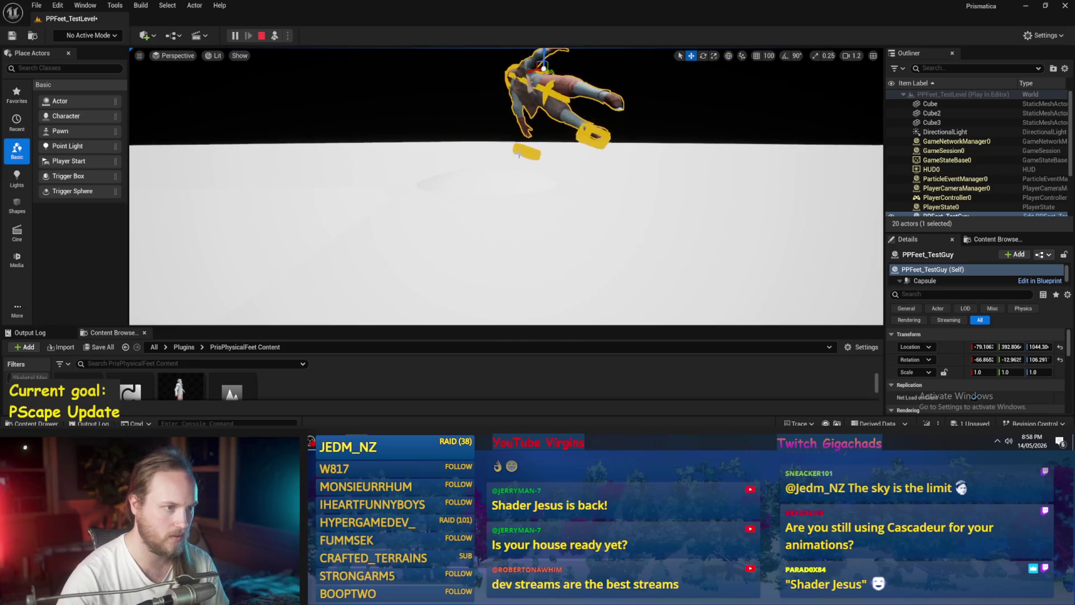
key("Escape")
left_click(1039, 280)
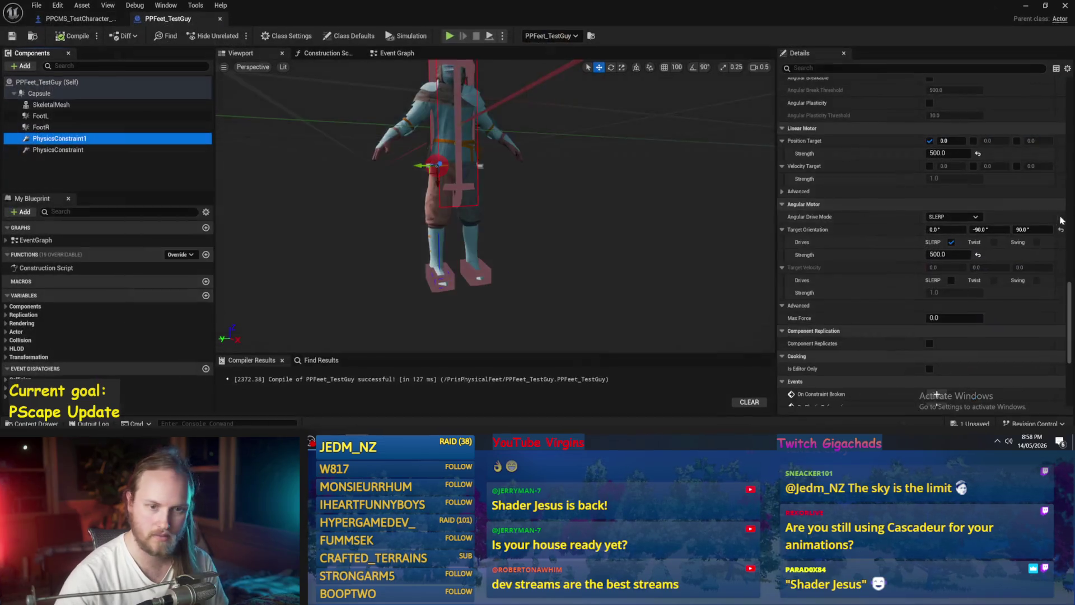
Set the target orientation to 0°, 0°, -90°, simulate to confirm, then save all.
left_click(1020, 229)
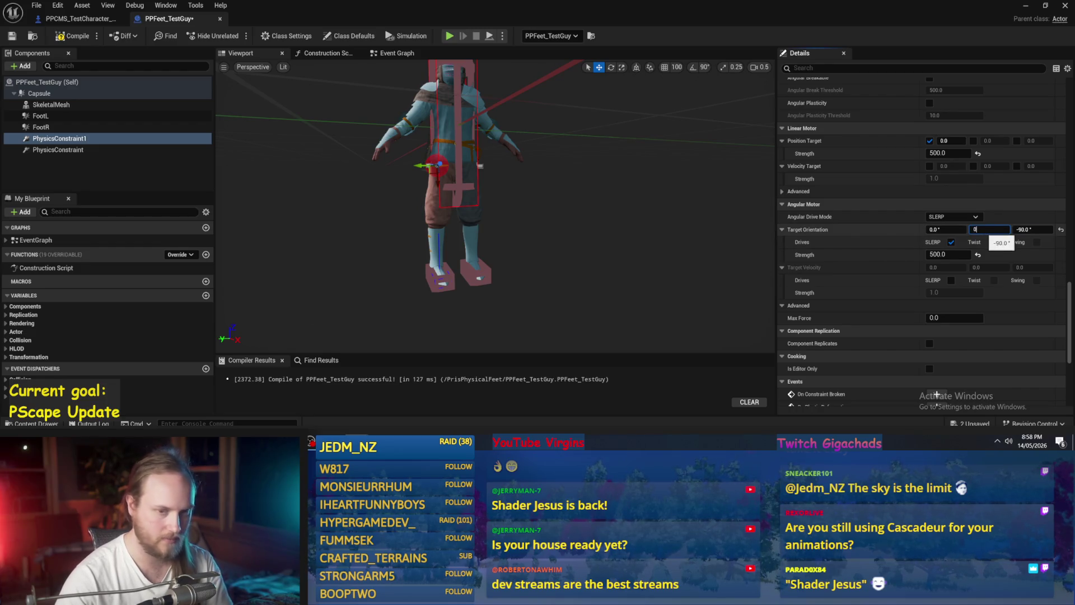
key("Return")
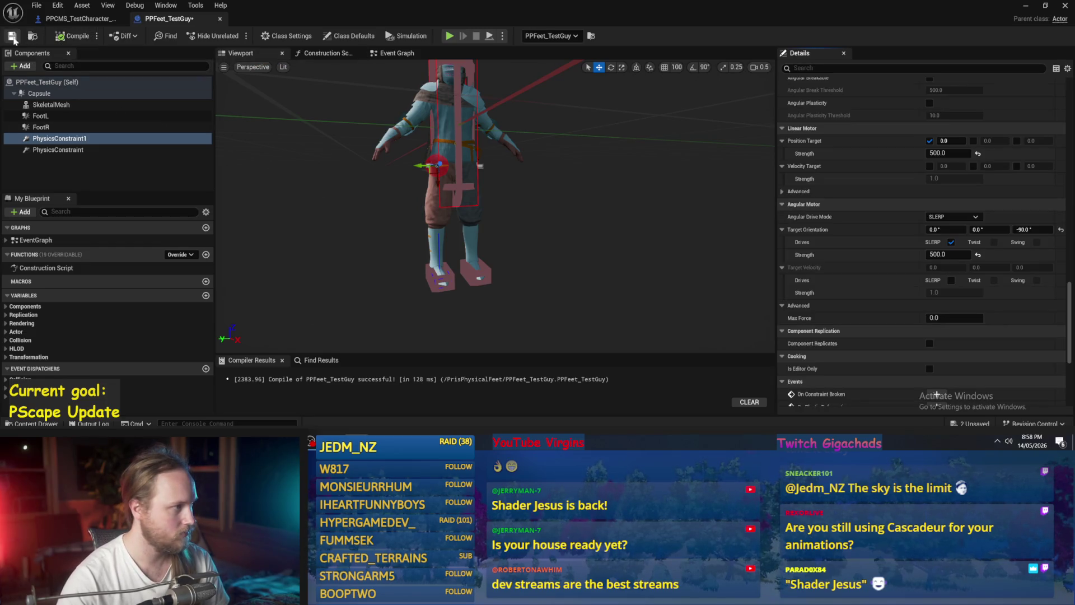
left_click(1026, 9)
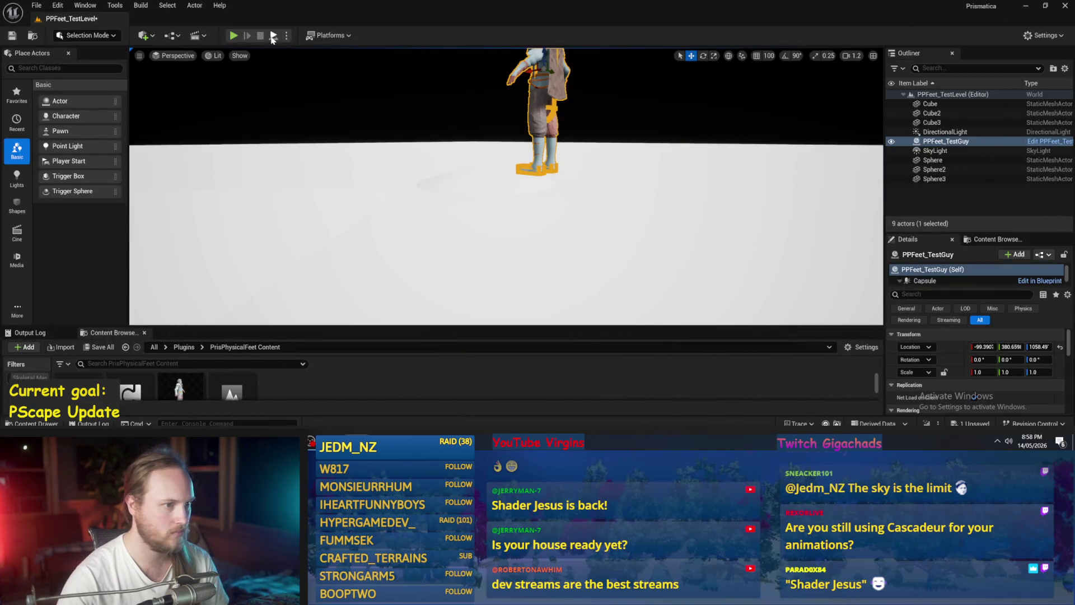
left_click(273, 36)
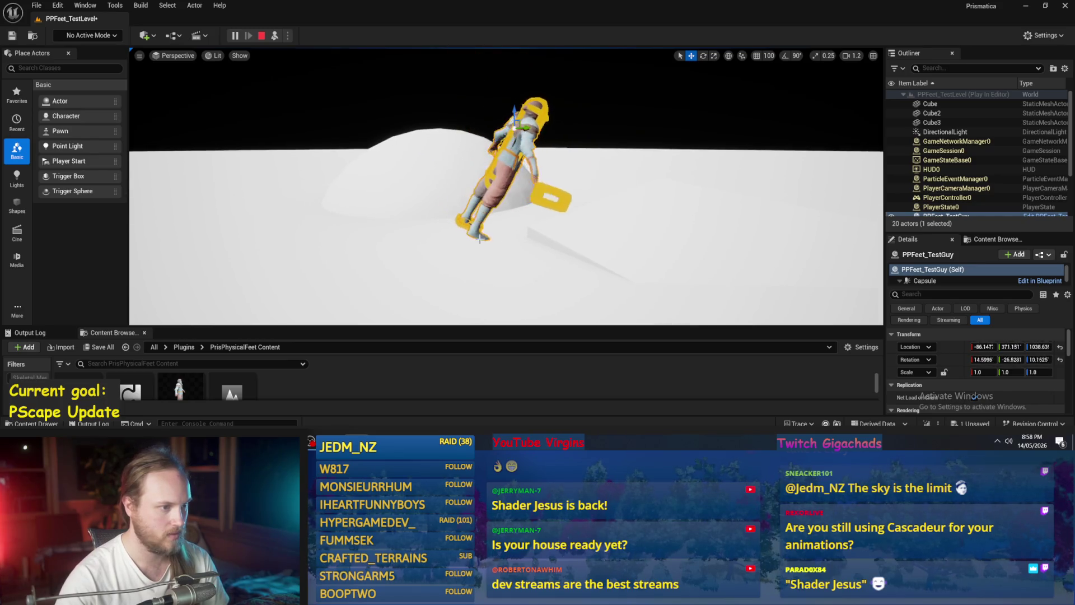
key("Escape")
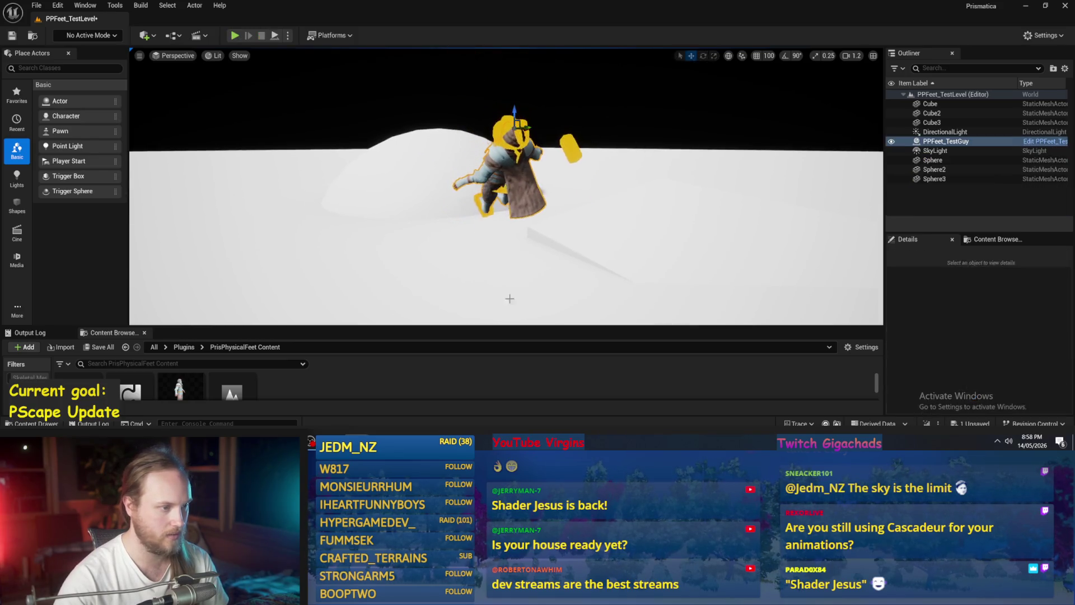
key("ctrl+s")
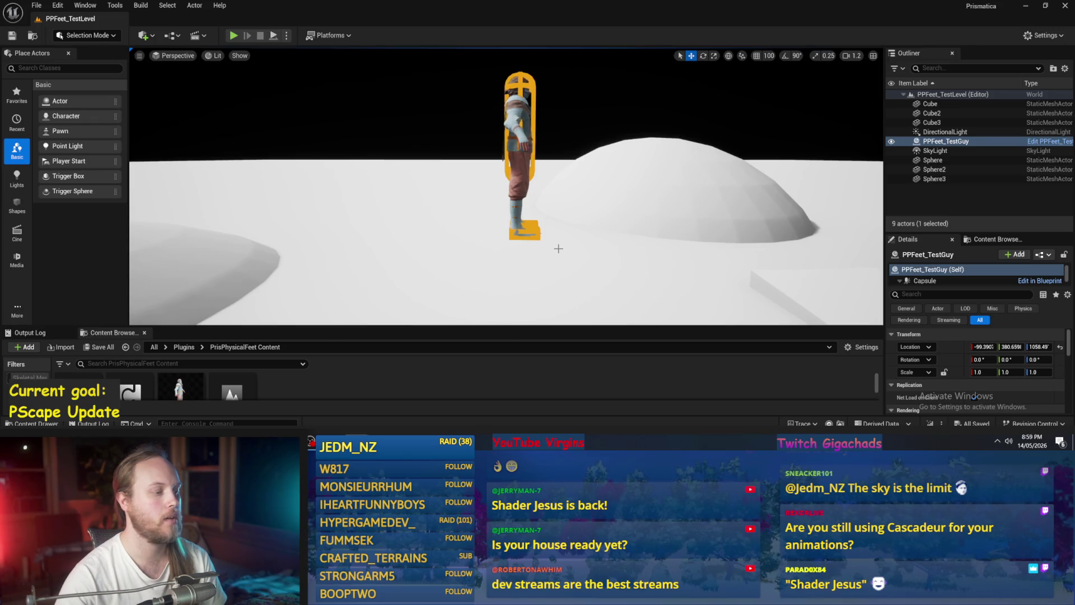
Orbit and pan around the standing character to view its box foot from the side, then bring up Paint.
scroll(559, 248, "down", 3)
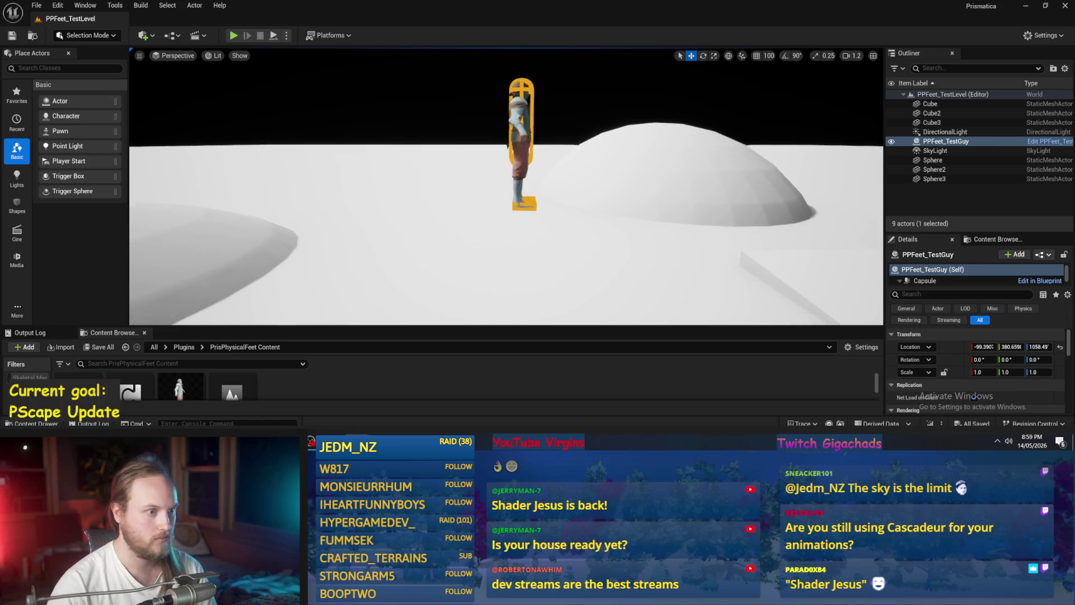
scroll(587, 211, "up", 3)
left_click_drag(586, 211, 587, 210)
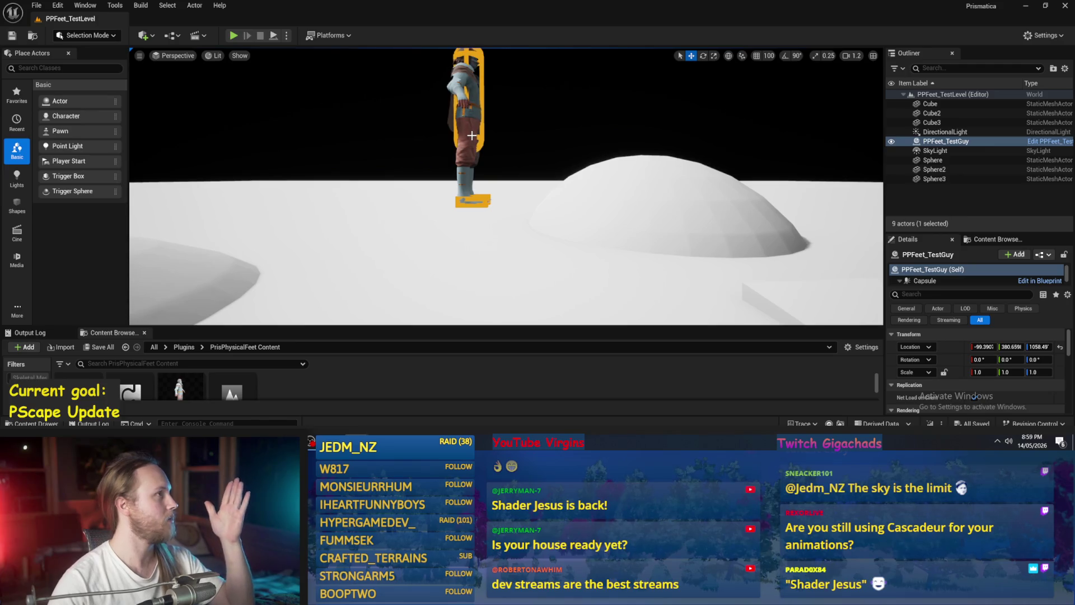
left_click_drag(521, 163, 521, 162)
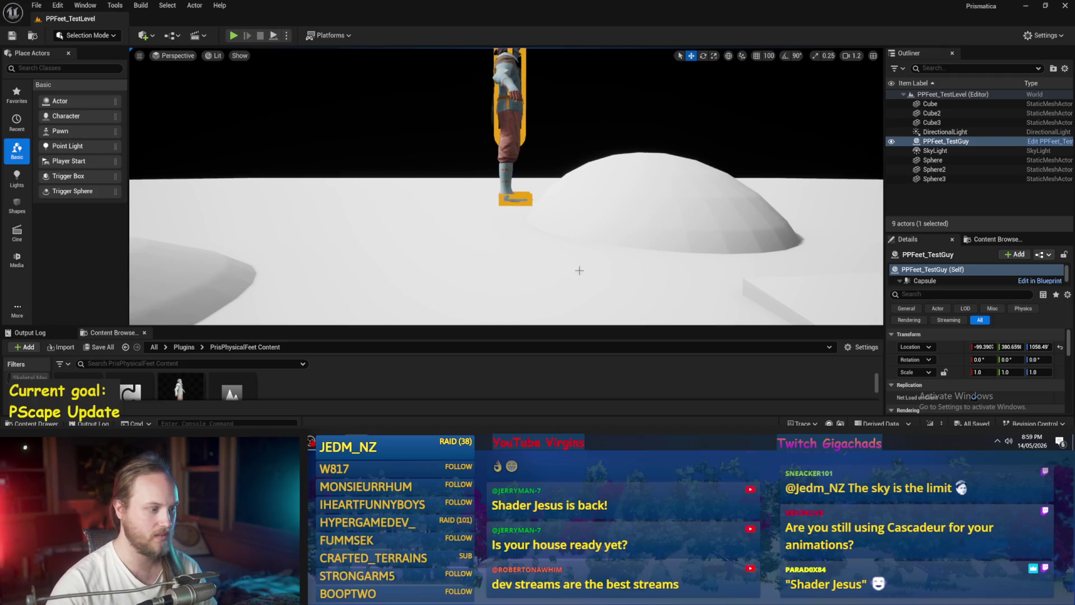
key("alt+Tab")
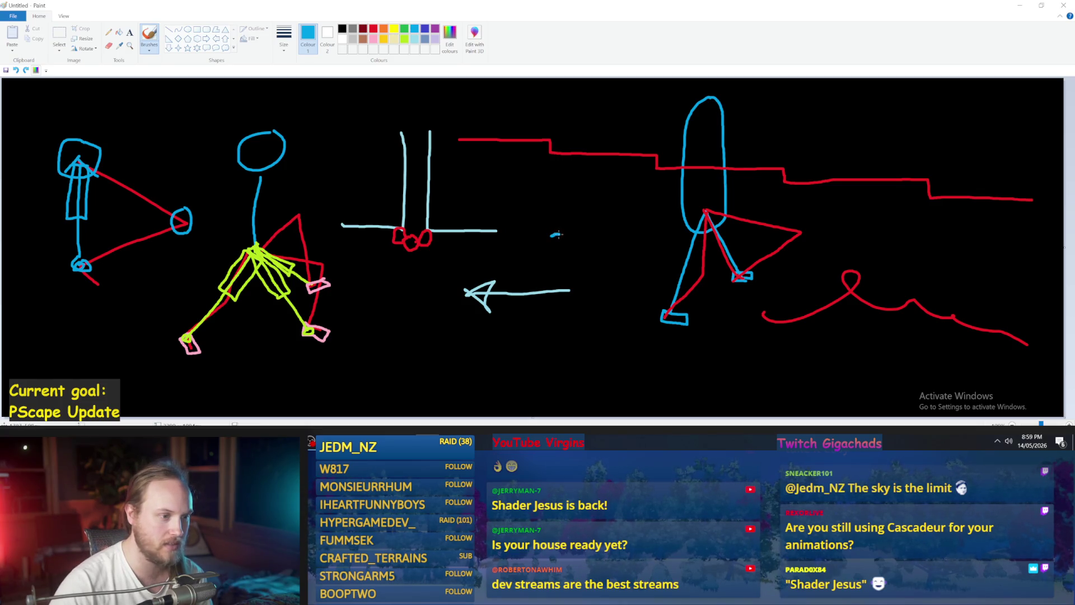
Draw a test spiral on the sketch, undo it, and return to Unreal Editor.
mouse_move(558, 242)
left_mouse_down()
mouse_move(543, 245)
mouse_move(563, 219)
mouse_move(585, 251)
mouse_move(519, 252)
mouse_move(572, 201)
mouse_move(613, 262)
mouse_move(500, 255)
mouse_move(608, 183)
mouse_move(650, 242)
mouse_move(537, 275)
mouse_move(552, 180)
mouse_move(610, 270)
mouse_move(503, 209)
mouse_move(638, 205)
mouse_move(535, 270)
mouse_move(606, 183)
mouse_move(527, 250)
mouse_move(585, 241)
mouse_move(554, 238)
mouse_move(560, 249)
mouse_move(575, 236)
left_mouse_up()
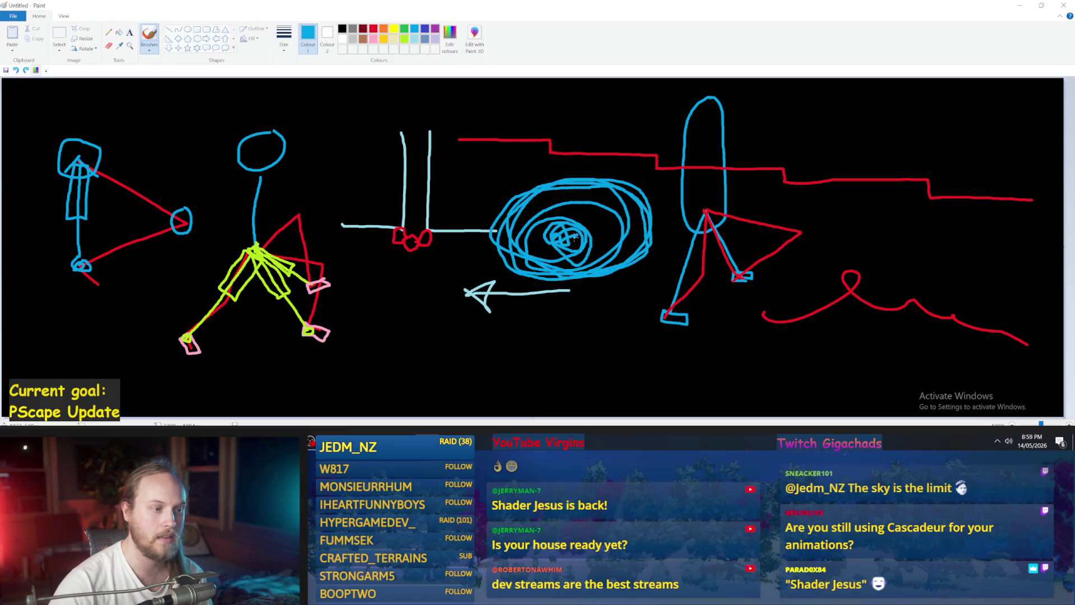
key("ctrl+z")
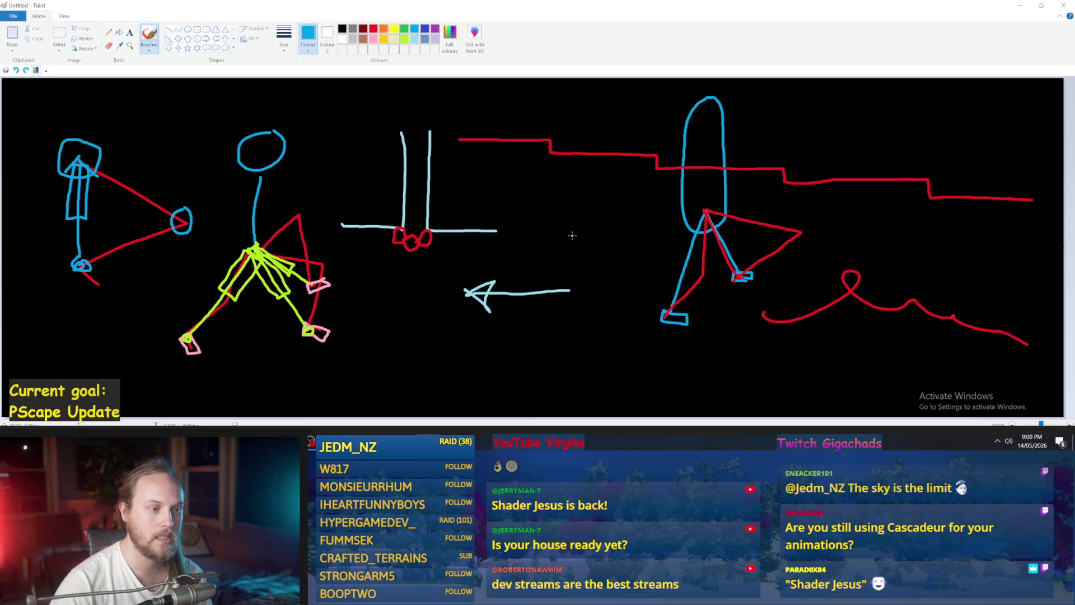
key("alt+Tab")
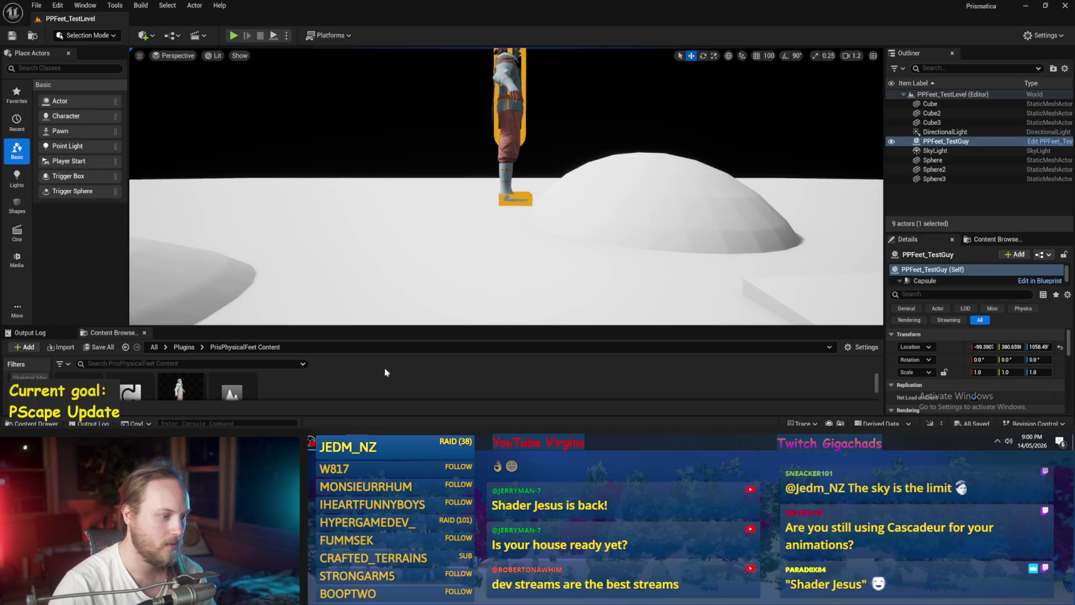
Enlarge the Content Browser to show the PPFeet asset thumbnails and reframe the character's foot.
left_click_drag(358, 326, 358, 273)
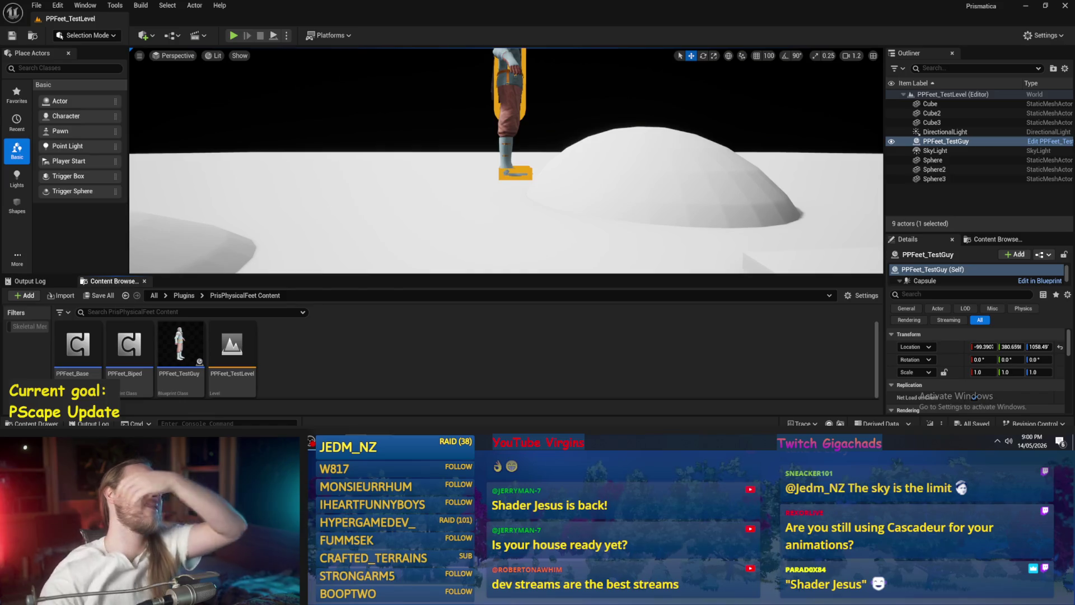
mouse_move(381, 440)
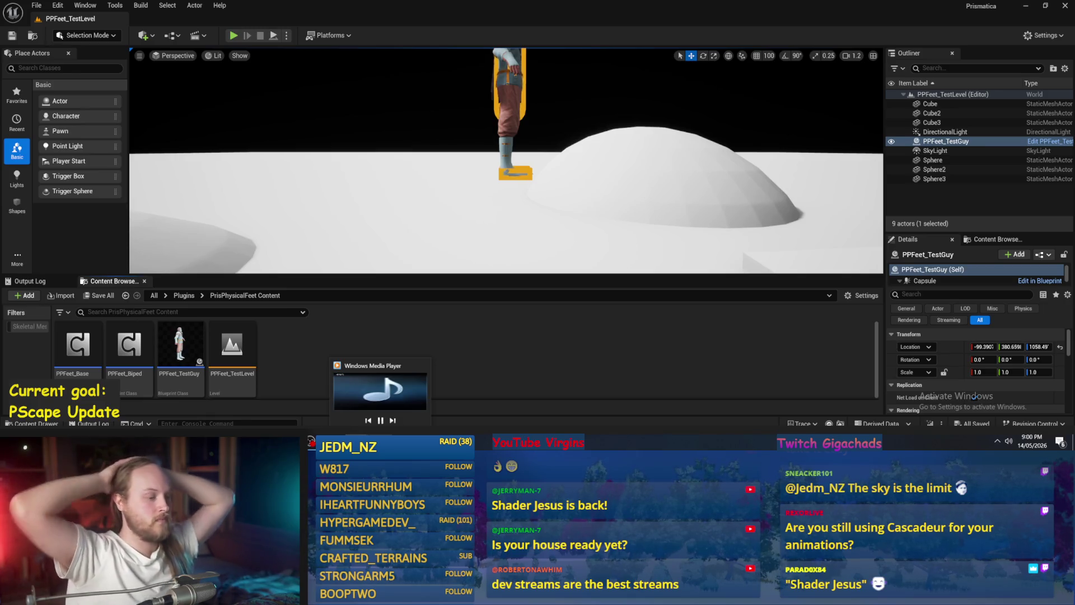
left_click_drag(529, 221, 522, 216)
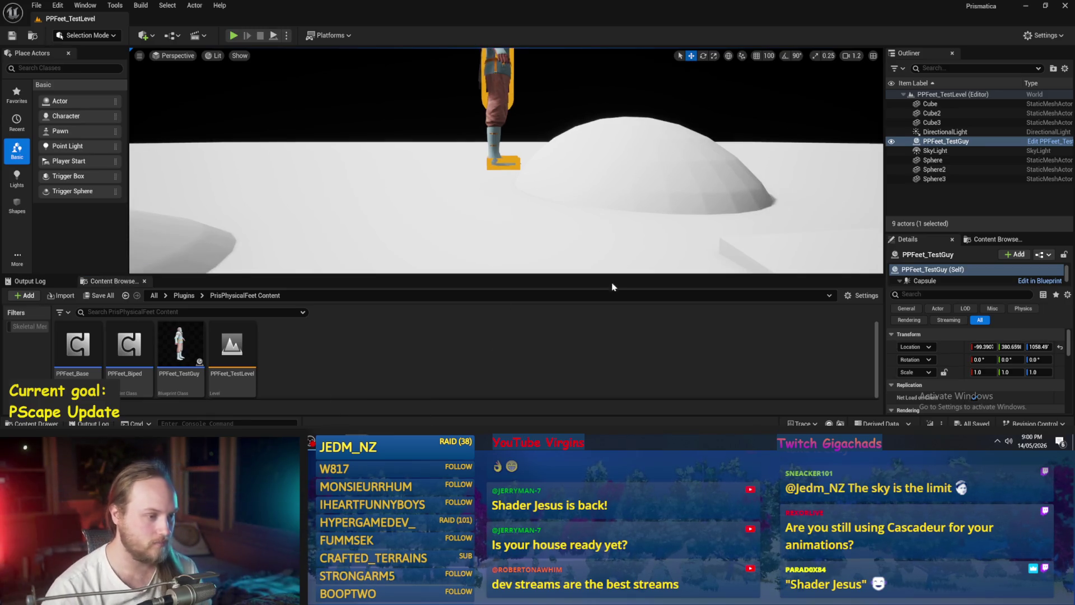
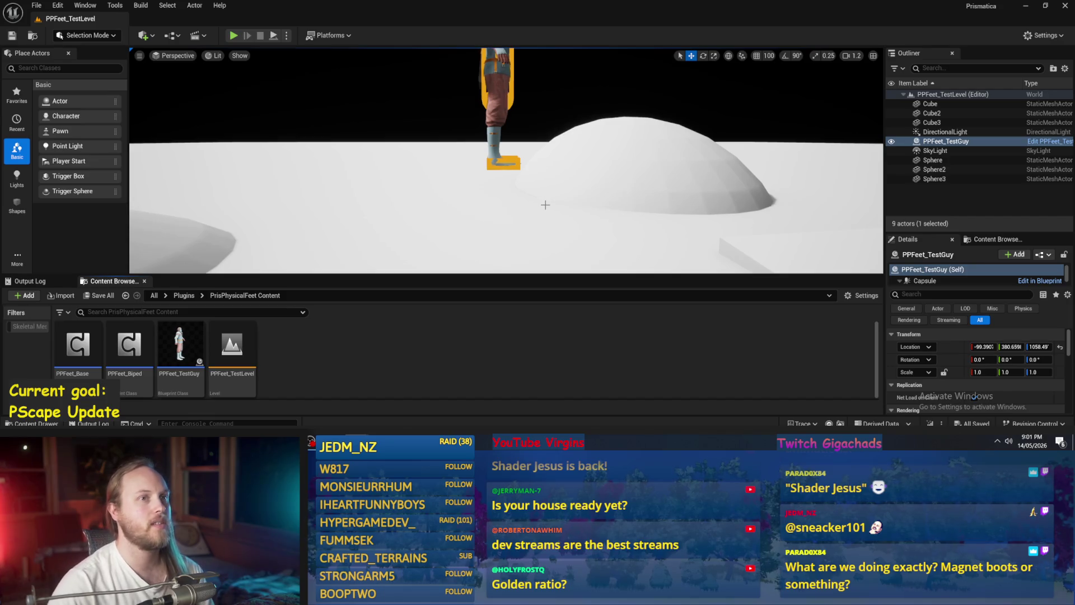
Lower the PPFeet_TestGuy character along Z down onto the floor.
scroll(532, 171, "down", 4)
left_click(495, 108)
left_click_drag(497, 88, 485, 56)
Play-test the level briefly, then bring the PPFeet_TestGuy Blueprint editor back.
key("alt+p")
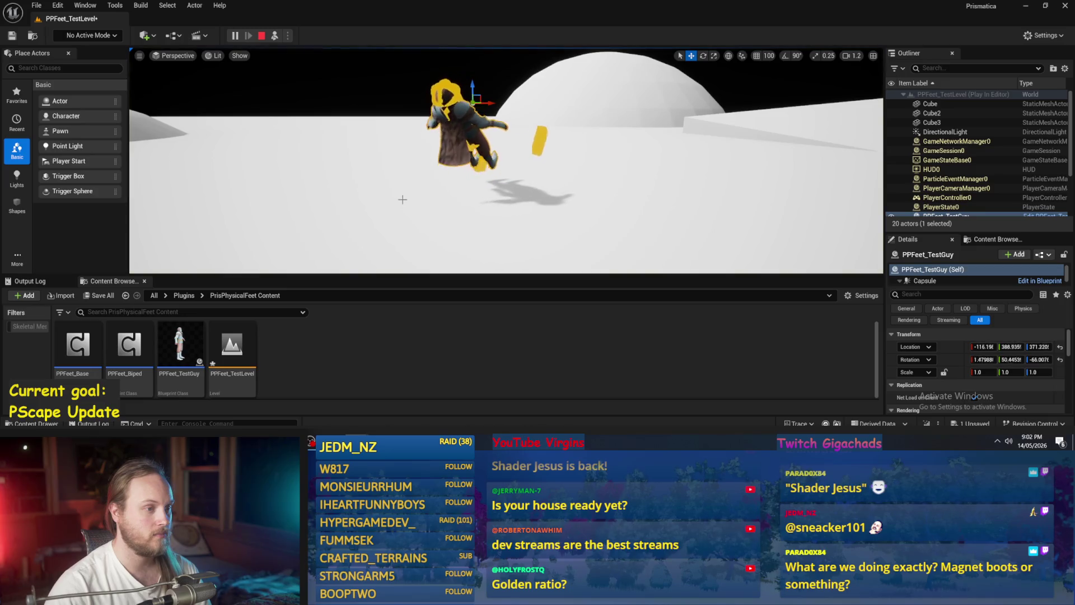
key("Escape")
left_click(374, 424)
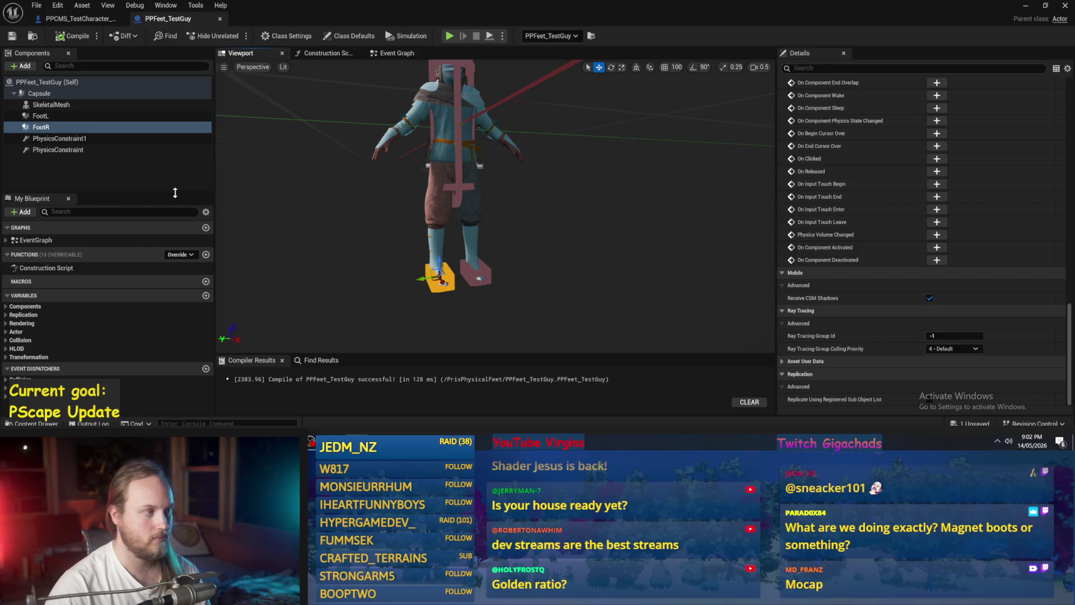
Reset PhysicsConstraint1's Target Orientation from -90 back to 0.
left_click(63, 138)
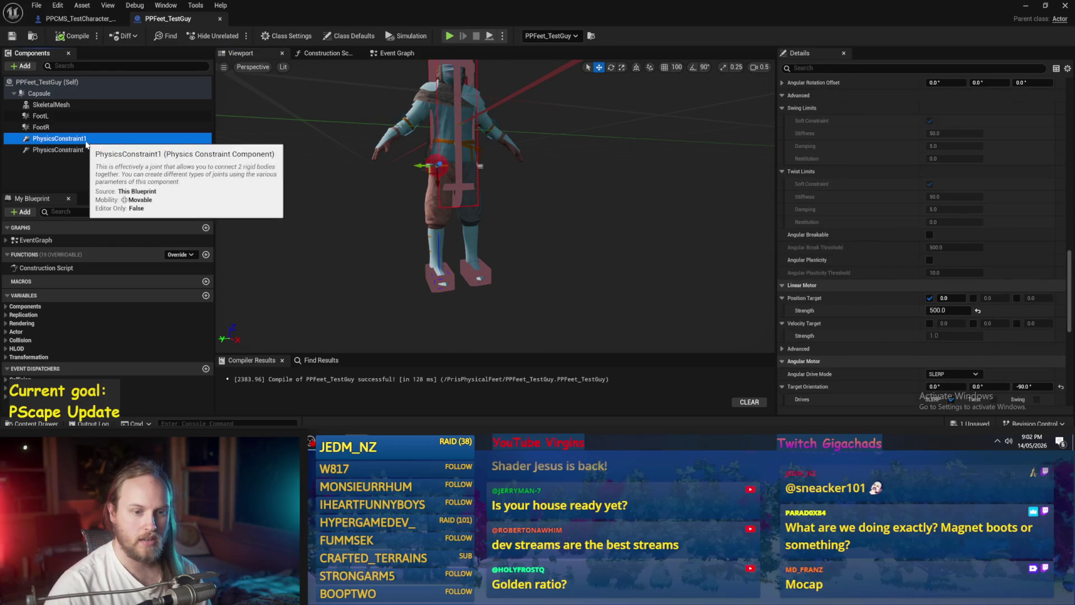
scroll(764, 255, "down", 3)
scroll(1008, 347, "down", 1)
left_click(1060, 356)
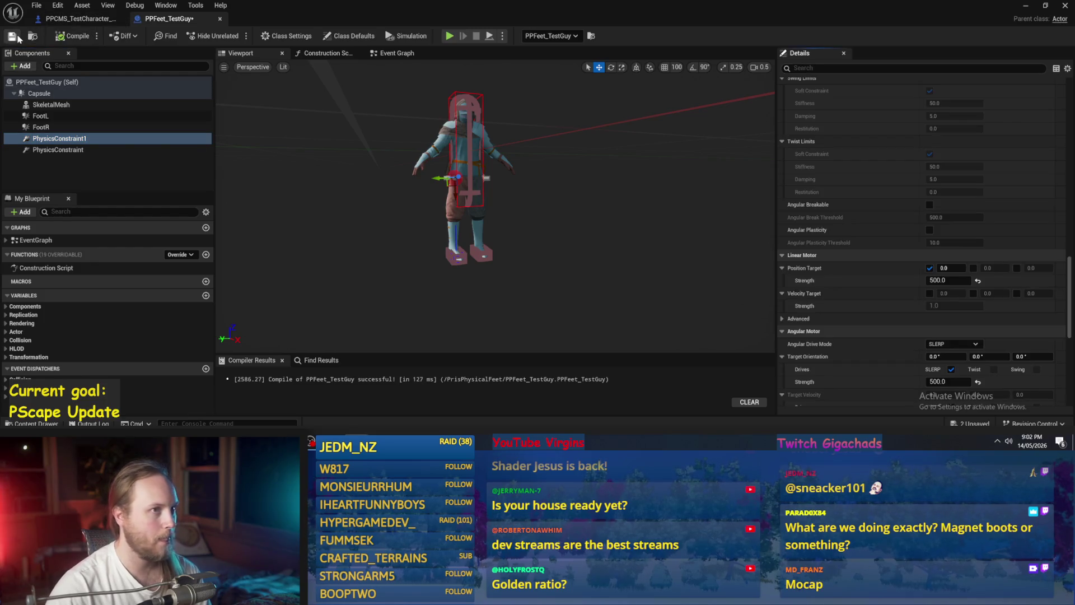
Play-test the level, frame the character, and open PPFeet_TestGuy's Event Graph.
left_click(1025, 7)
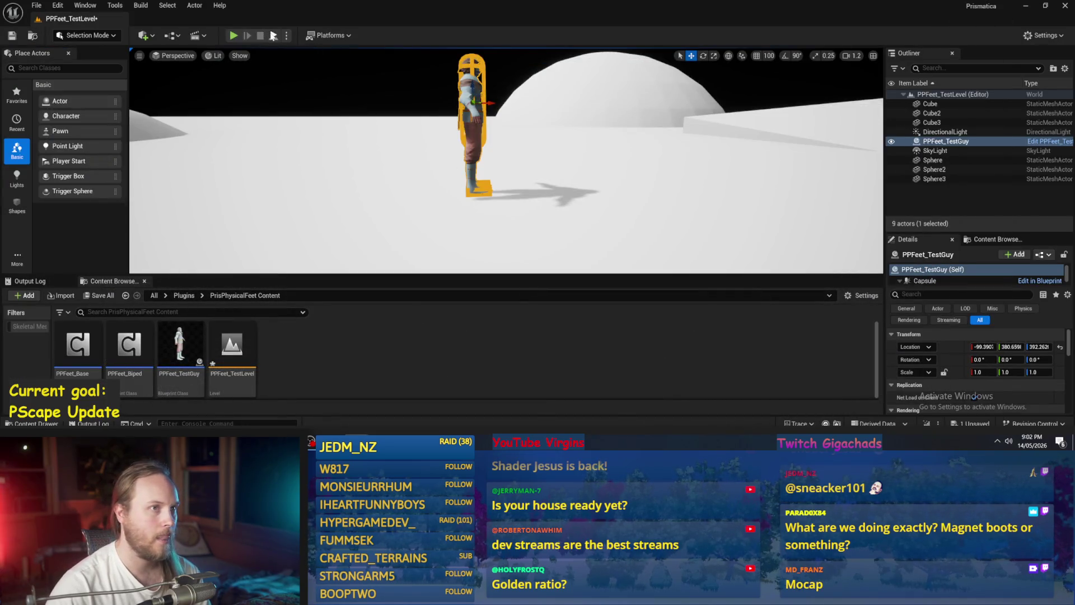
key("alt+p")
key("Escape")
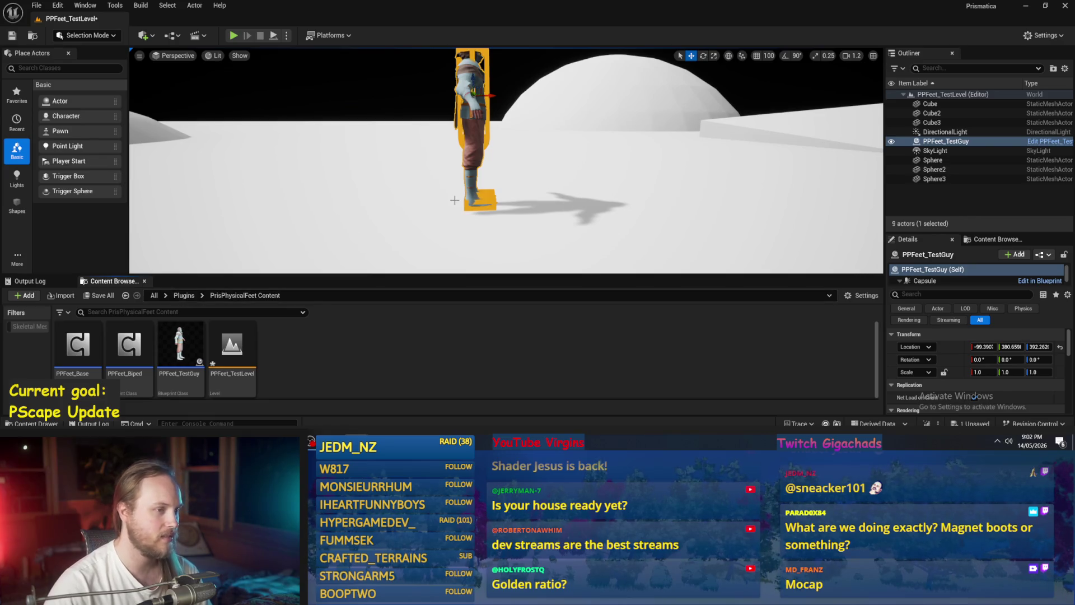
key("f")
scroll(503, 215, "up", 2)
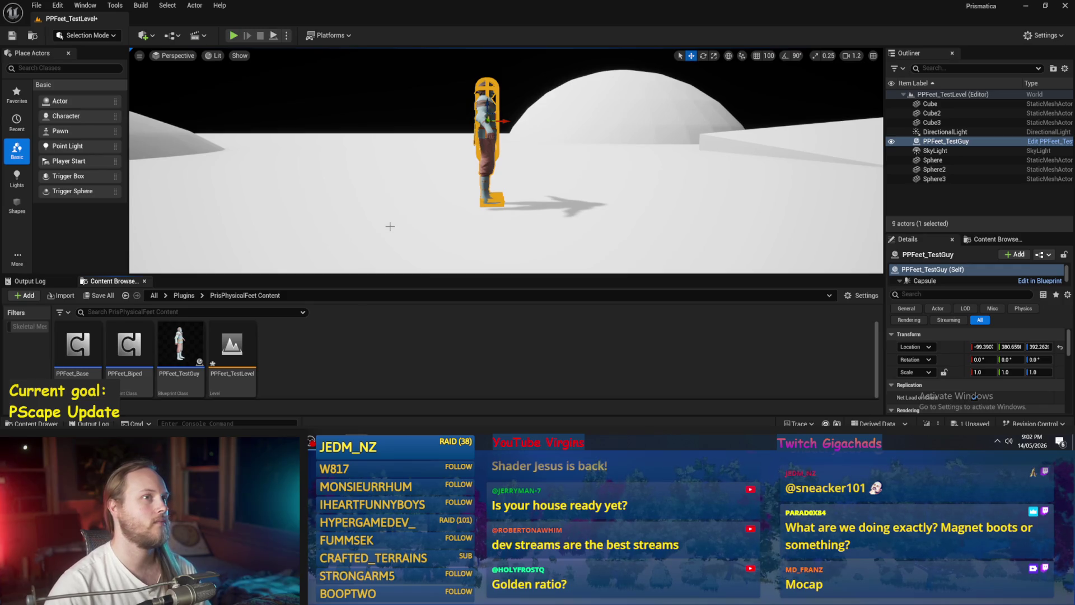
double_click(173, 359)
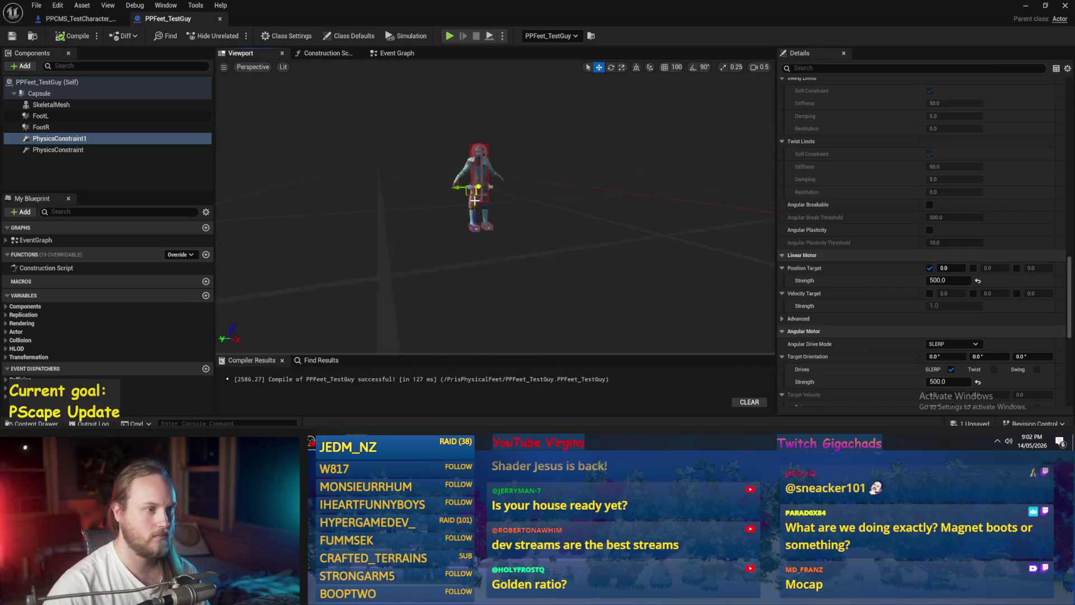
left_click(386, 53)
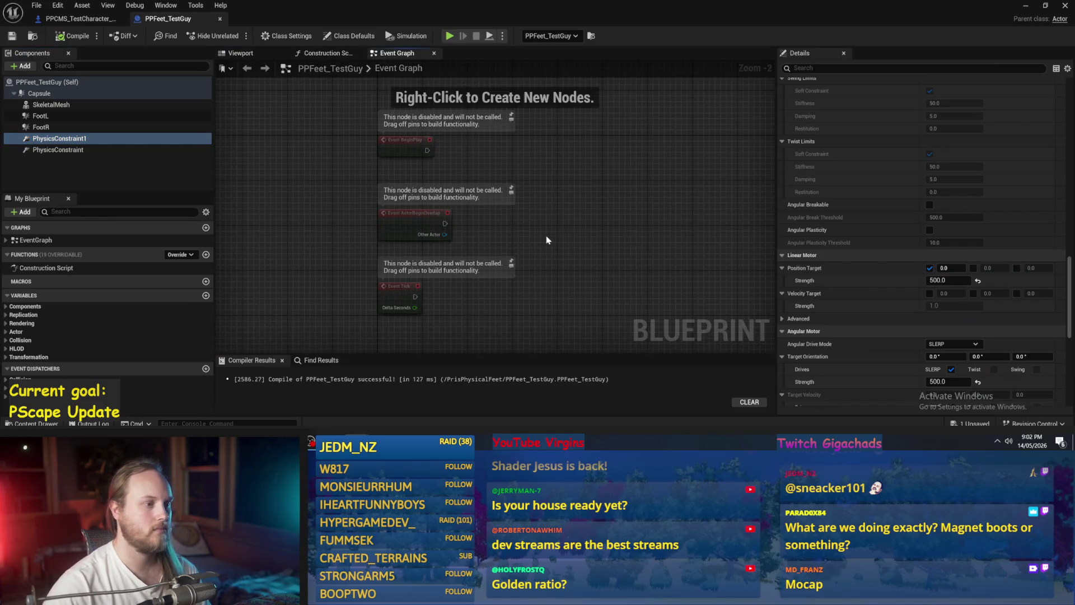
Compile PPFeet_TestGuy several times while panning its Event Graph, then un-maximize the editor over the level.
left_click(72, 35)
mouse_move(529, 214)
left_mouse_down()
mouse_move(482, 197)
mouse_move(691, 211)
mouse_move(504, 132)
left_mouse_up()
scroll(511, 160, "down", 1)
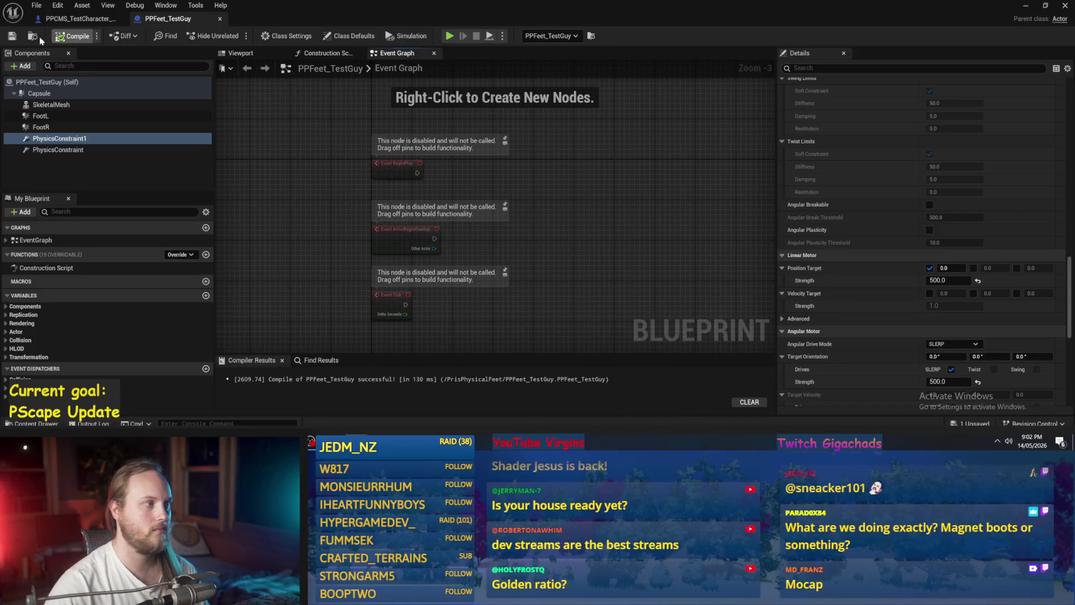
key("F7")
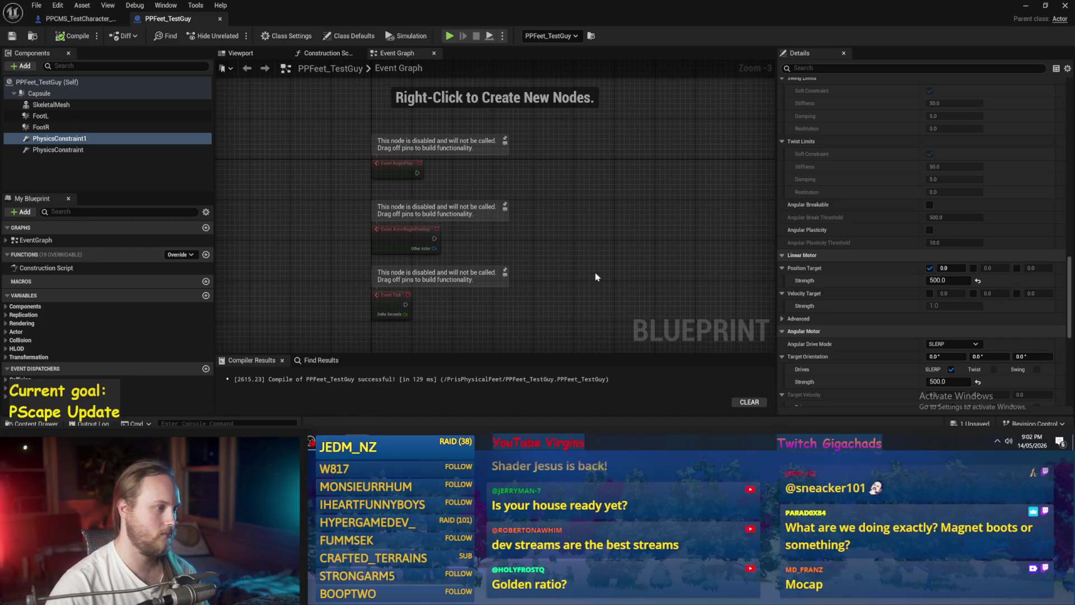
left_click_drag(595, 276, 527, 201)
scroll(571, 278, "up", 3)
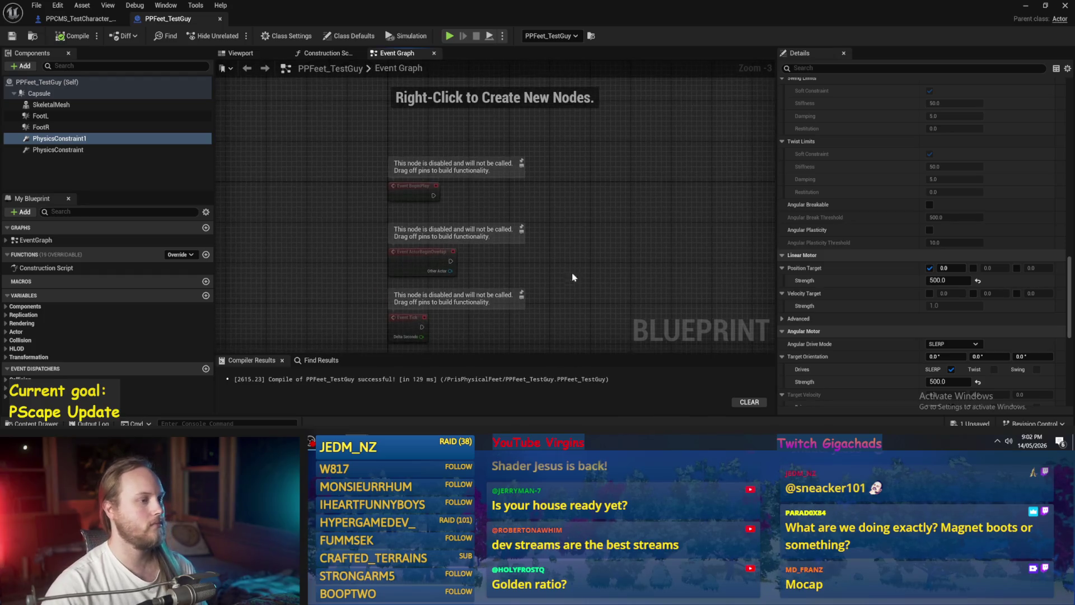
left_click_drag(437, 284, 472, 210)
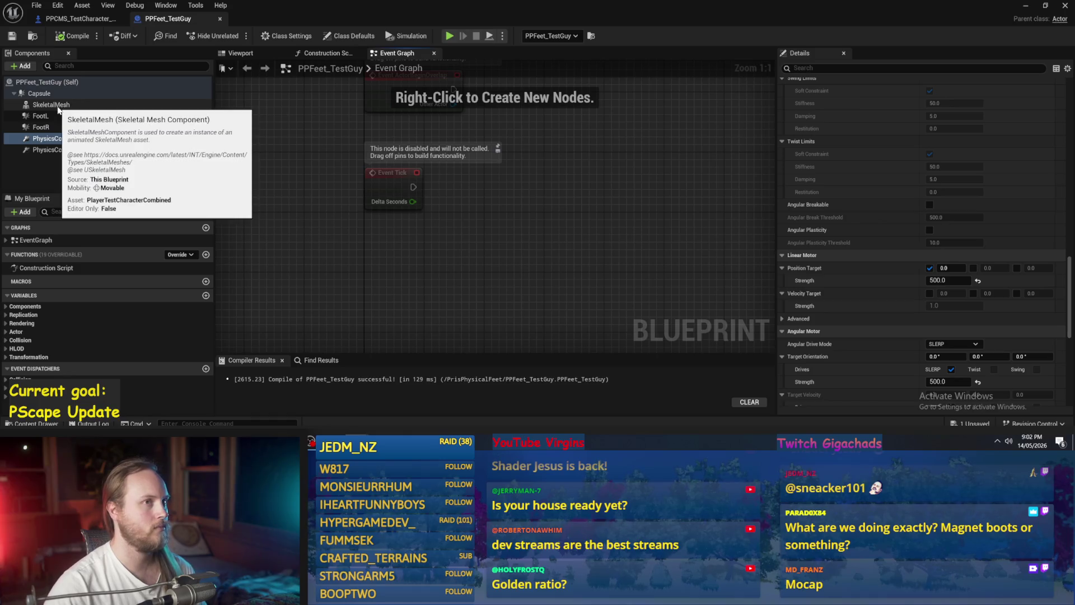
left_click(67, 36)
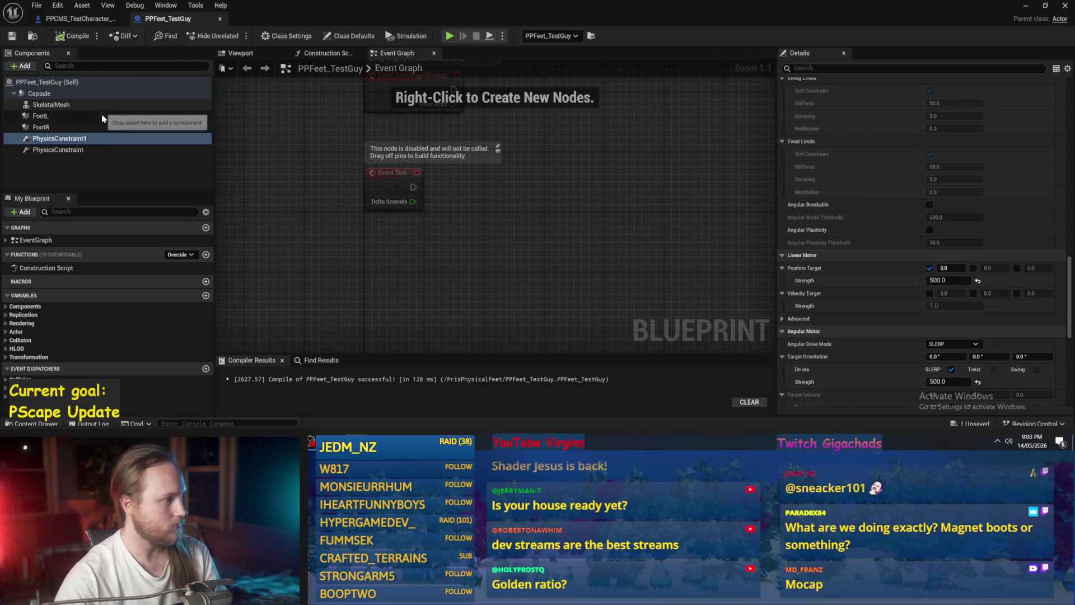
mouse_move(313, 14)
left_mouse_down()
mouse_move(349, 94)
mouse_move(644, 53)
left_mouse_up()
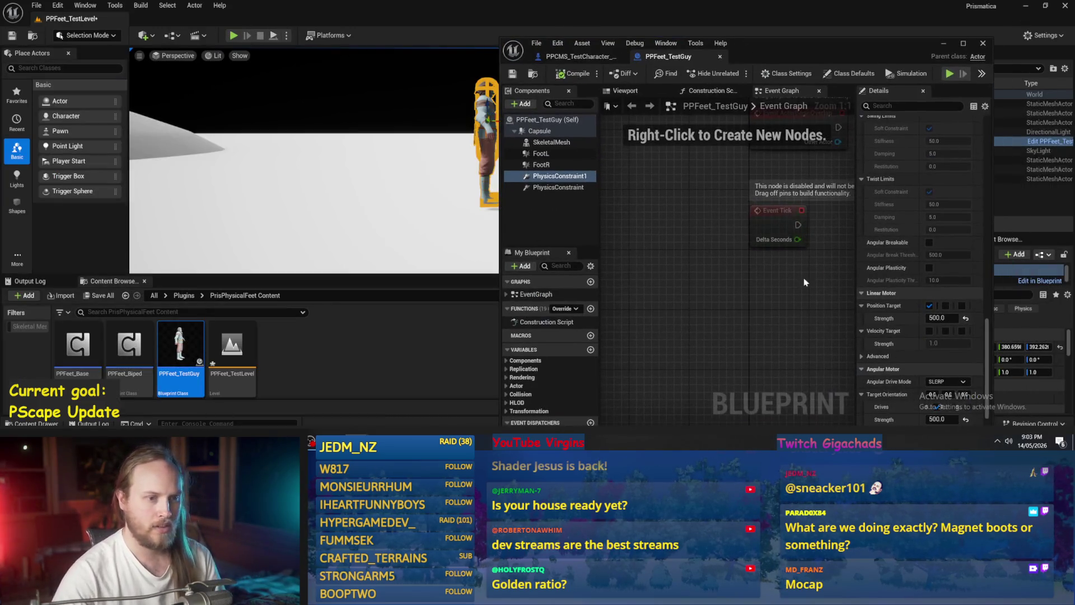
Set PhysicsConstraint1's Linear Position Target X to -50, save, and play-test the level.
left_click(541, 165)
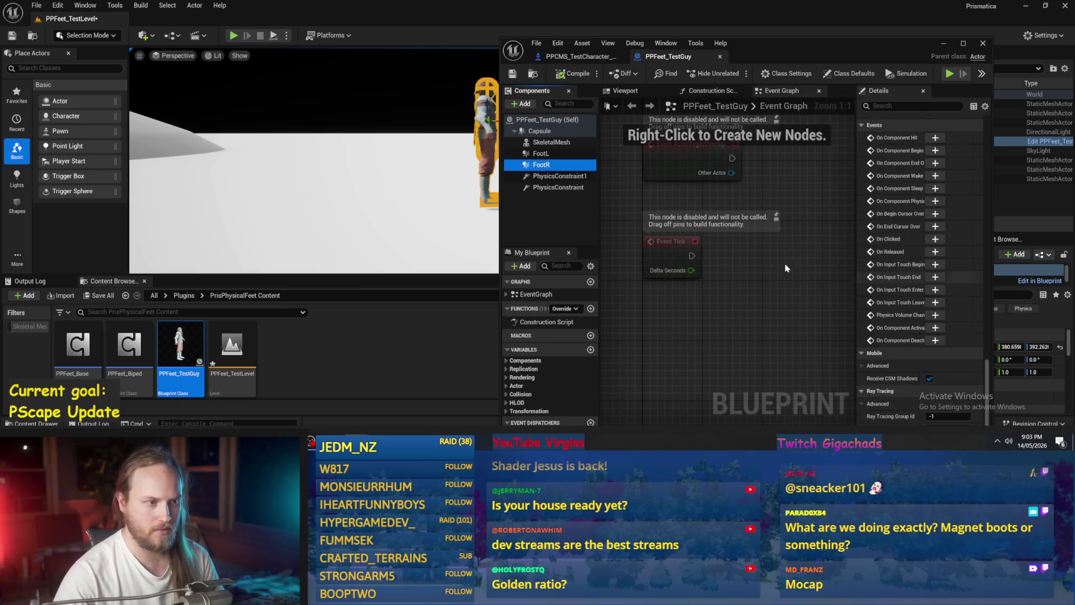
left_click(555, 177)
scroll(909, 328, "down", 10)
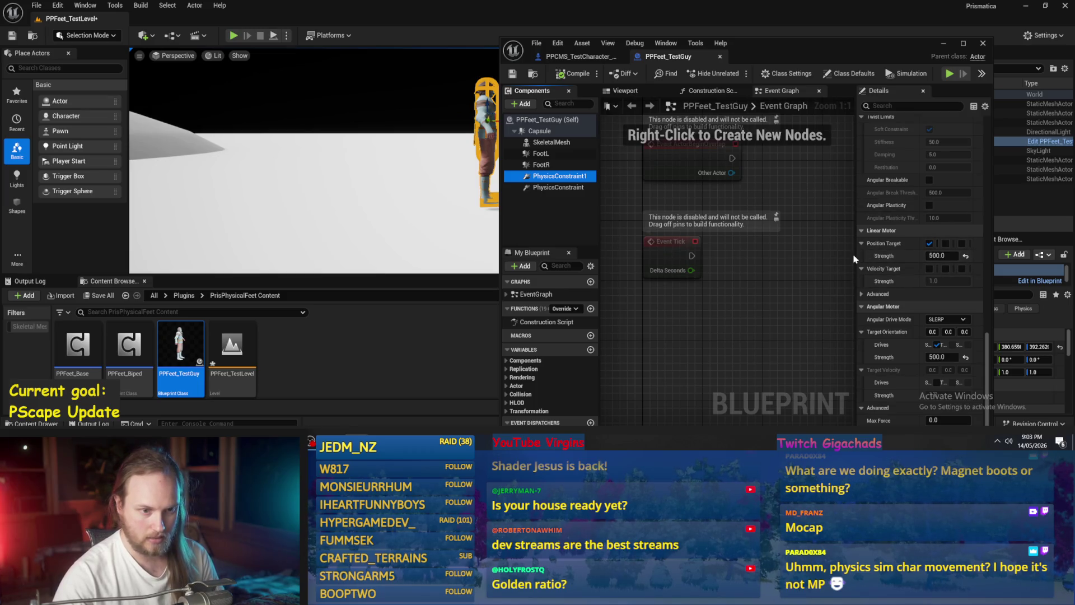
left_click_drag(855, 257, 678, 257)
left_click(860, 244)
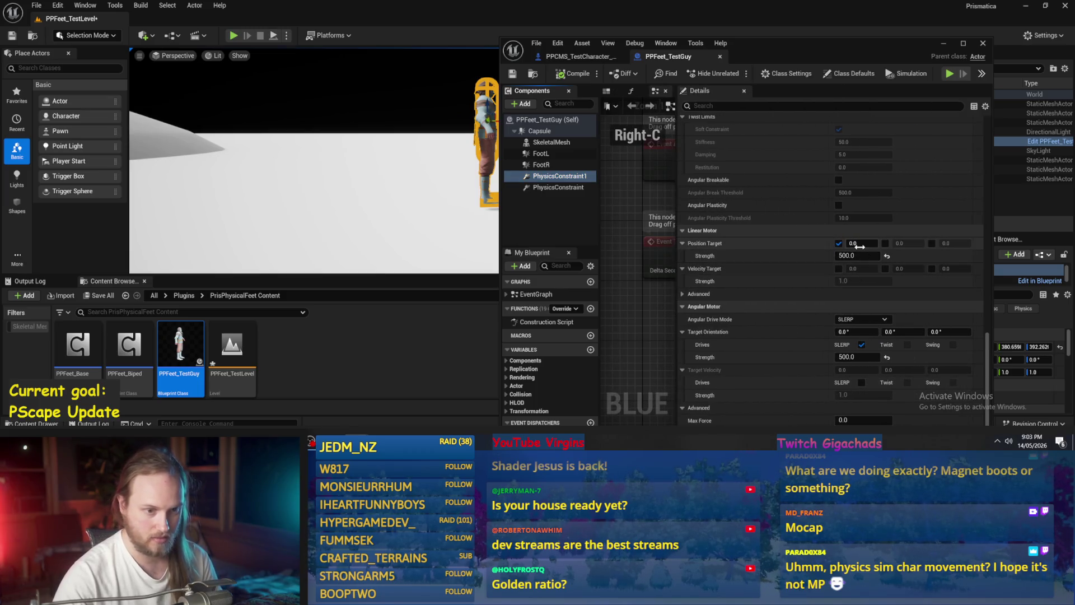
type("50")
key("Return")
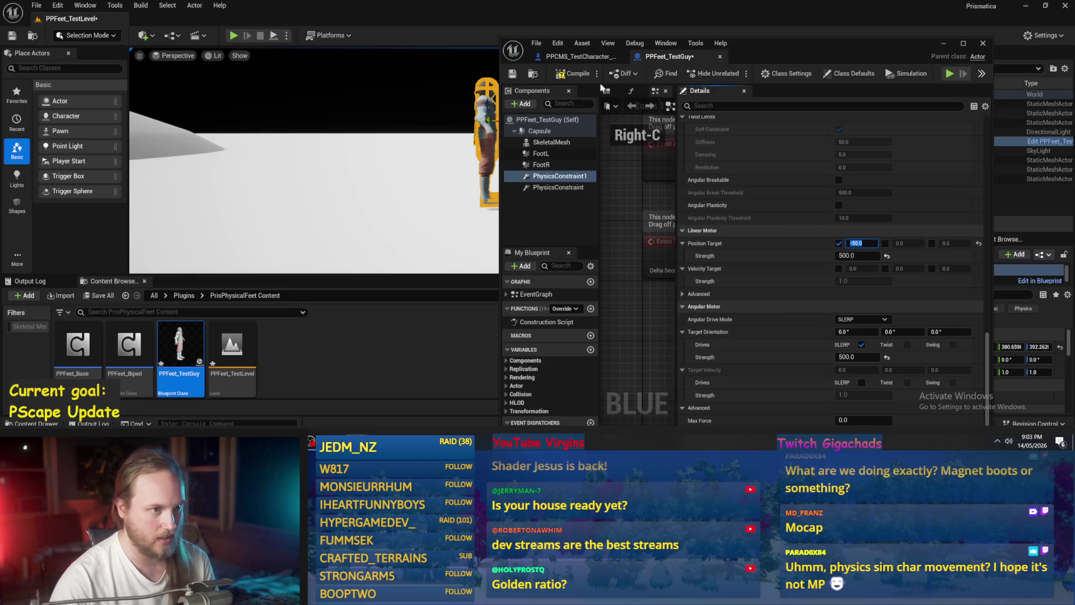
left_click(513, 74)
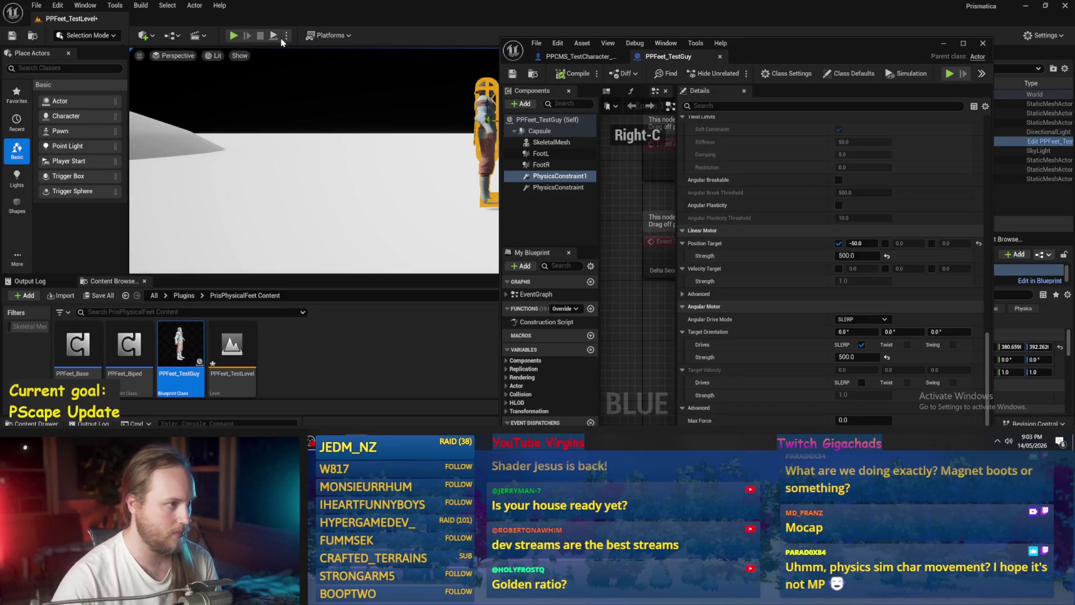
left_click(234, 36)
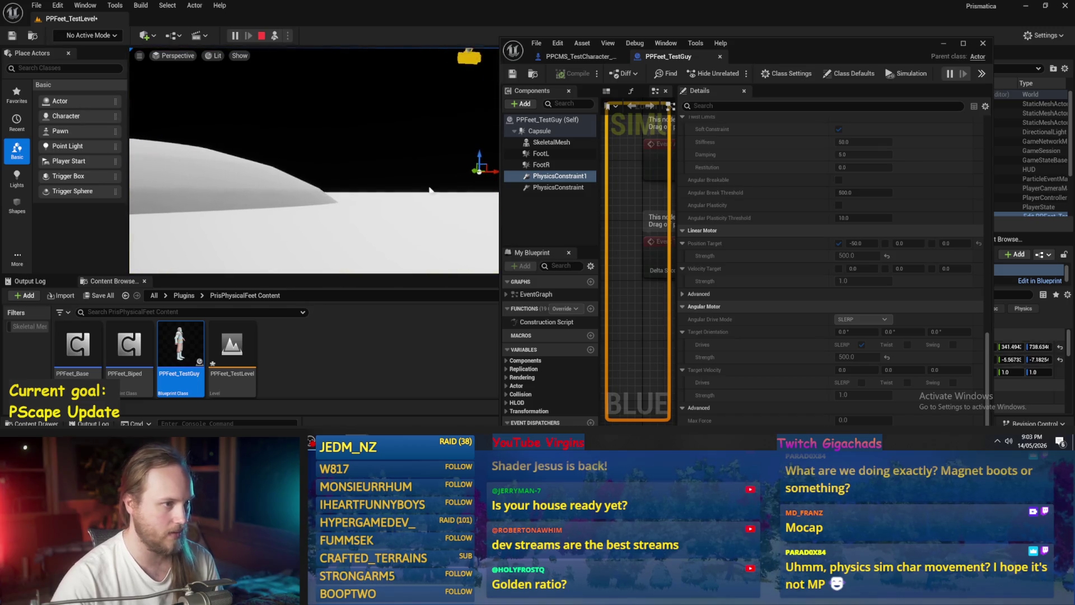
key("Escape")
Change Position Target X to 50, save, and test it with Simulate.
left_click(855, 243)
type("50")
key("Return")
left_click(513, 75)
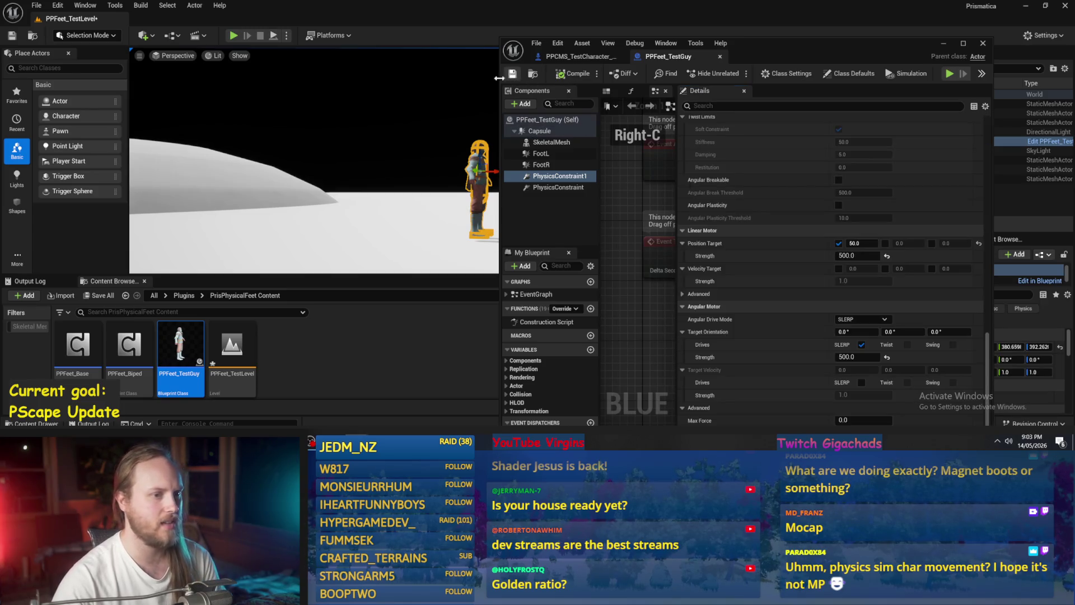
left_click(274, 36)
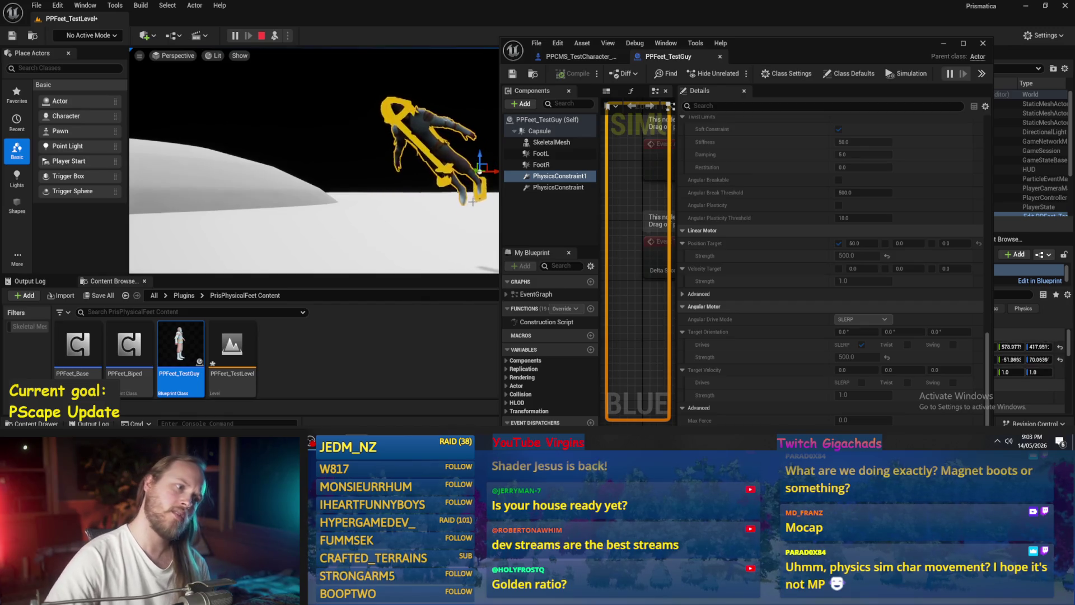
key("Escape")
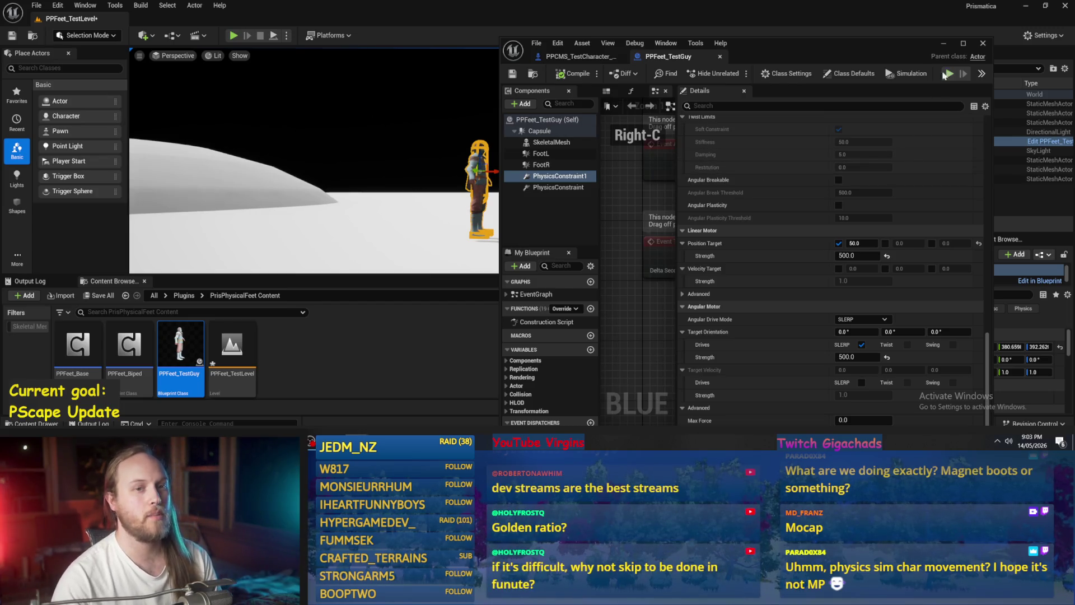
left_click(943, 43)
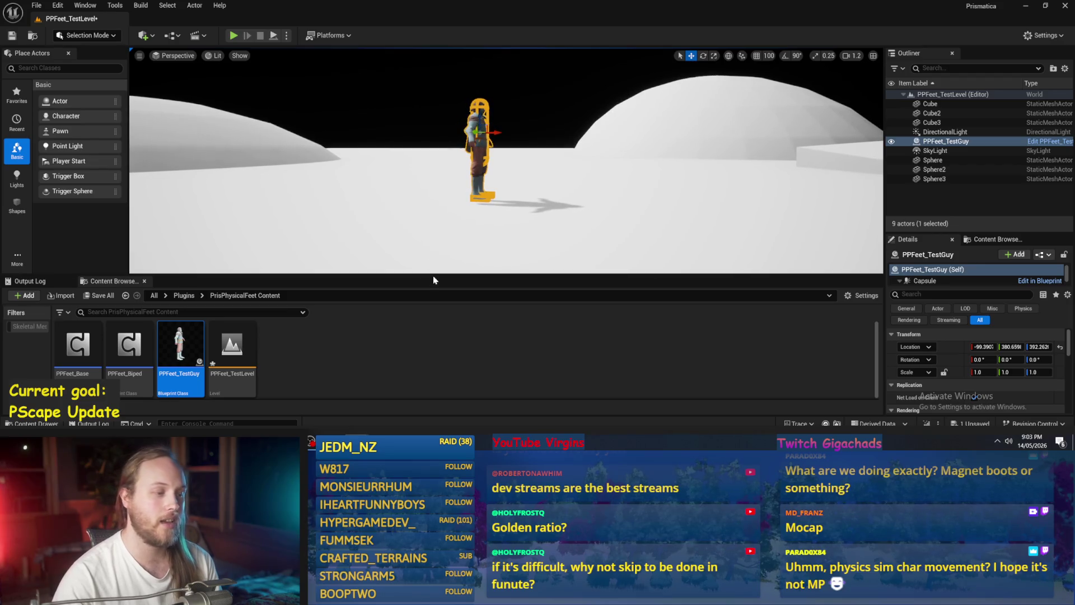
Make the level viewport taller, save the level, and view the standing character from several angles.
left_click_drag(434, 277, 435, 339)
key("ctrl+s")
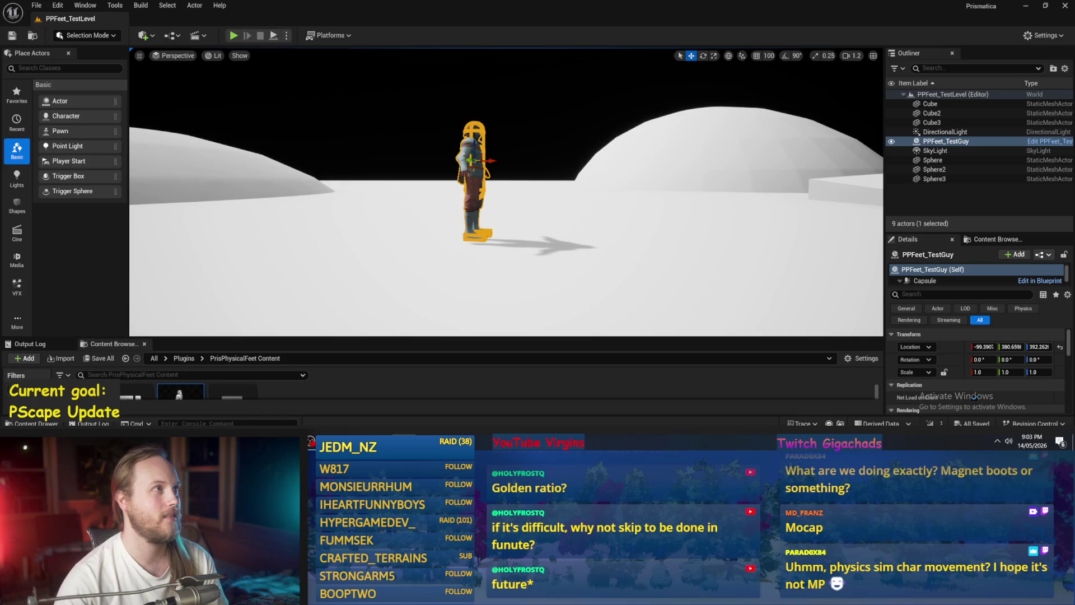
left_click_drag(456, 173, 457, 174)
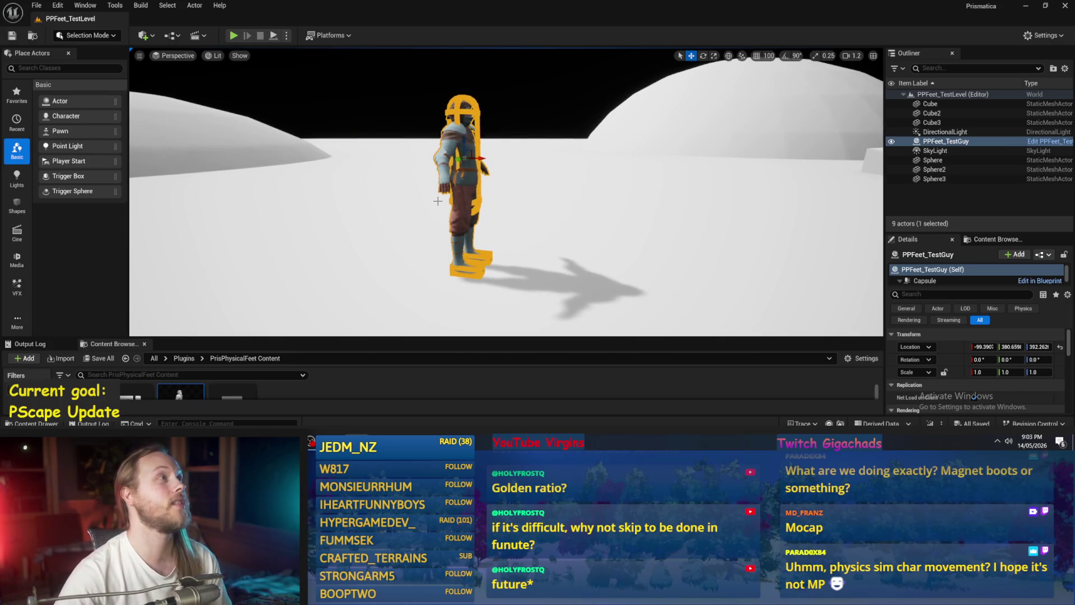
left_click_drag(457, 174, 457, 173)
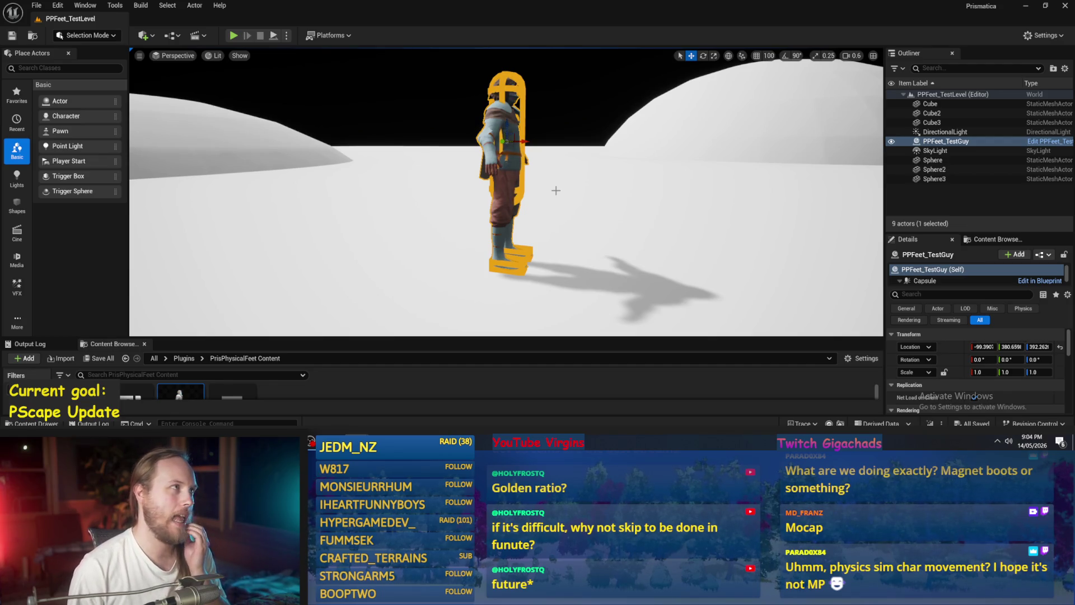
left_click_drag(556, 190, 555, 205)
key("alt+Tab")
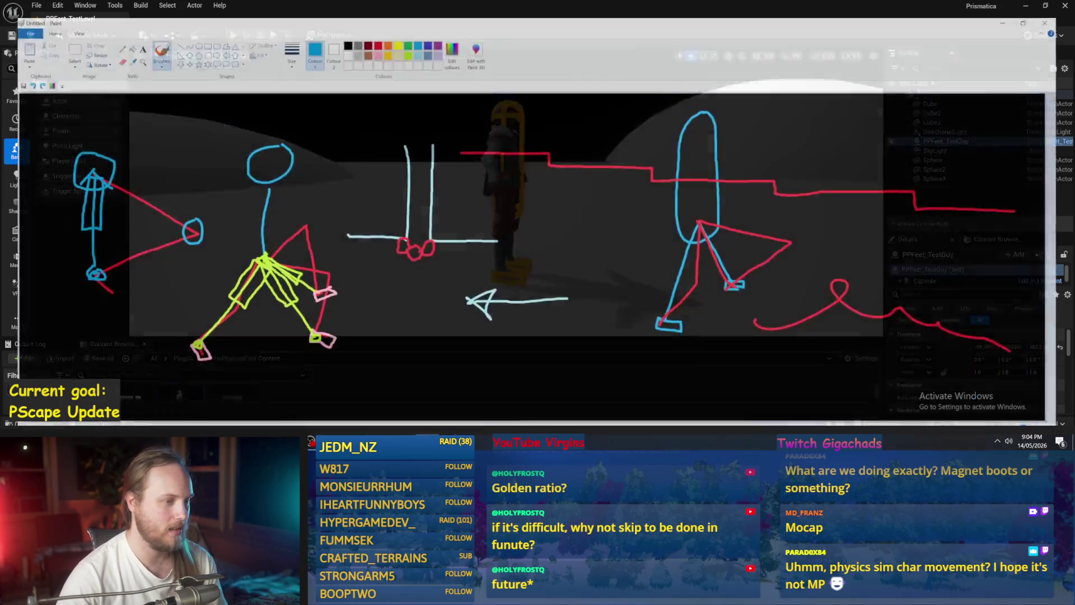
Sketch a blue oval at the top right with an arrow pointing into it, undoing stray strokes.
mouse_move(629, 211)
left_mouse_down()
mouse_move(358, 222)
mouse_move(507, 340)
left_mouse_up()
key("ctrl+z")
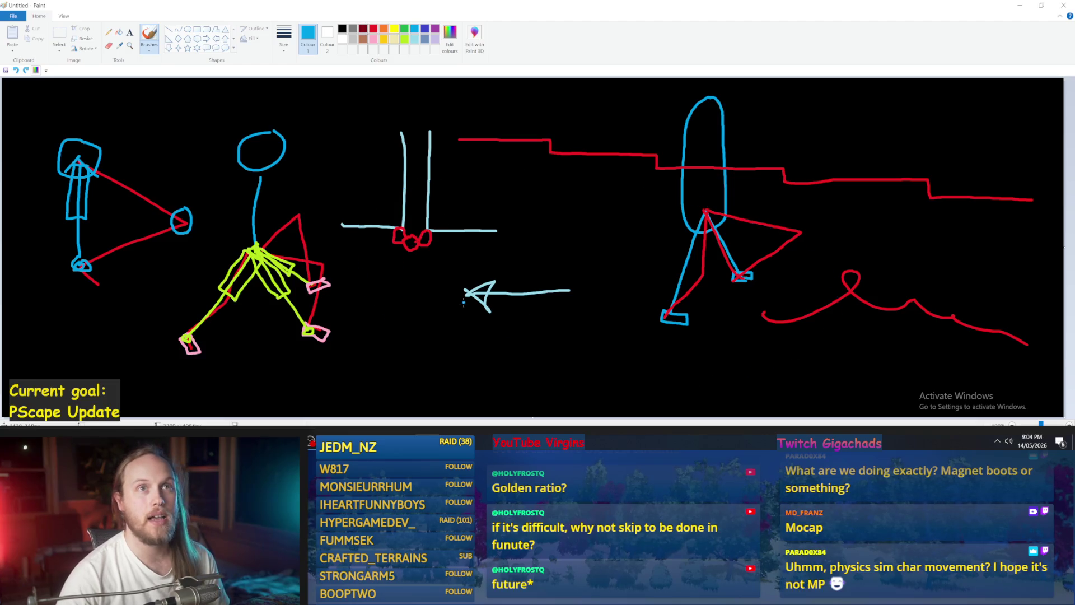
mouse_move(521, 198)
left_mouse_down()
mouse_move(514, 385)
mouse_move(676, 398)
mouse_move(716, 332)
mouse_move(622, 210)
mouse_move(437, 213)
left_mouse_up()
key("ctrl+z")
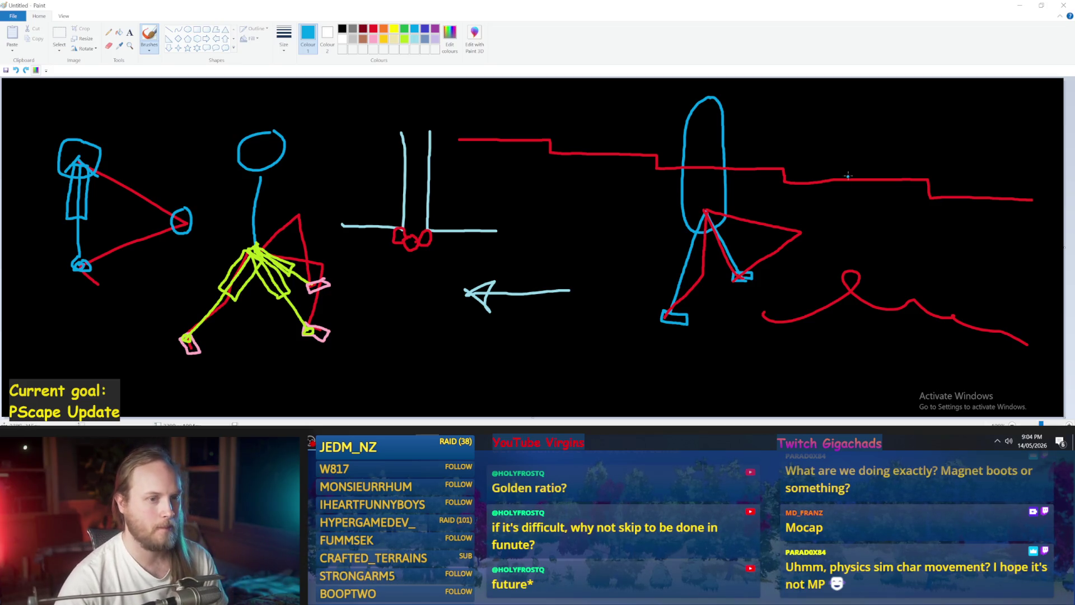
mouse_move(974, 115)
left_mouse_down()
mouse_move(834, 147)
mouse_move(906, 180)
mouse_move(998, 146)
mouse_move(971, 118)
mouse_move(887, 113)
mouse_move(952, 123)
mouse_move(905, 120)
left_mouse_up()
key("ctrl+z")
key("ctrl+z")
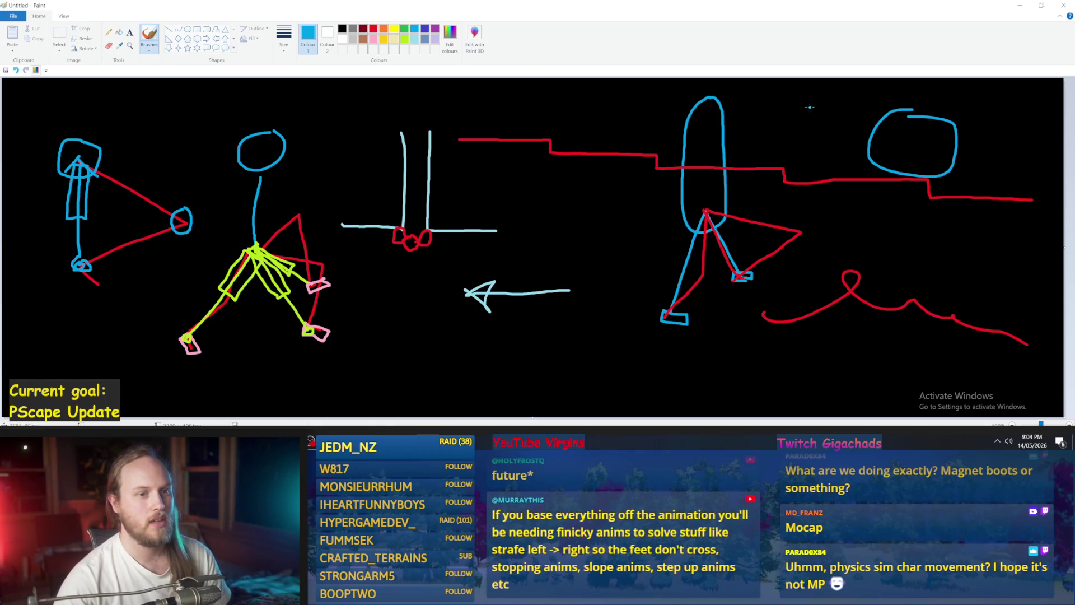
mouse_move(792, 101)
left_mouse_down()
mouse_move(859, 120)
mouse_move(852, 133)
mouse_move(875, 124)
left_mouse_up()
mouse_move(732, 88)
left_mouse_down()
mouse_move(743, 107)
mouse_move(764, 79)
mouse_move(749, 105)
mouse_move(764, 114)
mouse_move(794, 95)
mouse_move(785, 138)
left_mouse_up()
key("ctrl+z")
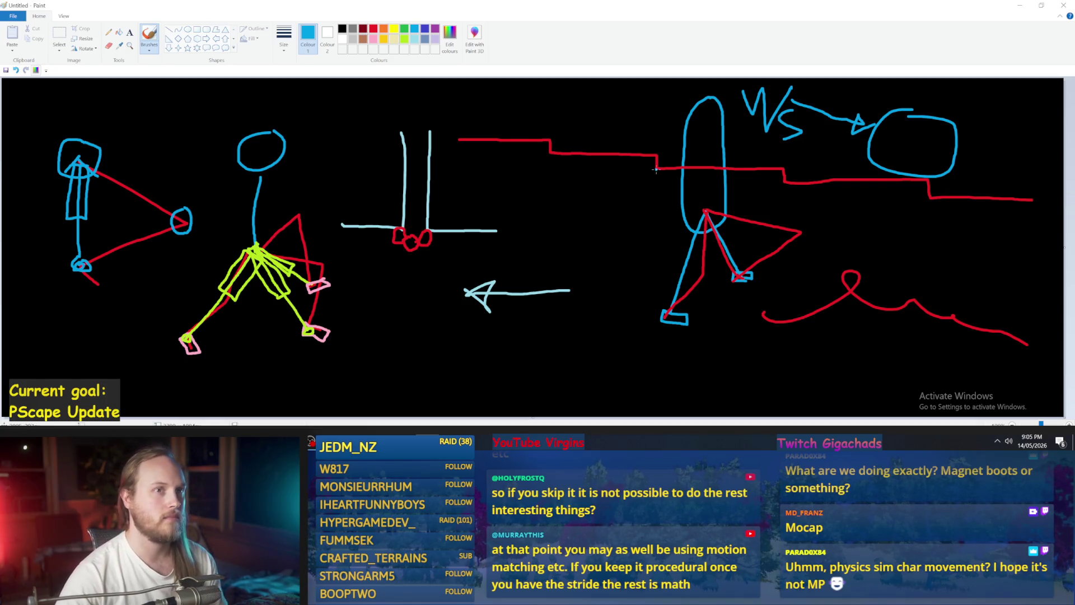
Draw two arrows toward the oval and write a CL label under the diagonal one.
mouse_move(1038, 94)
left_mouse_down()
mouse_move(971, 116)
mouse_move(971, 103)
mouse_move(990, 115)
mouse_move(986, 83)
mouse_move(1009, 92)
mouse_move(1002, 101)
mouse_move(1016, 93)
left_mouse_up()
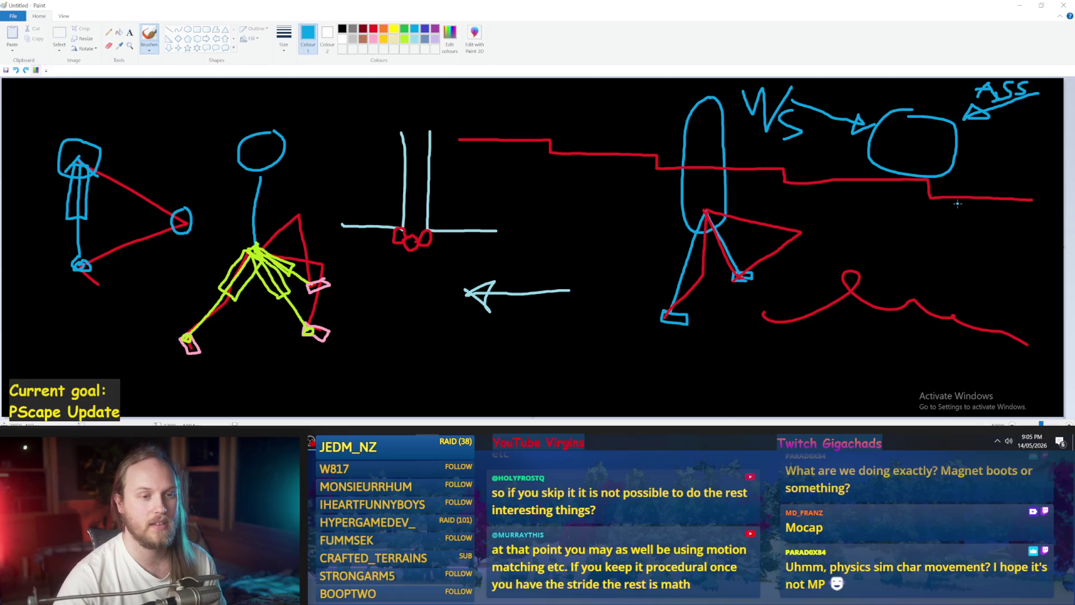
mouse_move(1023, 245)
left_mouse_down()
mouse_move(955, 171)
mouse_move(975, 181)
left_mouse_up()
mouse_move(957, 238)
left_mouse_down()
mouse_move(958, 259)
mouse_move(976, 252)
left_mouse_up()
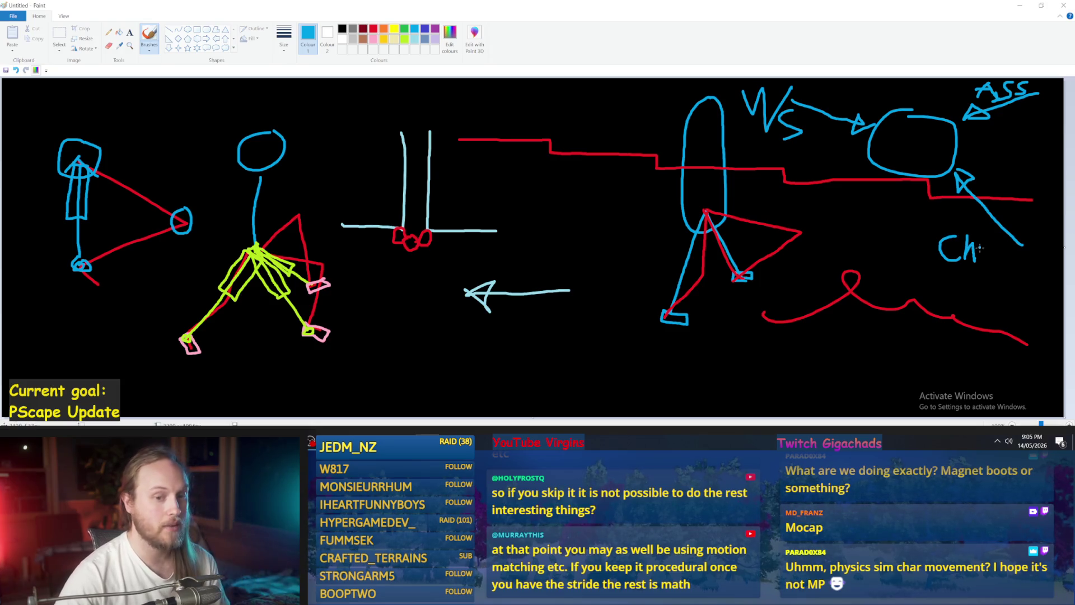
key("ctrl+z")
key("ctrl+z")
left_click_drag(967, 236, 985, 261)
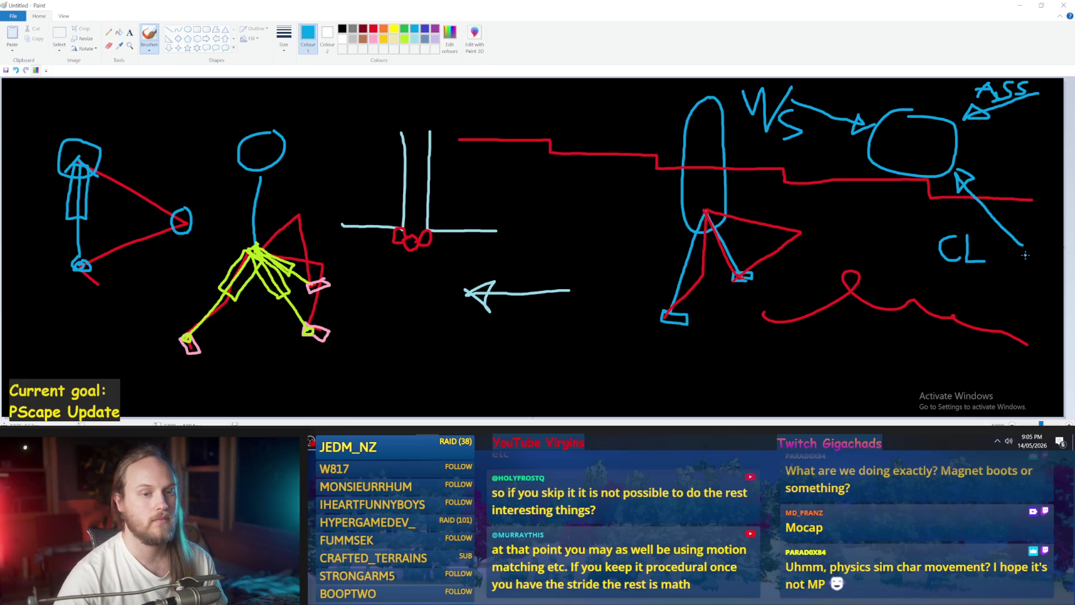
mouse_move(1007, 266)
left_mouse_down()
mouse_move(950, 221)
mouse_move(963, 239)
left_mouse_up()
key("ctrl+z")
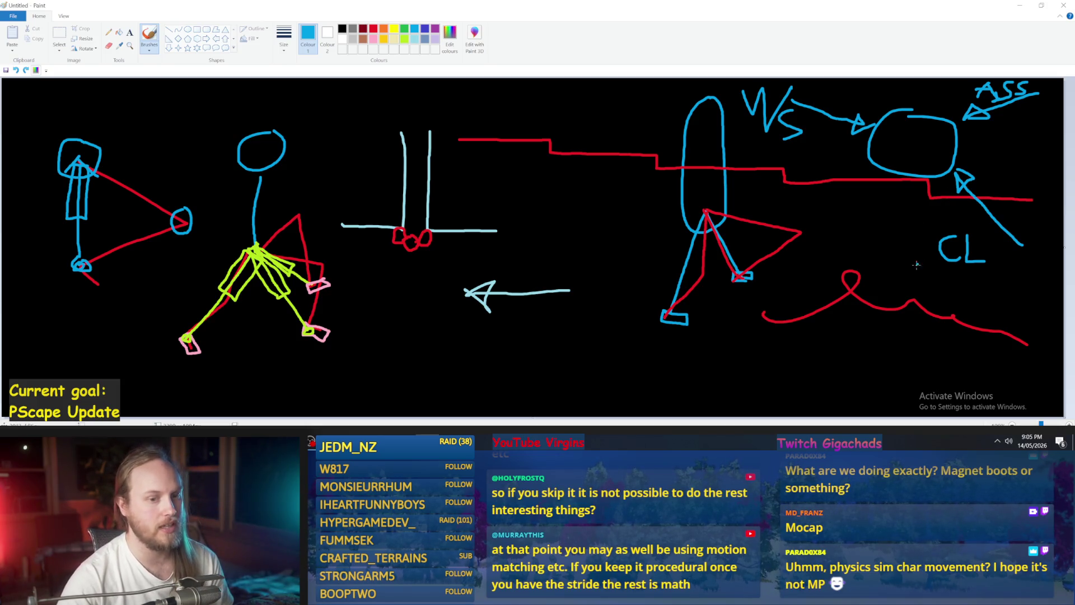
Add a curve with crossing hatch marks, an arc with a tick, and a curve above the oval.
mouse_move(917, 261)
left_mouse_down()
mouse_move(810, 199)
mouse_move(806, 173)
left_mouse_up()
left_click_drag(850, 195, 826, 238)
left_click_drag(864, 217, 844, 249)
mouse_move(1006, 189)
left_mouse_down()
mouse_move(1022, 178)
mouse_move(1013, 134)
mouse_move(1032, 163)
left_mouse_up()
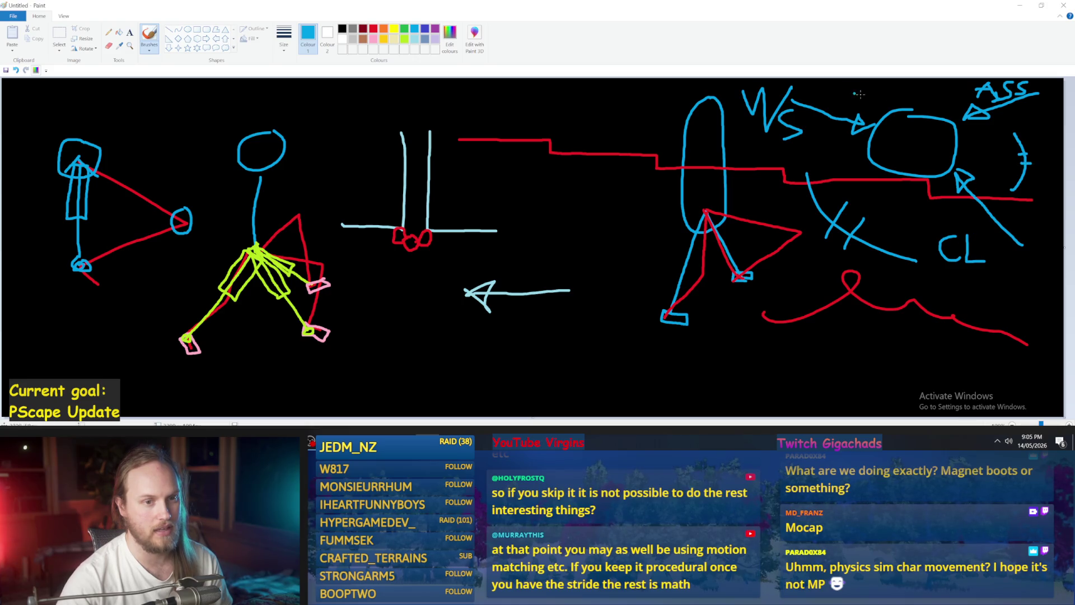
mouse_move(940, 85)
left_mouse_down()
mouse_move(838, 101)
mouse_move(887, 90)
left_mouse_up()
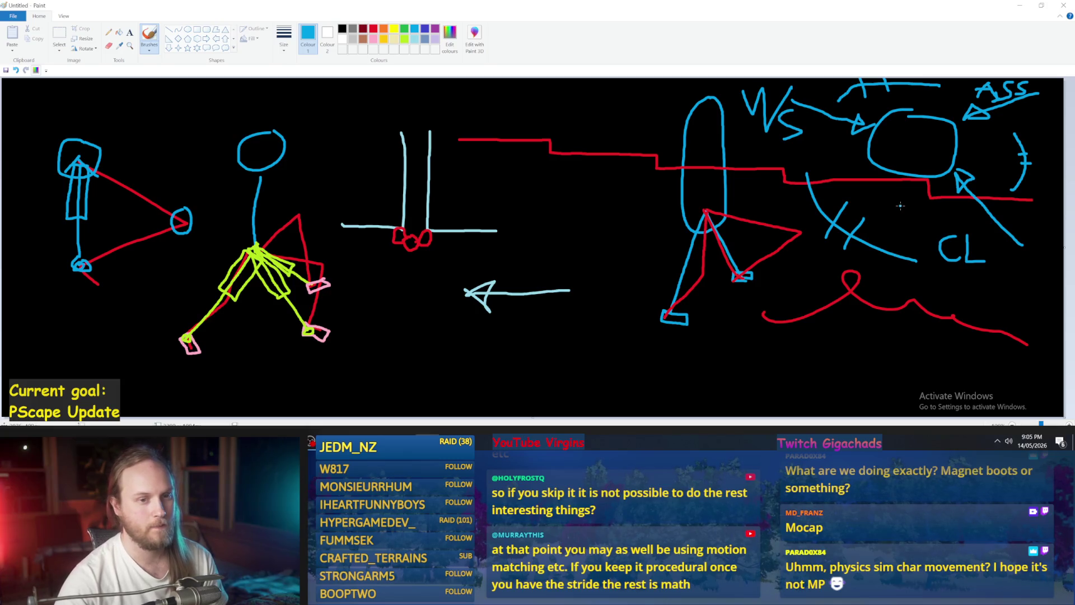
mouse_move(776, 98)
left_mouse_down()
mouse_move(764, 208)
mouse_move(1012, 192)
mouse_move(745, 215)
mouse_move(951, 263)
mouse_move(784, 168)
mouse_move(873, 156)
left_mouse_up()
key("ctrl+z")
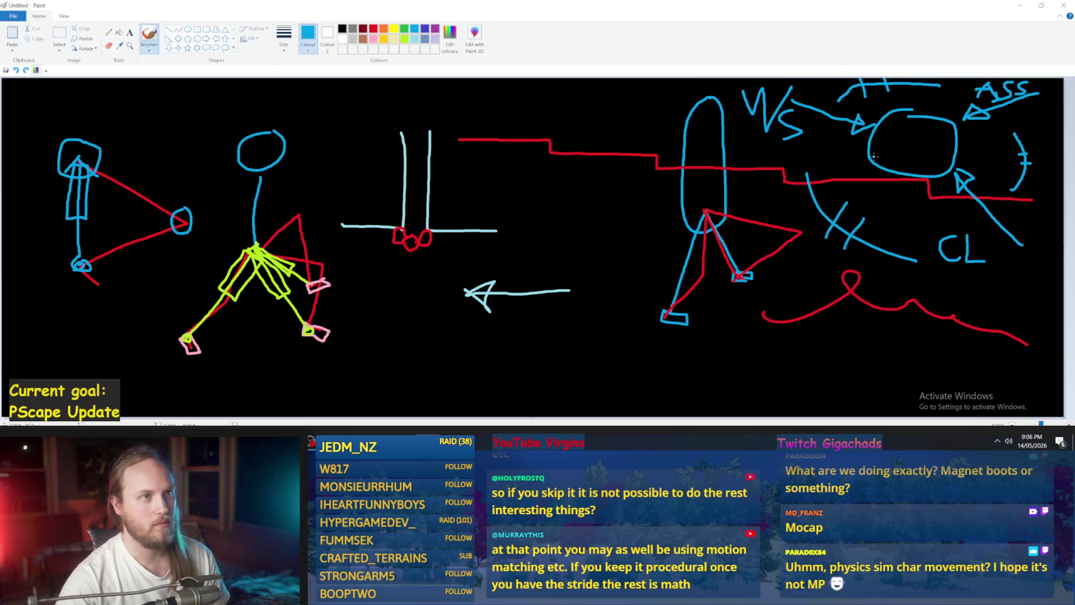
Draw a light-blue line by the red feet, undoing stray white lines, and return to Unreal.
mouse_move(772, 130)
left_mouse_down()
mouse_move(951, 224)
mouse_move(616, 252)
left_mouse_up()
key("ctrl+z")
left_click_drag(554, 240, 452, 243)
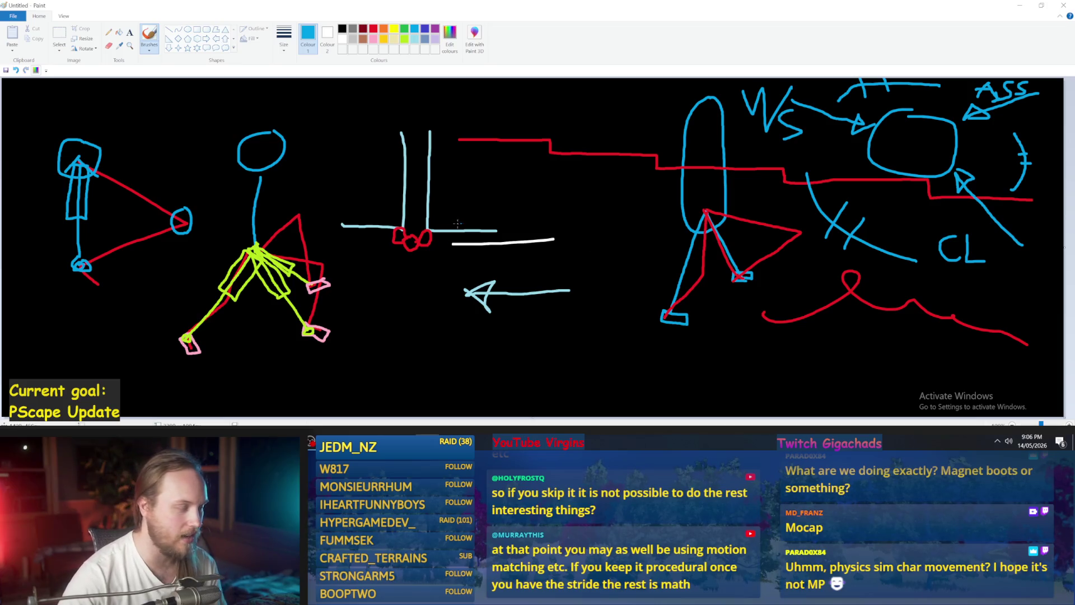
key("ctrl+z")
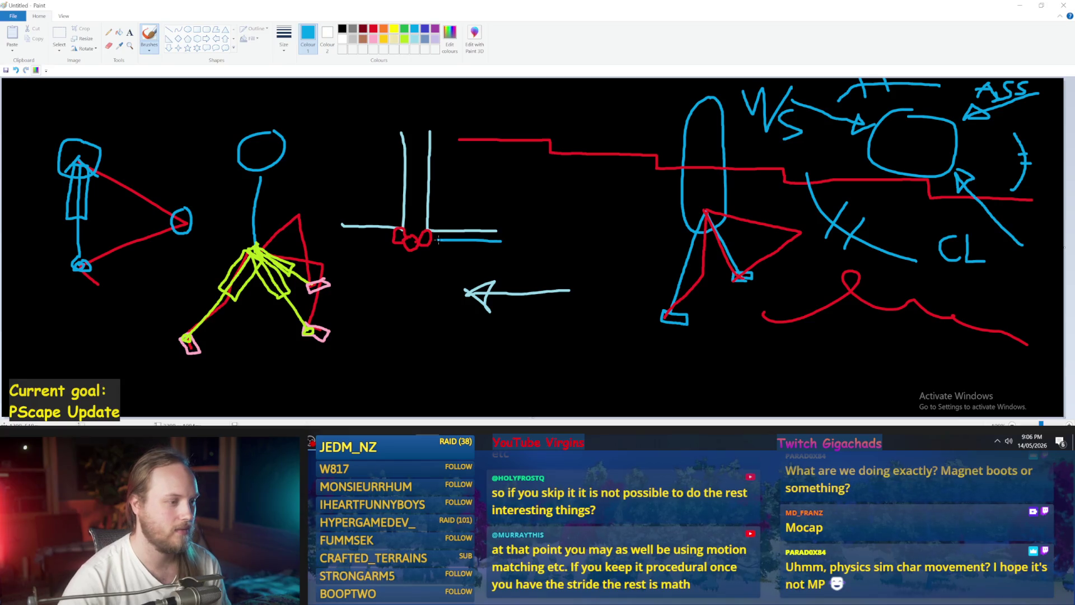
left_click_drag(455, 245, 556, 251)
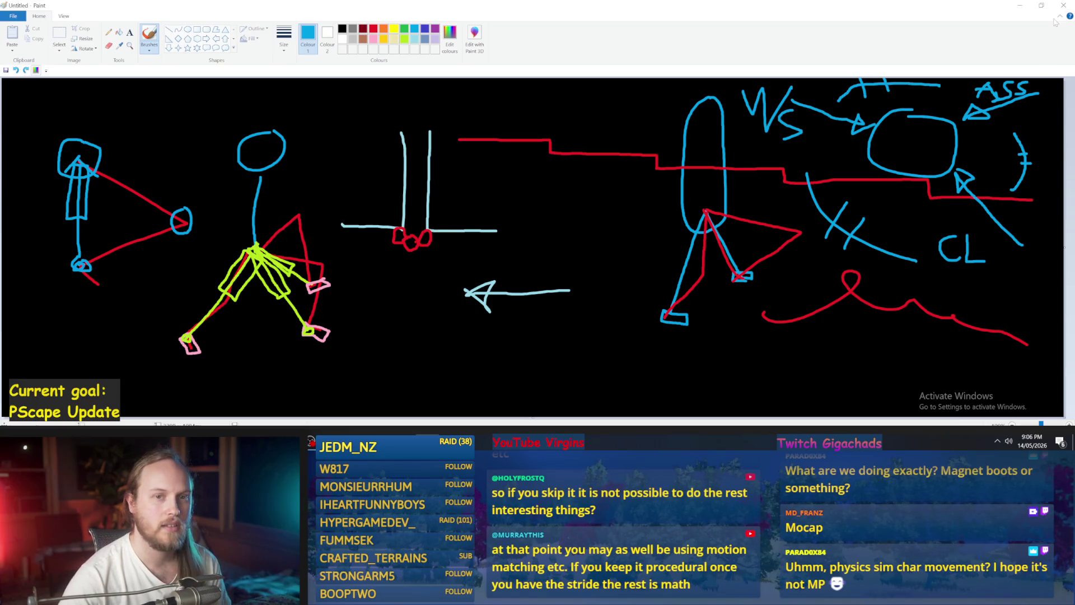
key("alt+Tab")
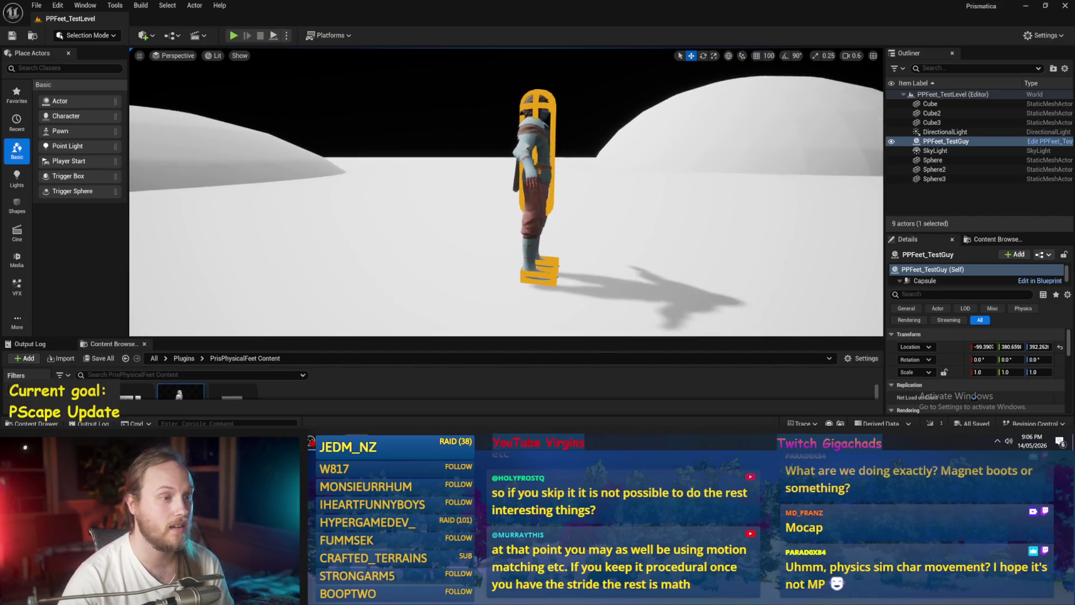
Play-test the level, resize the Content Browser, and reopen the PPFeet_TestGuy Blueprint.
left_click(280, 37)
key("Escape")
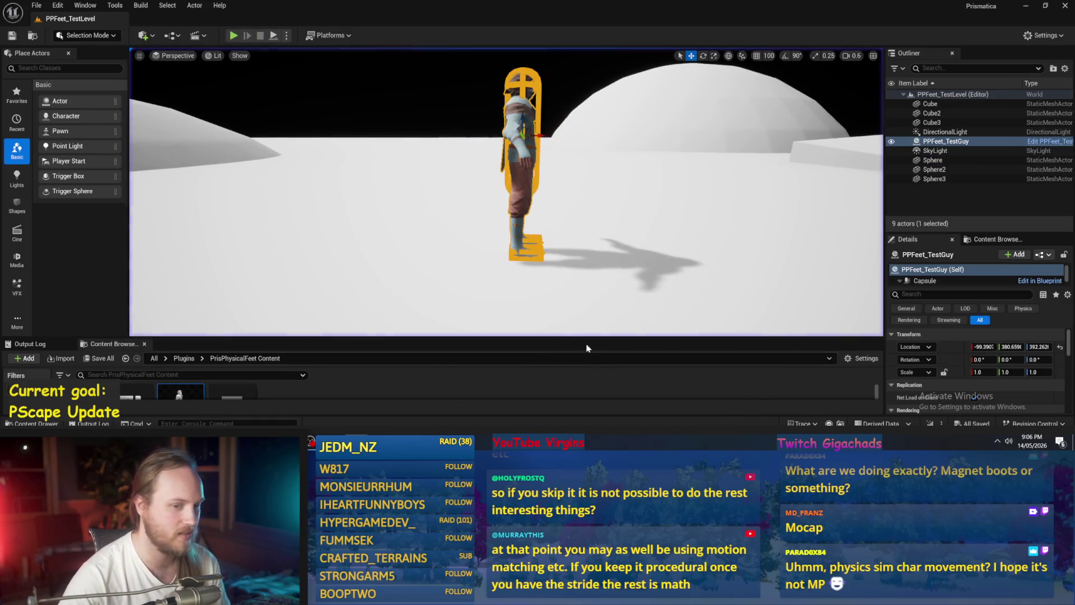
left_click_drag(422, 338, 420, 295)
scroll(388, 388, "down", 2)
left_click_drag(319, 295, 320, 306)
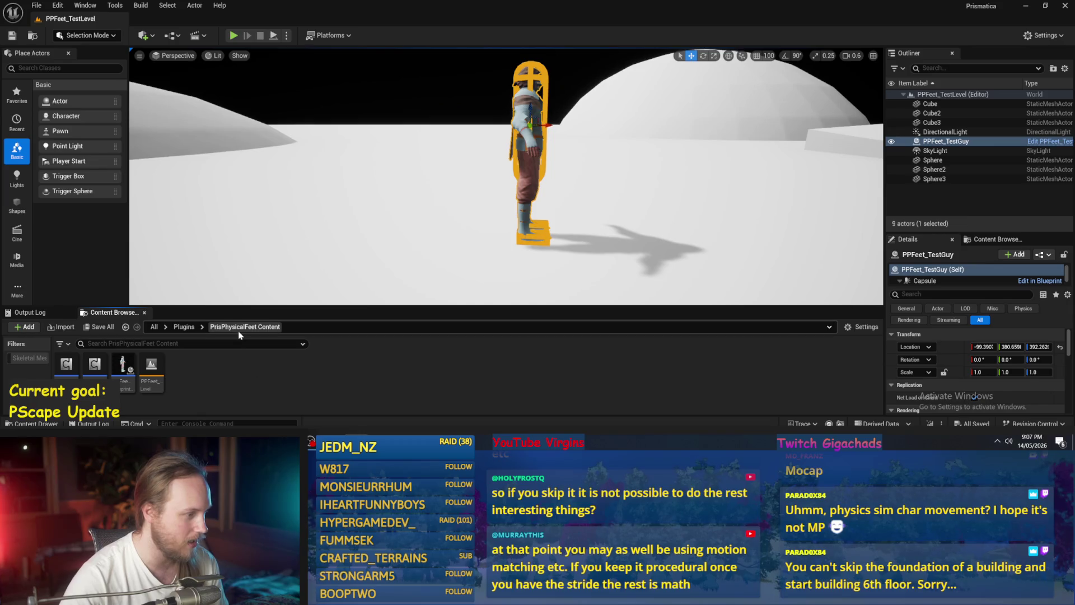
double_click(123, 367)
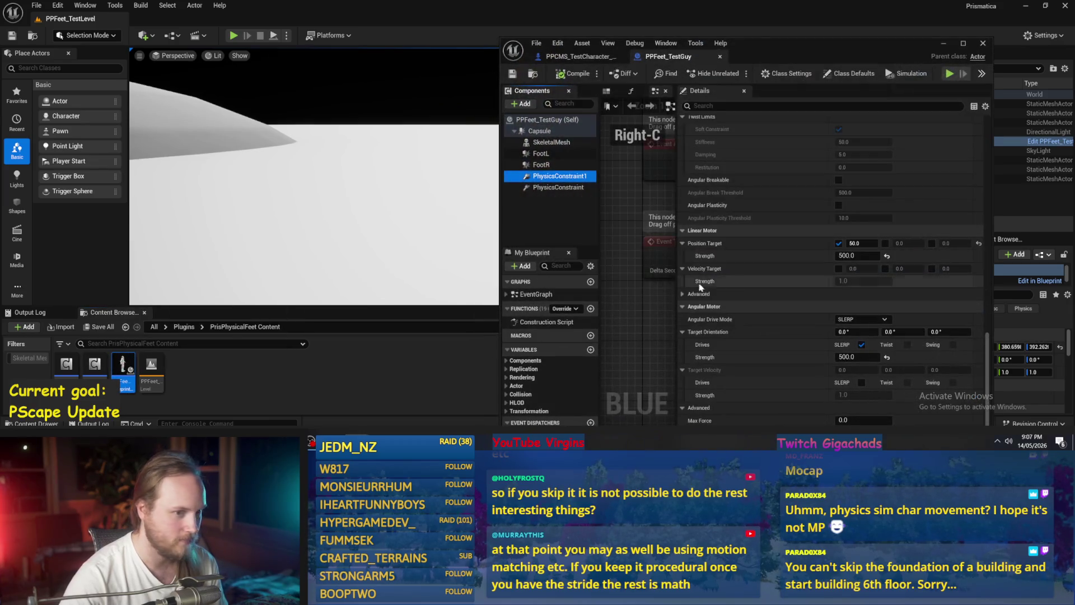
mouse_move(774, 45)
left_mouse_down()
mouse_move(798, 5)
mouse_move(795, 67)
mouse_move(813, 18)
left_mouse_up()
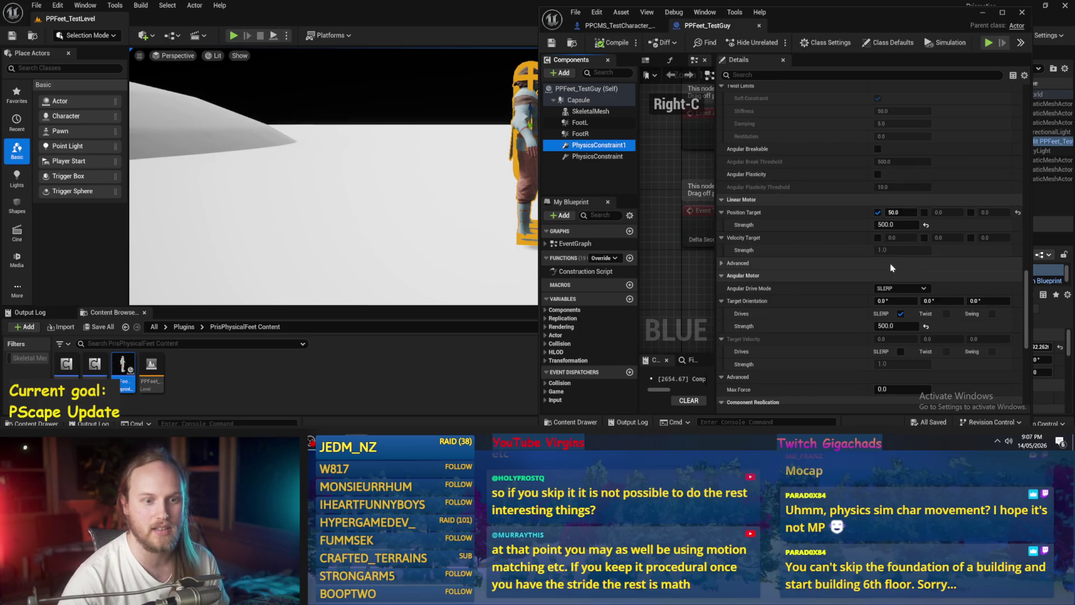
Set PhysicsConstraint1's Position Target X to 0, compile and save the Blueprint.
left_click(893, 212)
type("0")
key("Return")
left_click(598, 43)
left_click(551, 43)
left_click(982, 12)
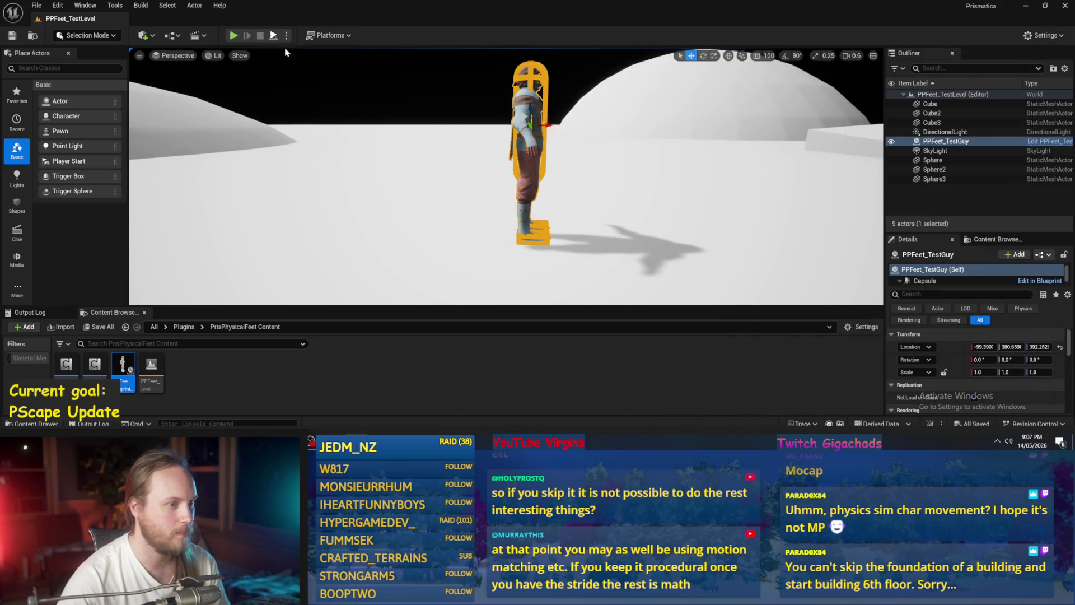
left_click(233, 35)
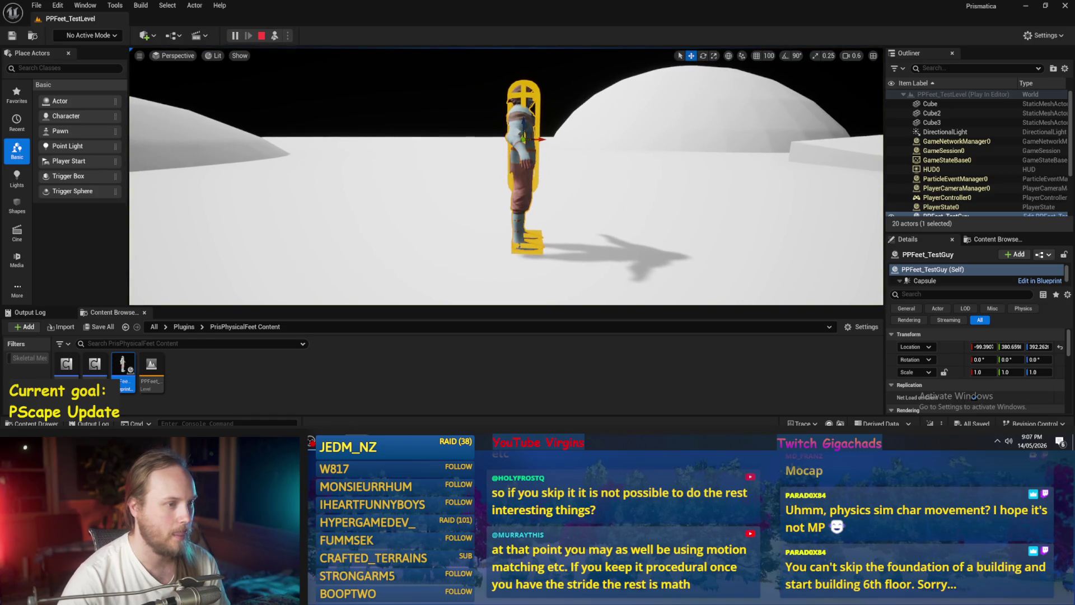
key("Escape")
left_click(302, 384)
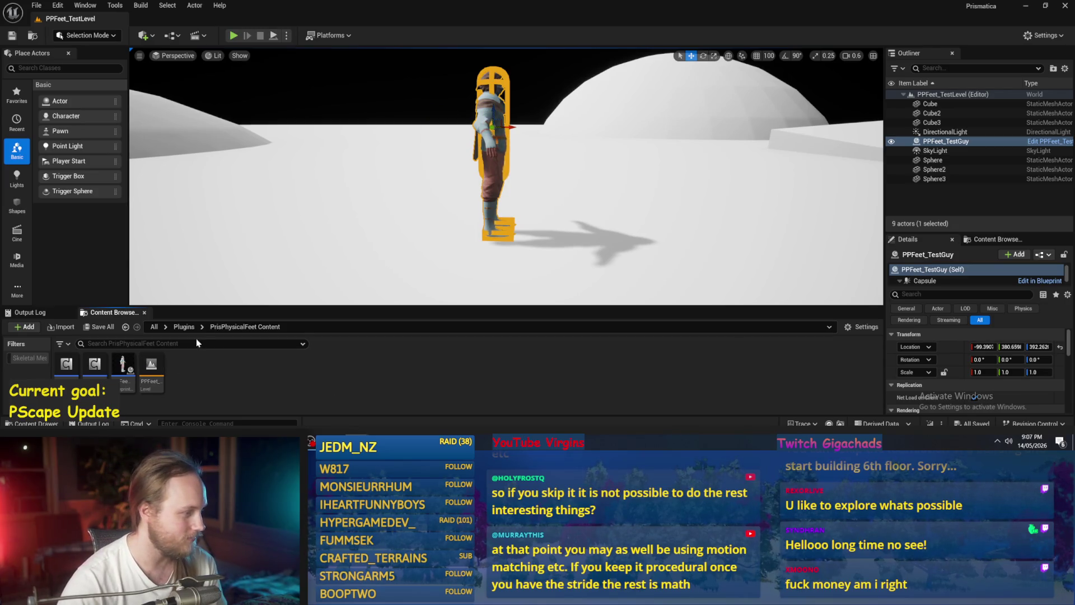
left_click(184, 327)
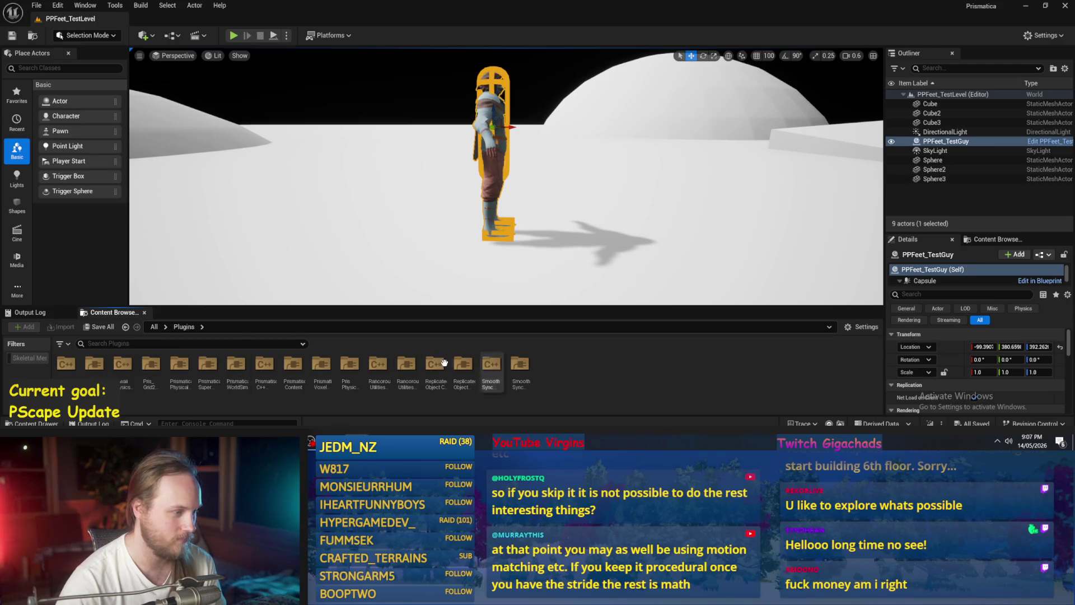
left_click(126, 327)
mouse_move(124, 365)
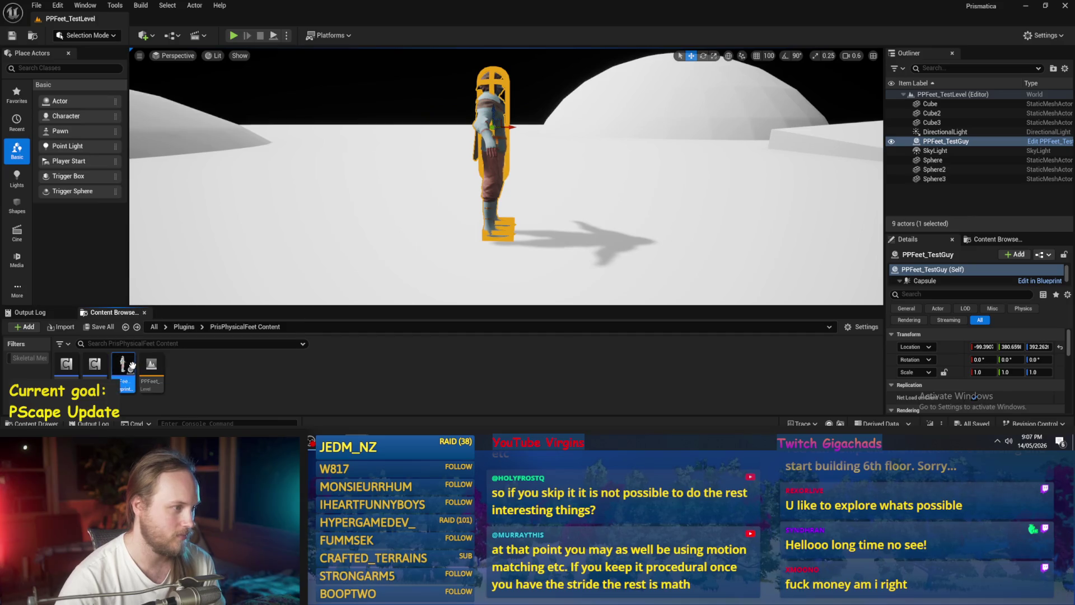
double_click(132, 364)
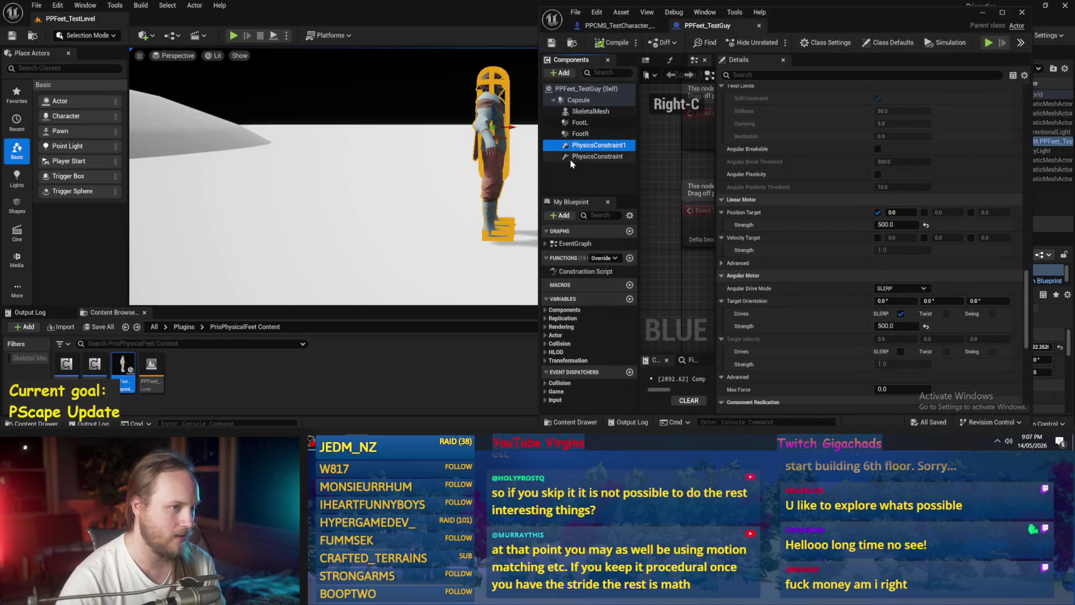
left_click(982, 12)
scroll(615, 174, "down", 2)
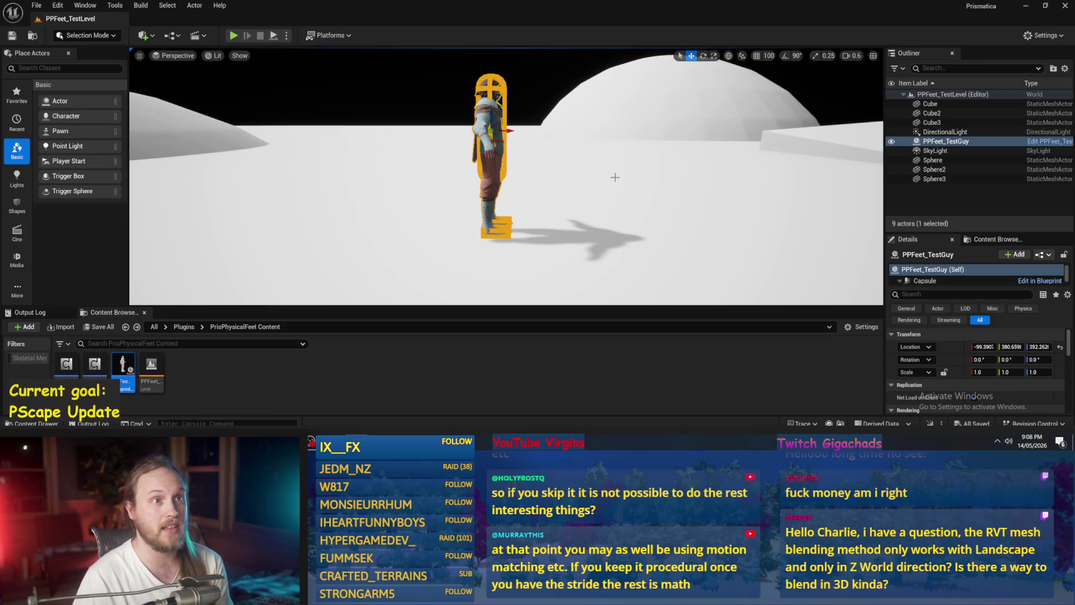
left_click(519, 368)
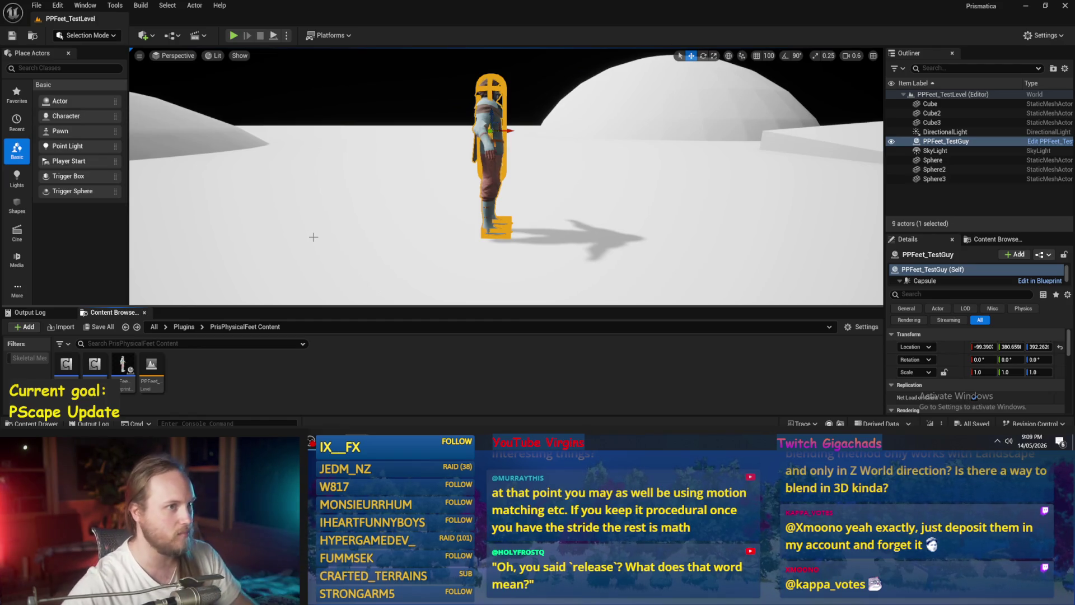
mouse_move(328, 232)
left_mouse_down()
mouse_move(475, 220)
mouse_move(480, 257)
mouse_move(493, 213)
mouse_move(523, 216)
left_mouse_up()
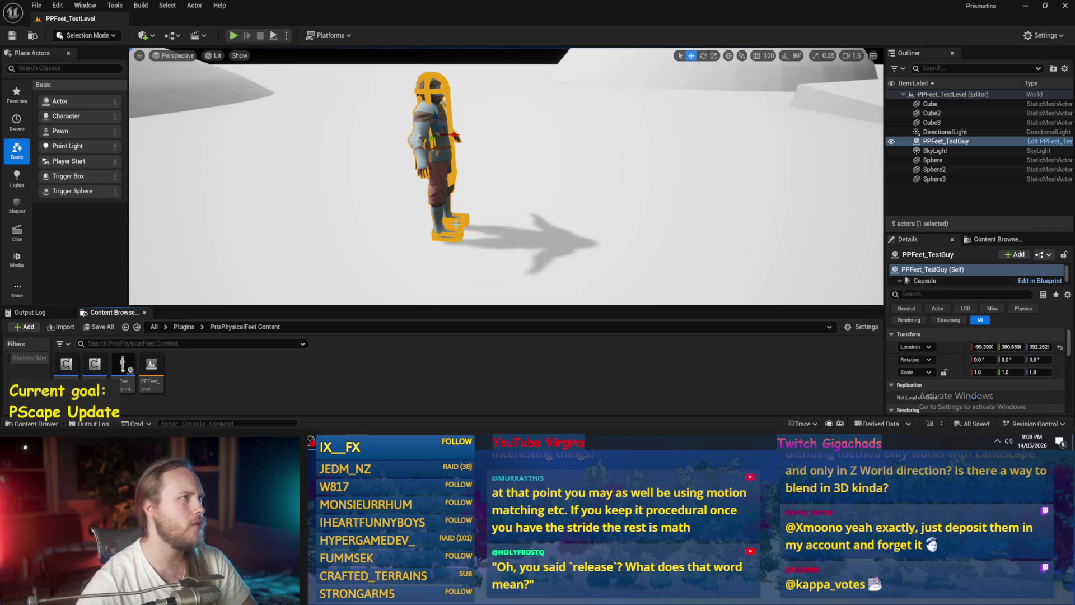
scroll(506, 177, "down", 2)
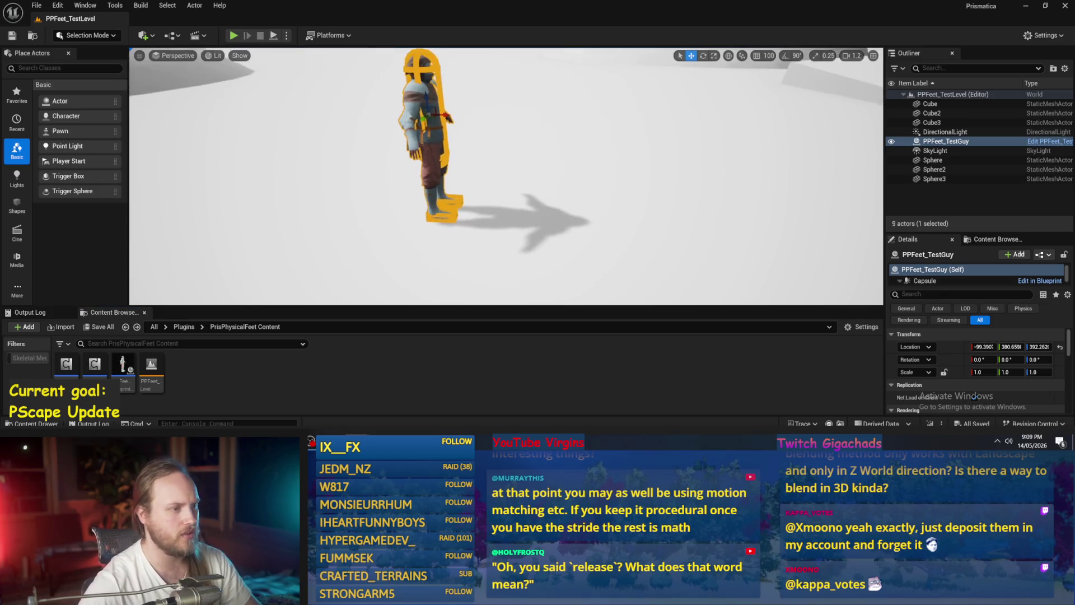
mouse_move(476, 88)
left_mouse_down()
mouse_move(470, 150)
mouse_move(411, 165)
mouse_move(411, 56)
left_mouse_up()
left_click_drag(554, 181, 554, 162)
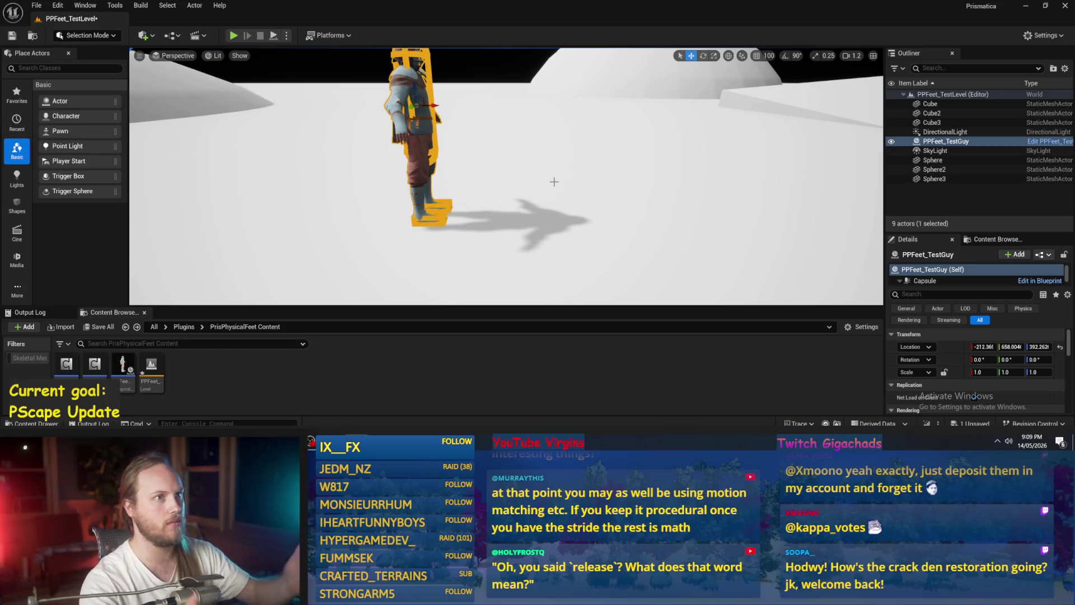
mouse_move(555, 187)
left_mouse_down()
mouse_move(487, 187)
mouse_move(455, 164)
mouse_move(555, 168)
left_mouse_up()
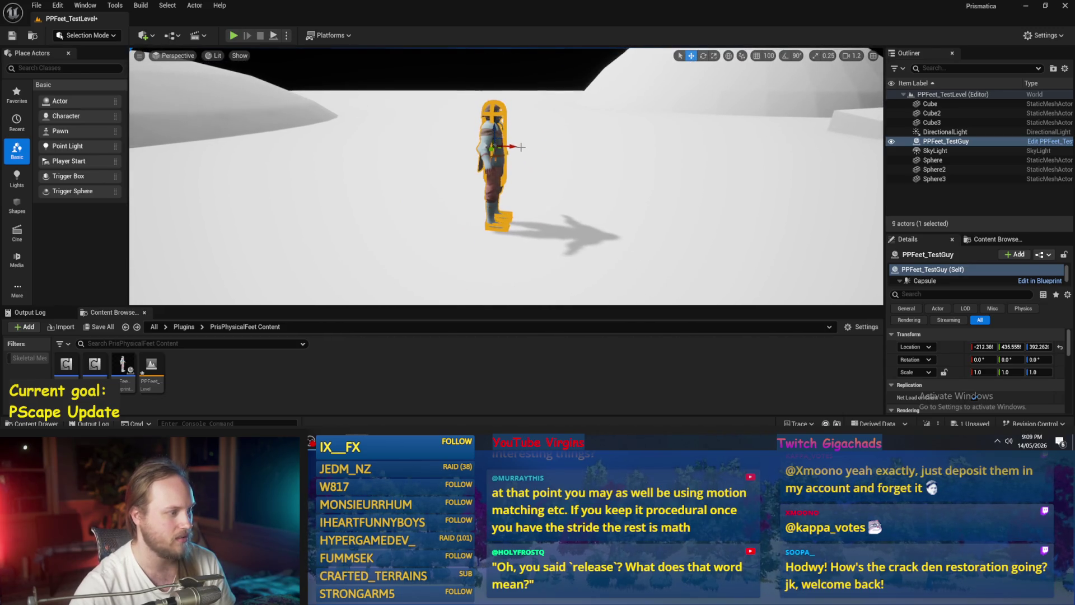
scroll(522, 147, "down", 2)
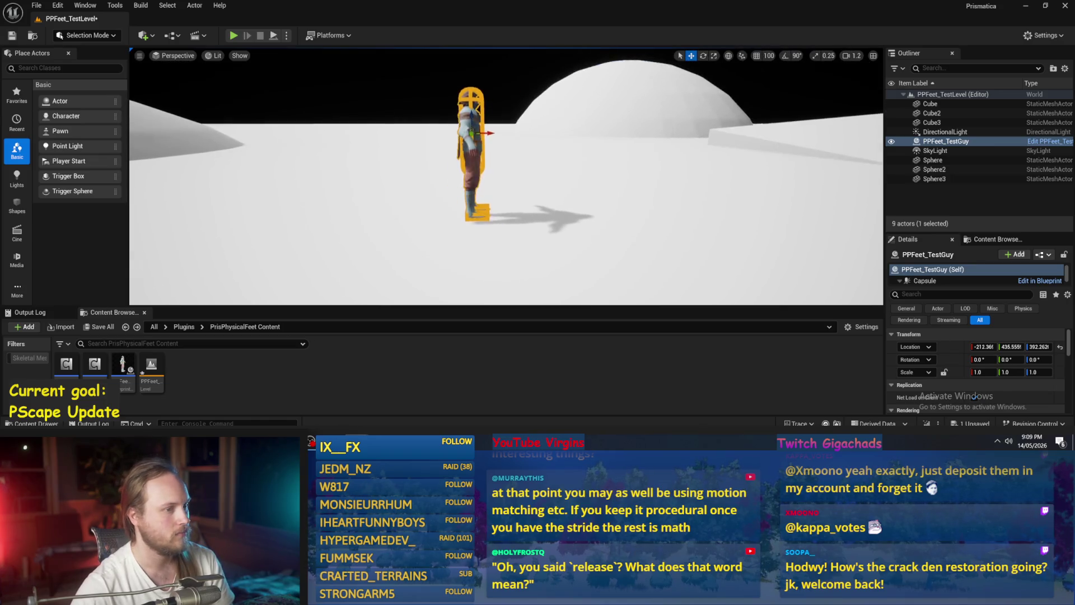
right_click(287, 387)
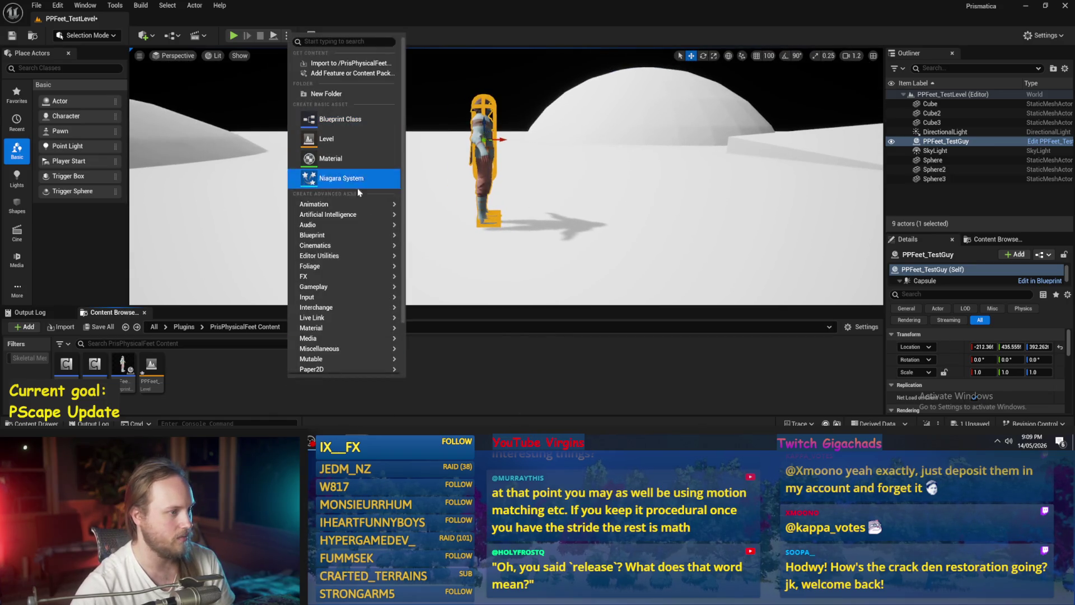
mouse_move(355, 207)
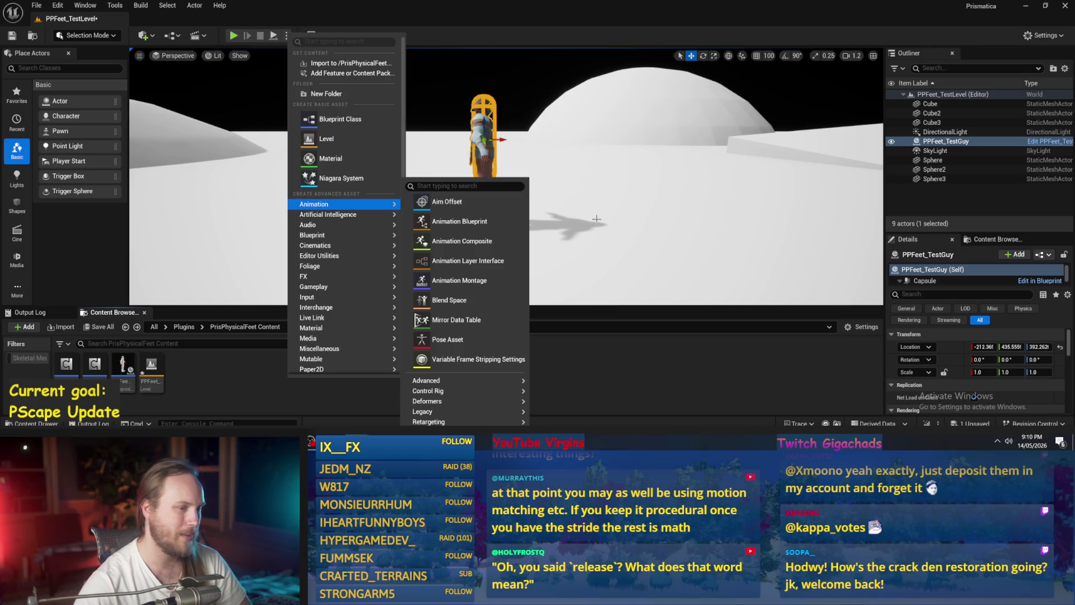
left_click(663, 381)
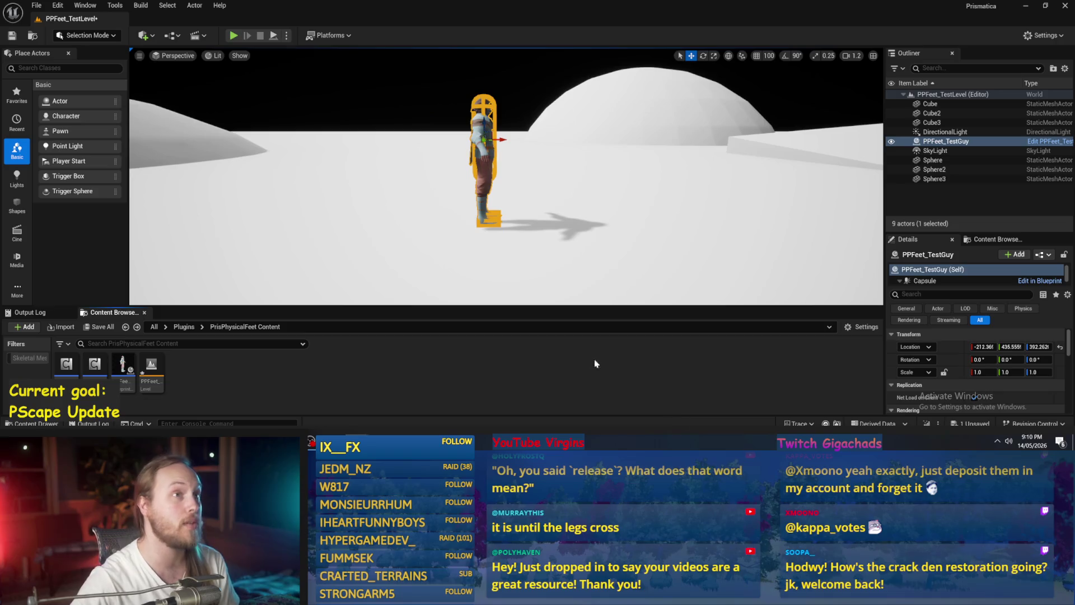
scroll(506, 176, "up", 10)
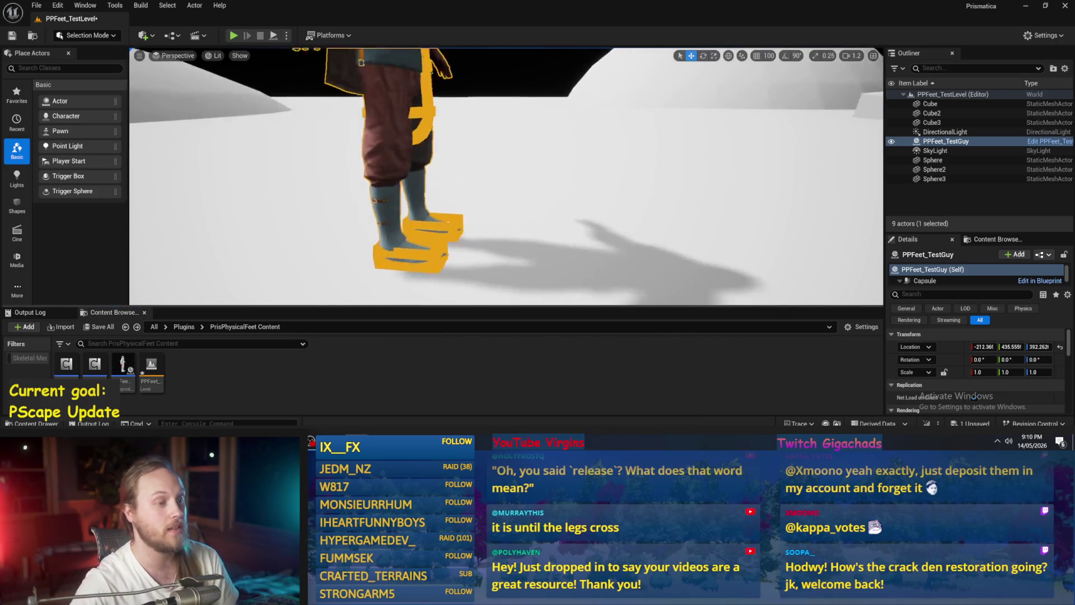
scroll(347, 168, "down", 4)
key("alt+p")
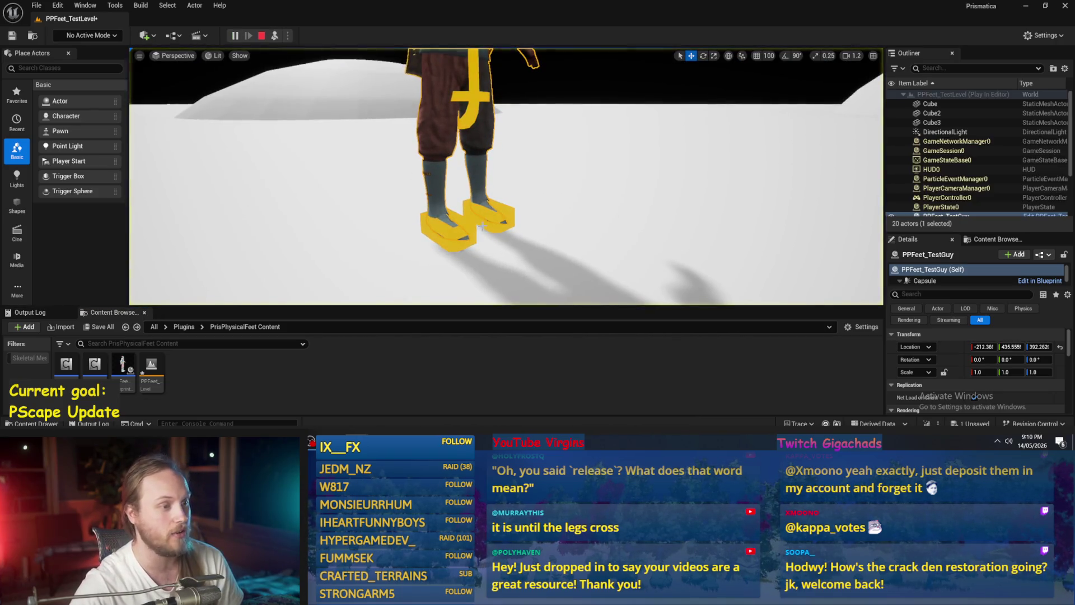
left_click_drag(479, 106, 504, 129)
scroll(492, 151, "up", 3)
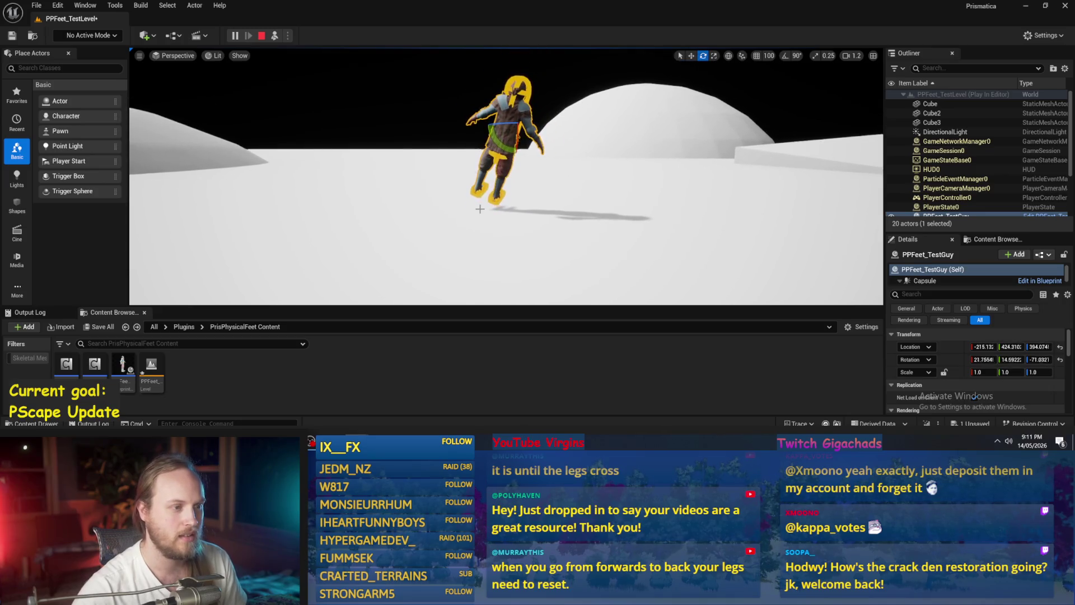
key("Escape")
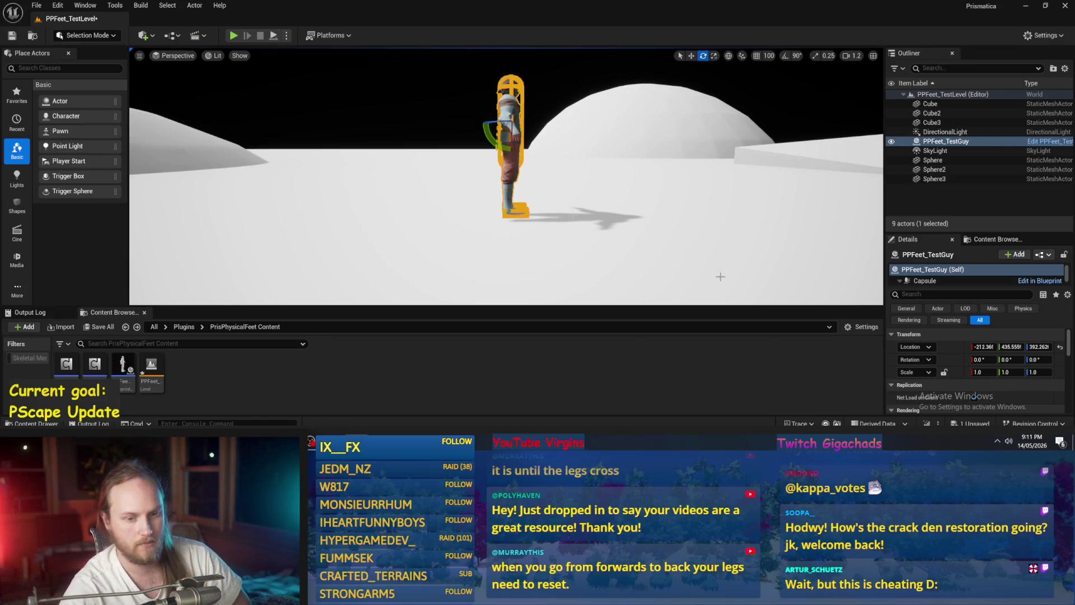
double_click(123, 367)
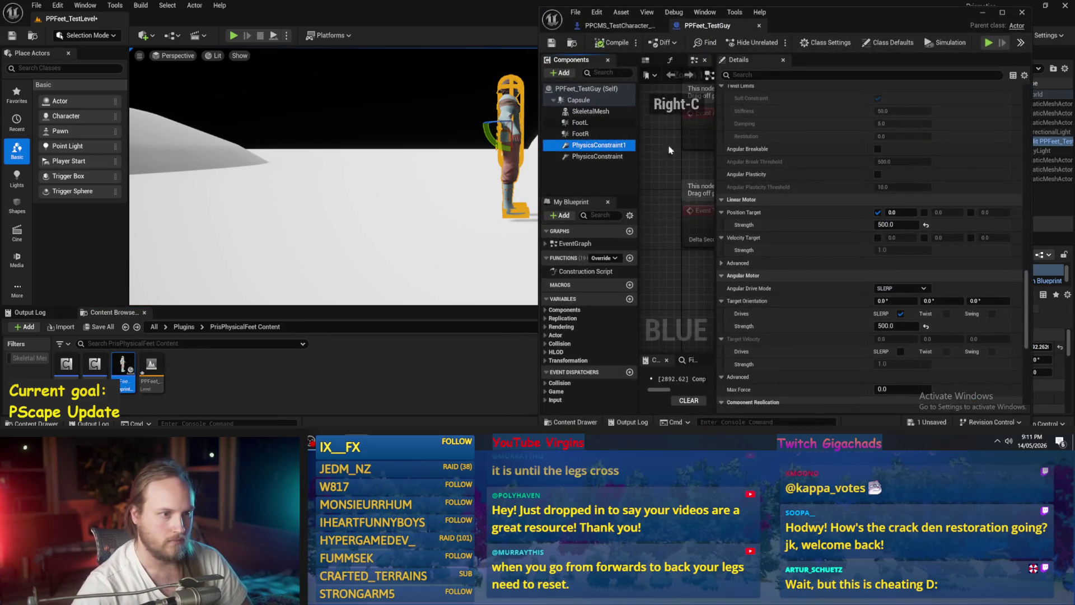
Filter Details by 'grav', tick Enable Gravity on FootL, FootR and Capsule, and compile.
scroll(858, 218, "up", 15)
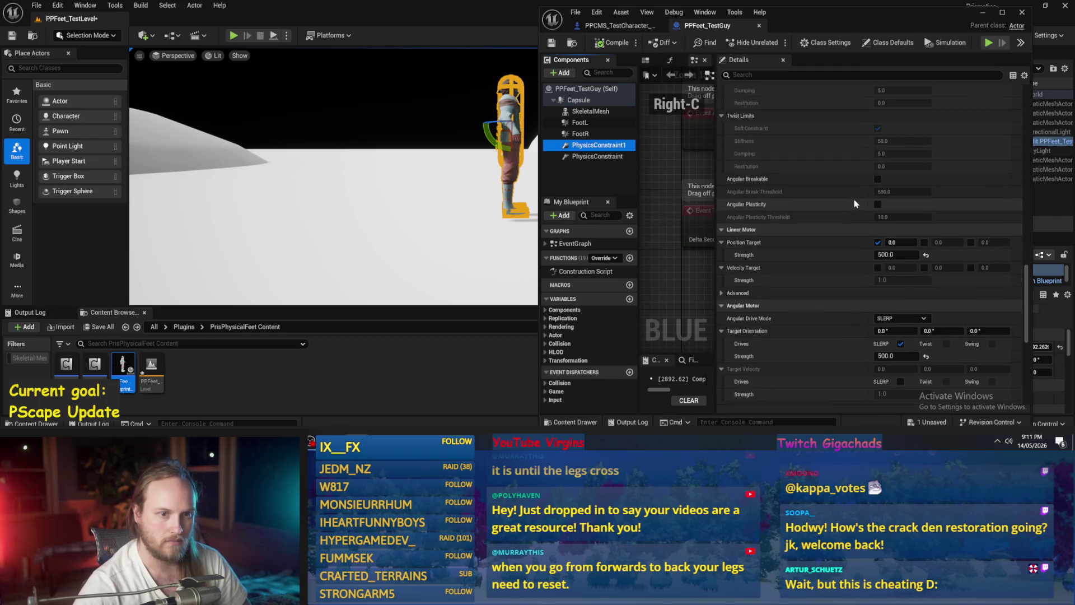
left_click(580, 123)
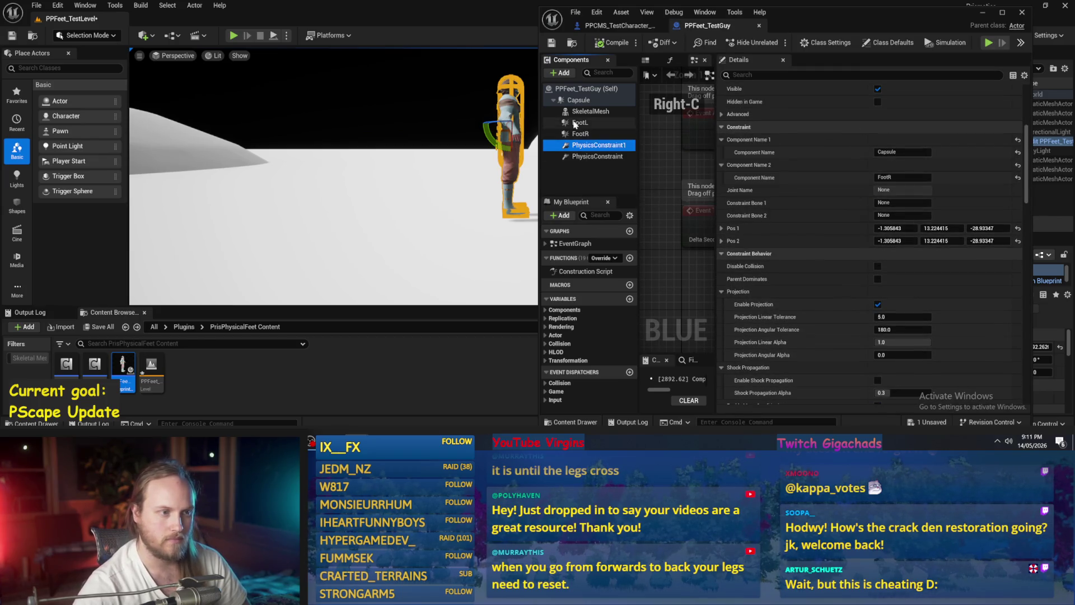
type("grav")
left_click(882, 103)
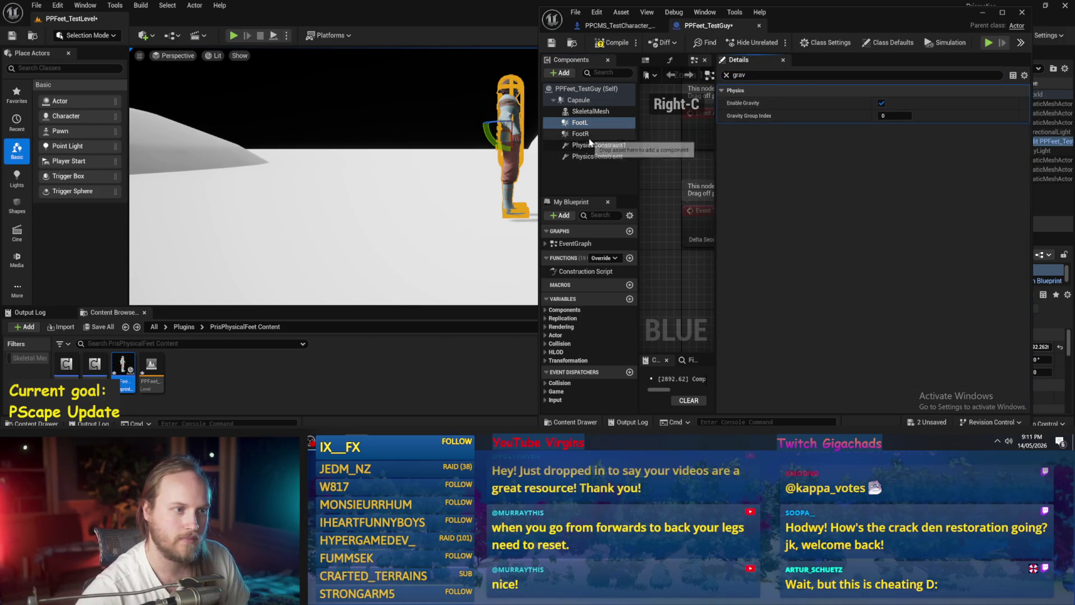
left_click(580, 134)
left_click(881, 103)
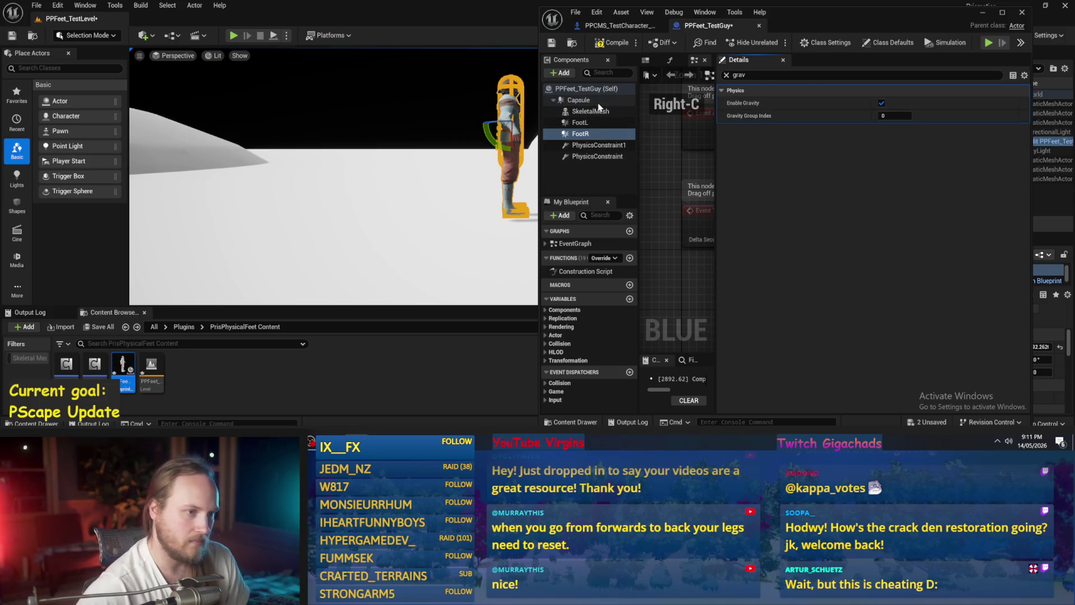
left_click(579, 100)
left_click(881, 103)
left_click(617, 48)
left_click(983, 14)
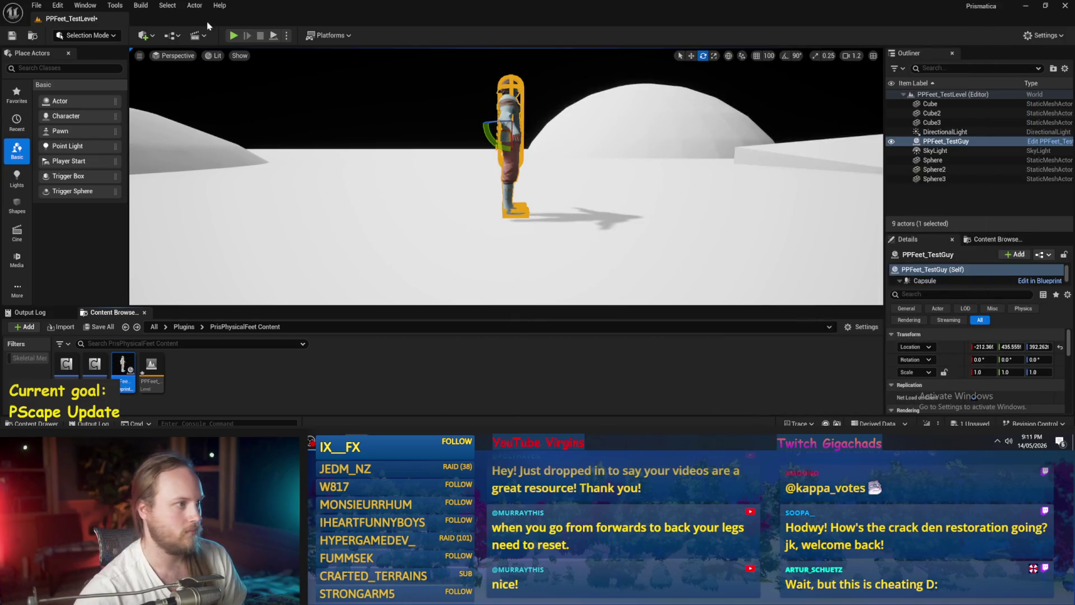
left_click(273, 37)
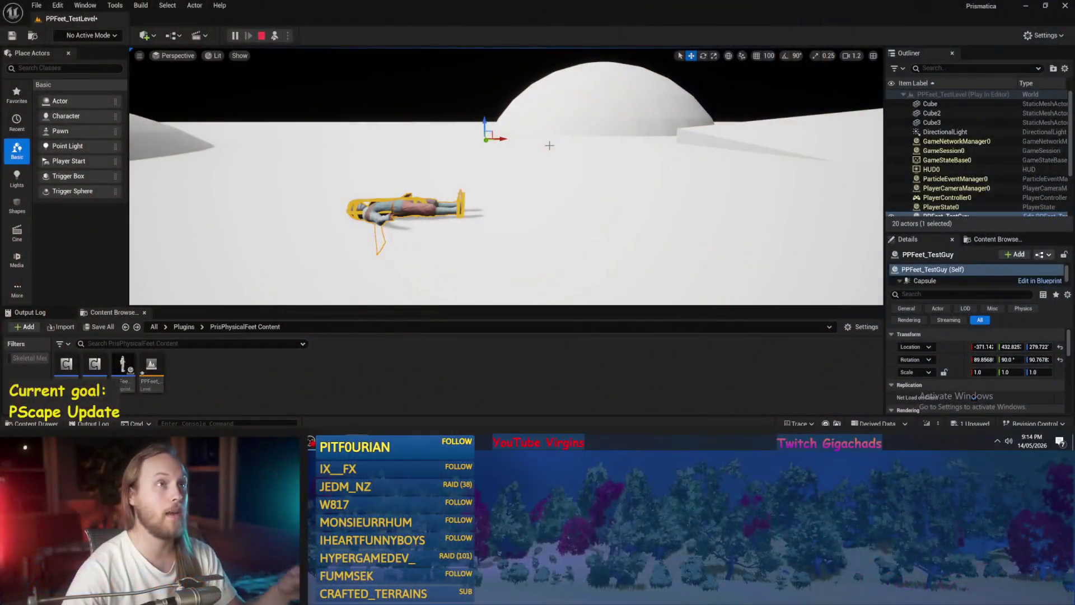
scroll(508, 118, "up", 2)
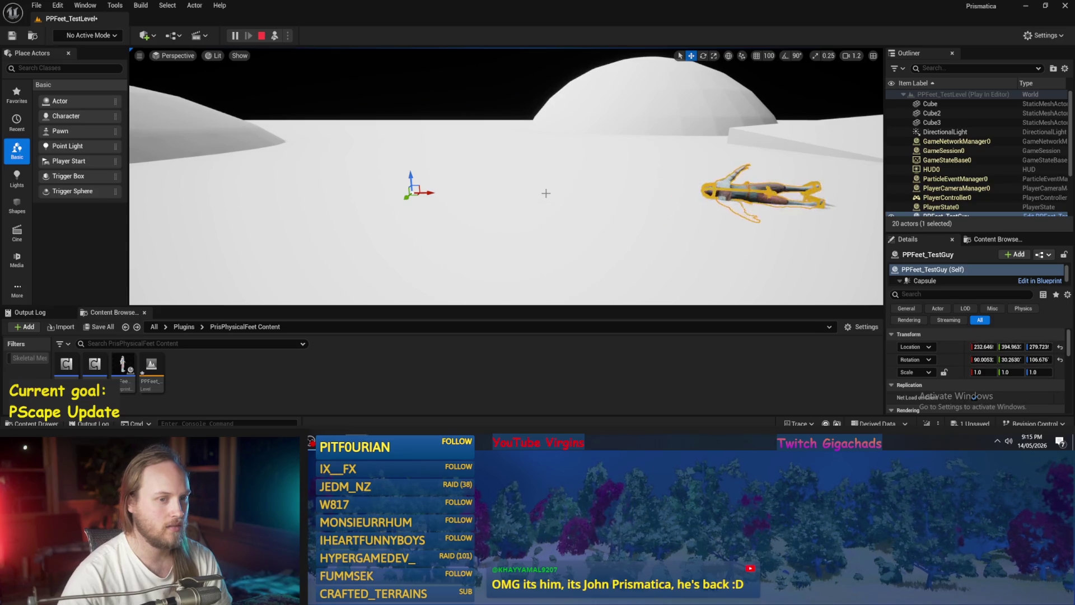
key("Escape")
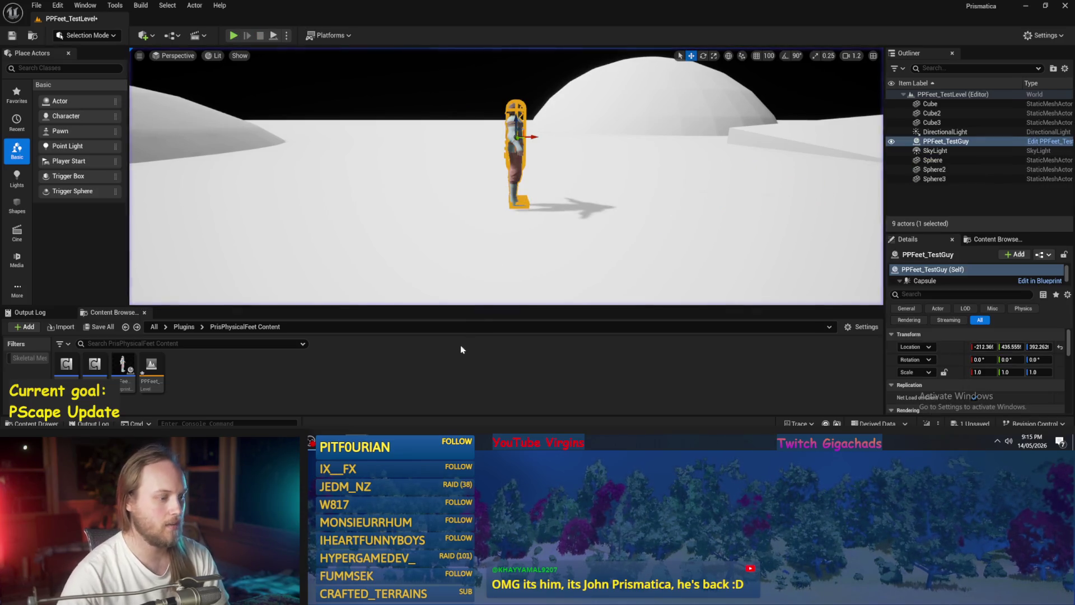
double_click(123, 367)
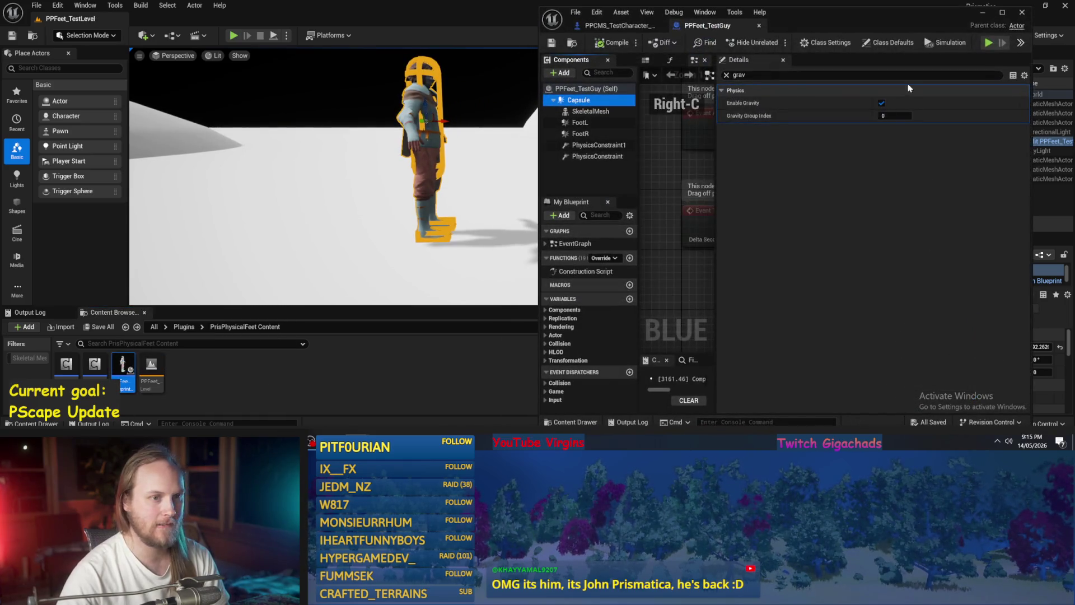
left_click(726, 75)
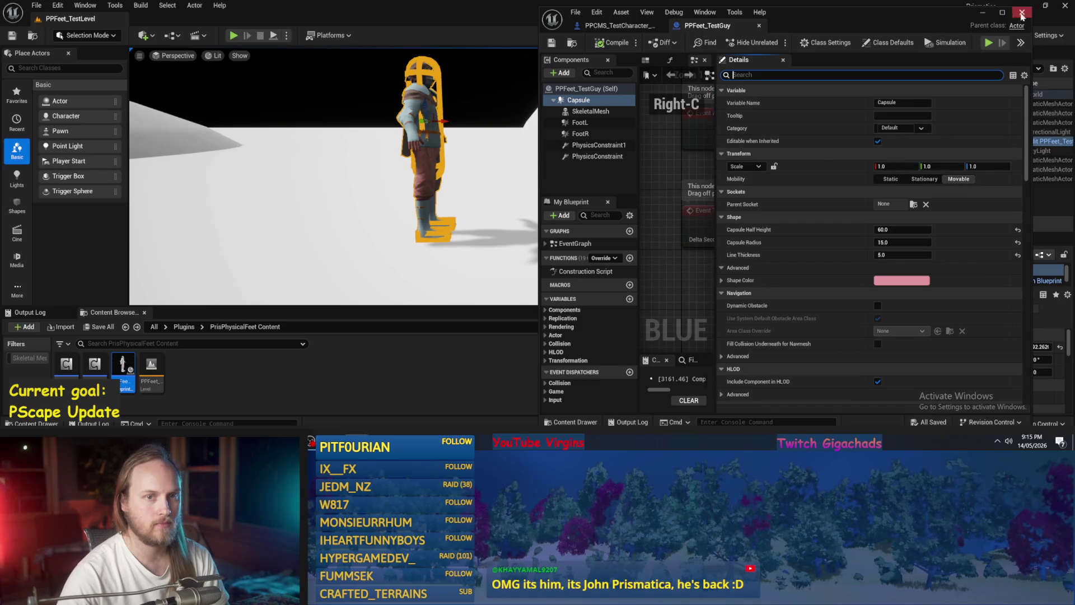
left_click(1002, 12)
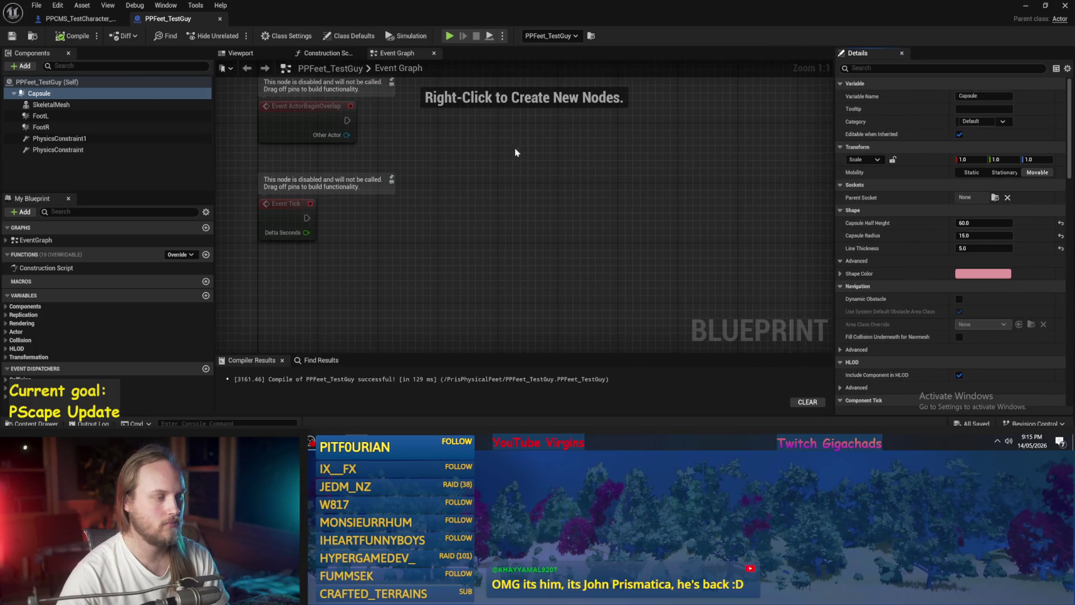
scroll(492, 183, "down", 2)
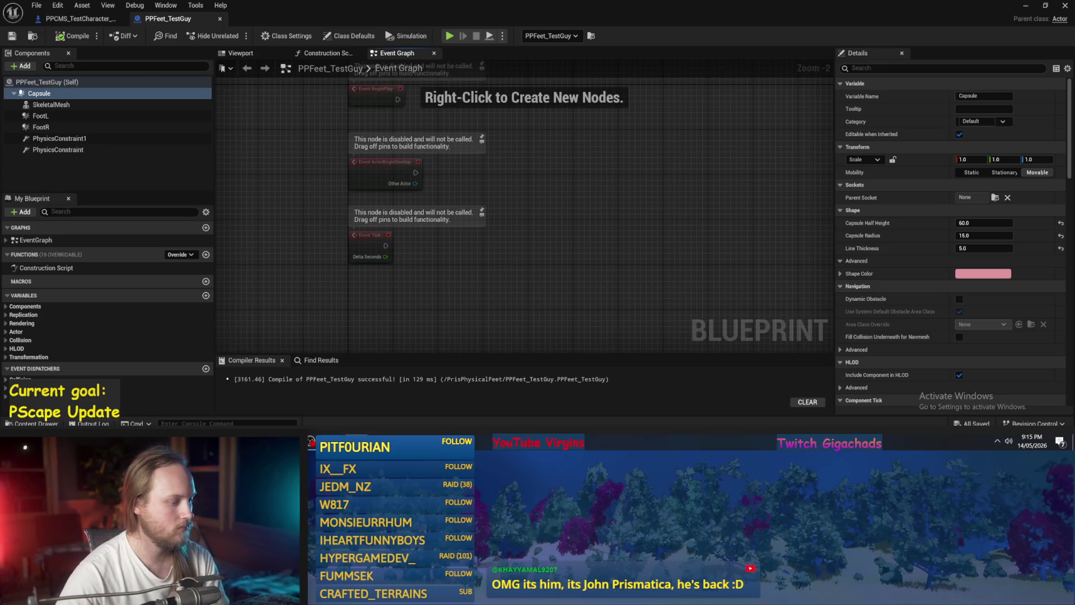
key("alt+Tab")
left_click(198, 37)
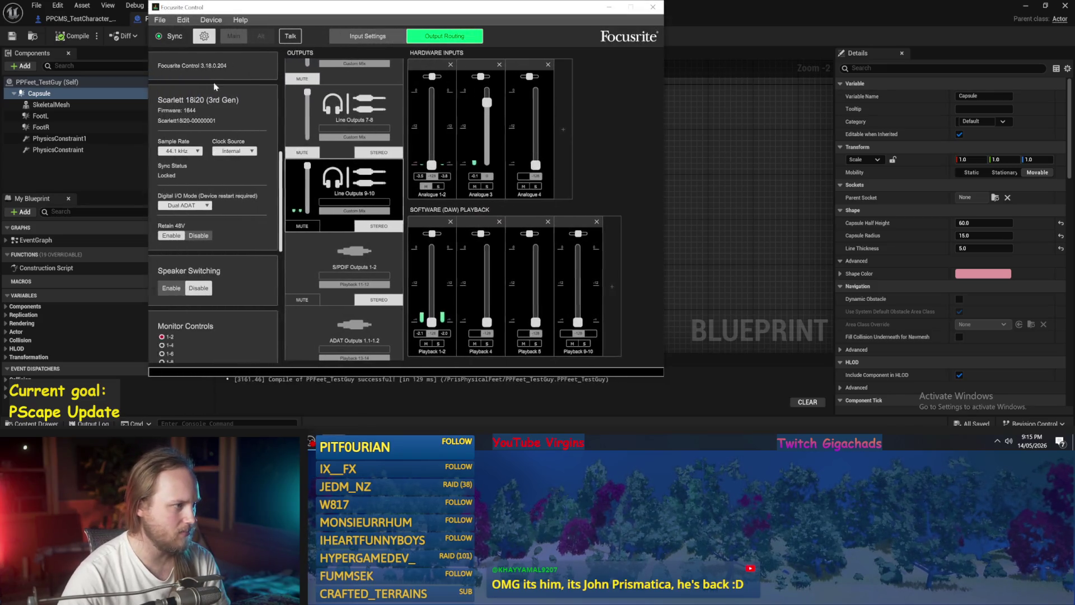
Switch the Scarlett 18i20 sample rate to 44.1 kHz in Focusrite Control, then minimize it.
left_click(194, 153)
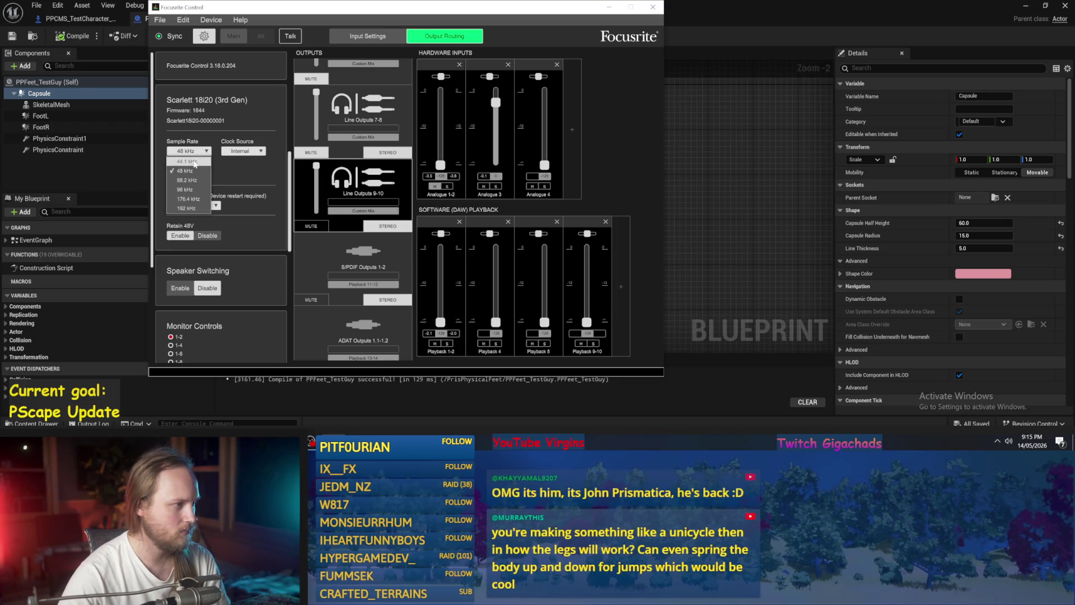
left_click(195, 162)
left_click(611, 8)
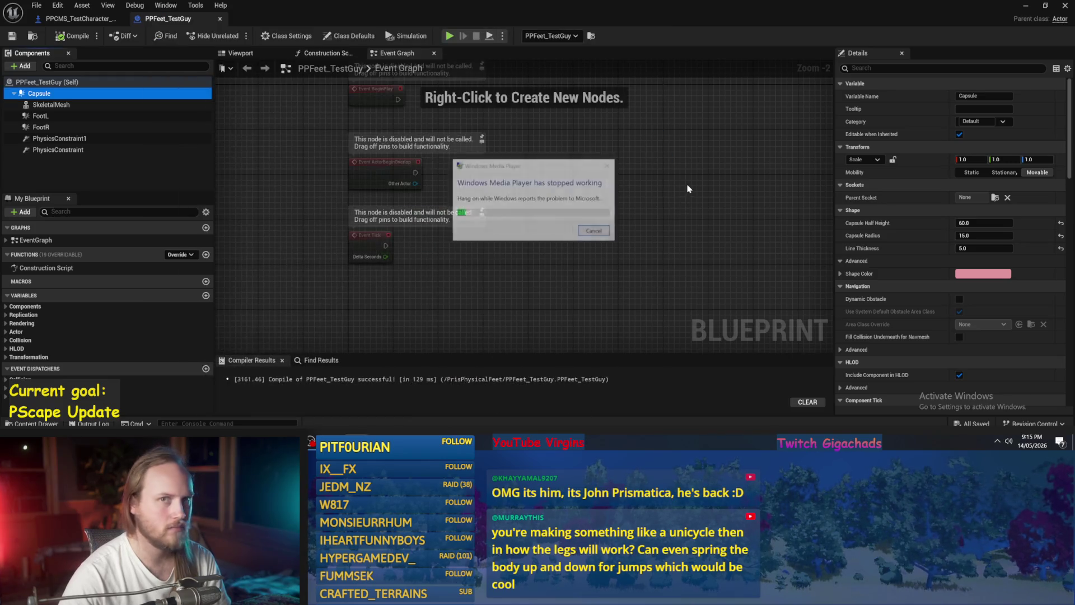
Cancel the Windows Media Player crash notice to get back to the level editor.
left_click(607, 231)
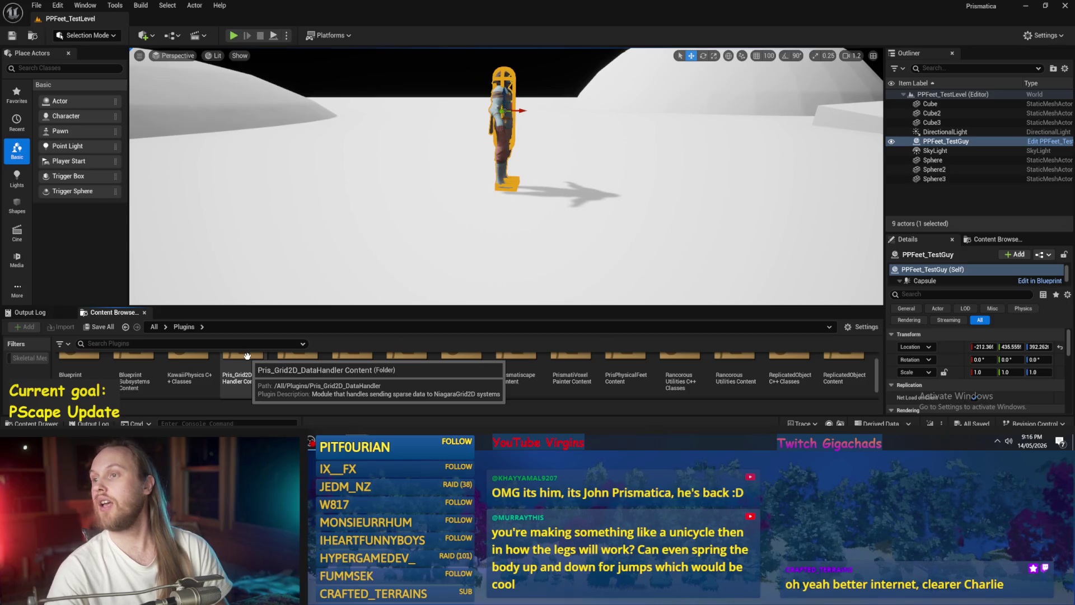
Load PPCMS_TestLevel from PrismaticaPhysicalCharacterMovementSystem Content and right-click the Cube actor.
double_click(306, 358)
scroll(223, 375, "down", 5)
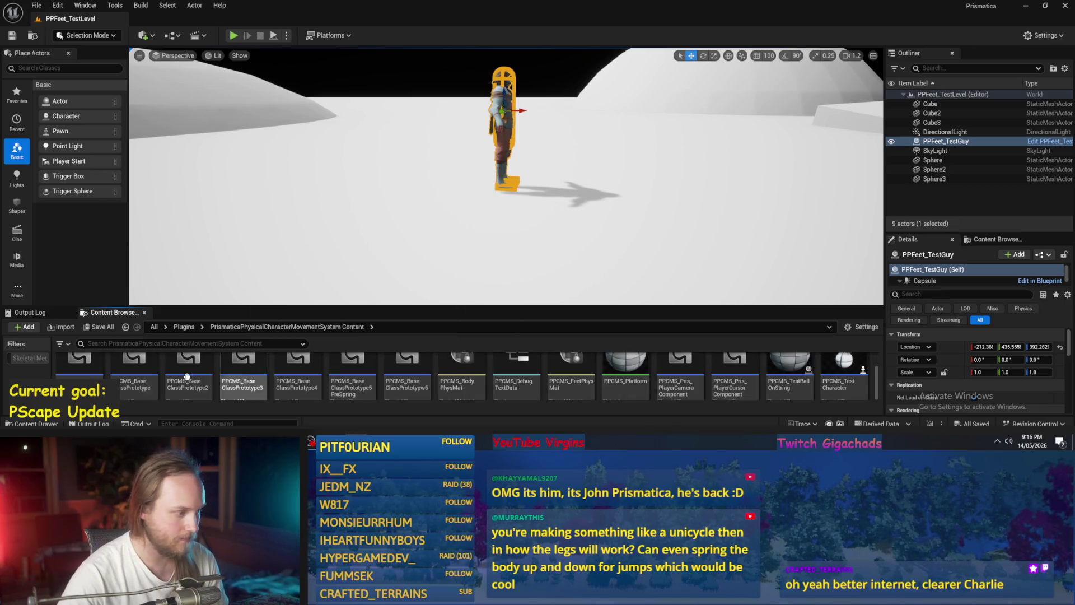
double_click(178, 369)
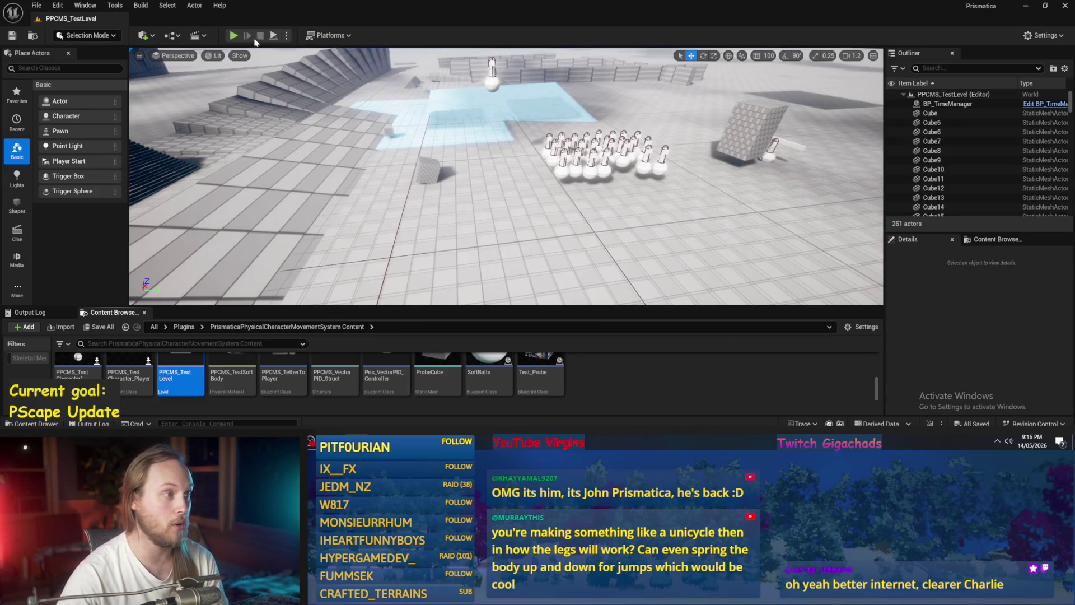
right_click(461, 108)
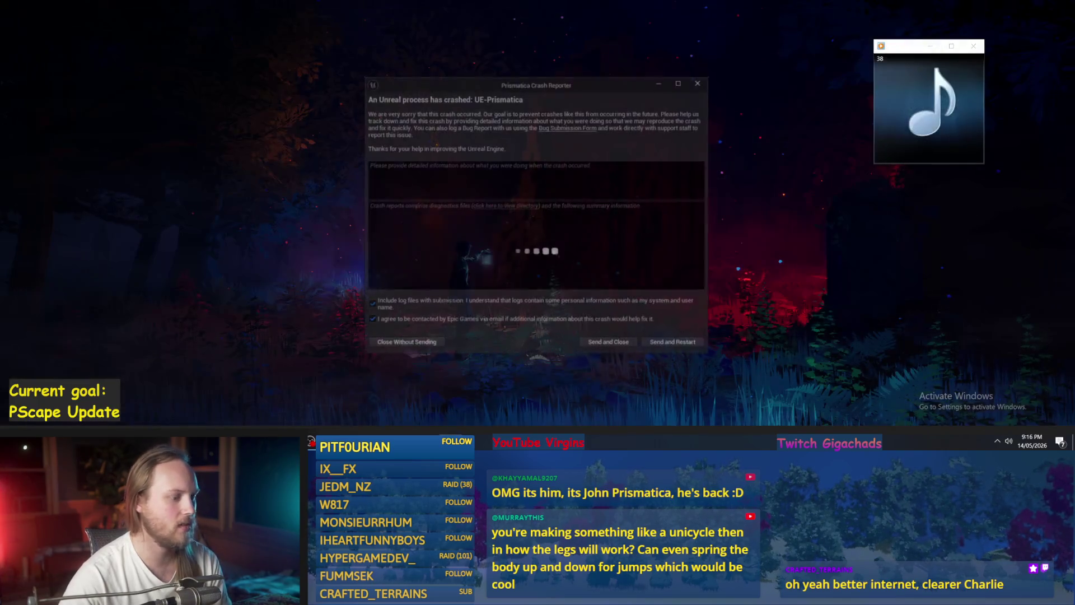
Send the crash report and restart, accepting both SmoothSyncPlugin incompatibility warnings.
left_click(665, 346)
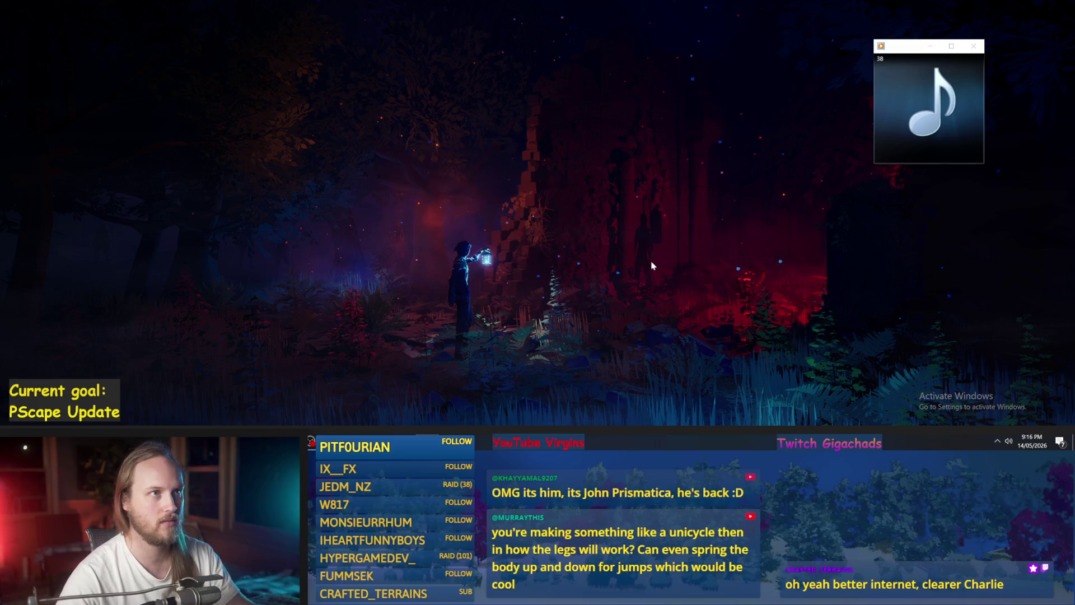
left_click(594, 245)
left_click(590, 244)
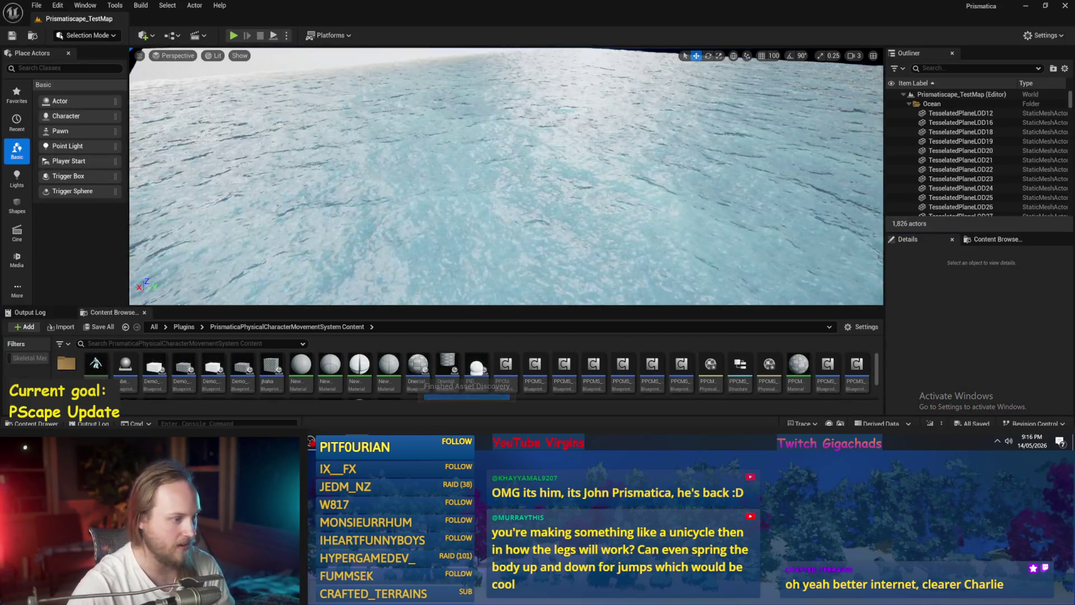
Open the PPCMS test level from PrismaticaPhysicalCharacterMovementSystem Content, then switch over to Paint.
left_click(193, 328)
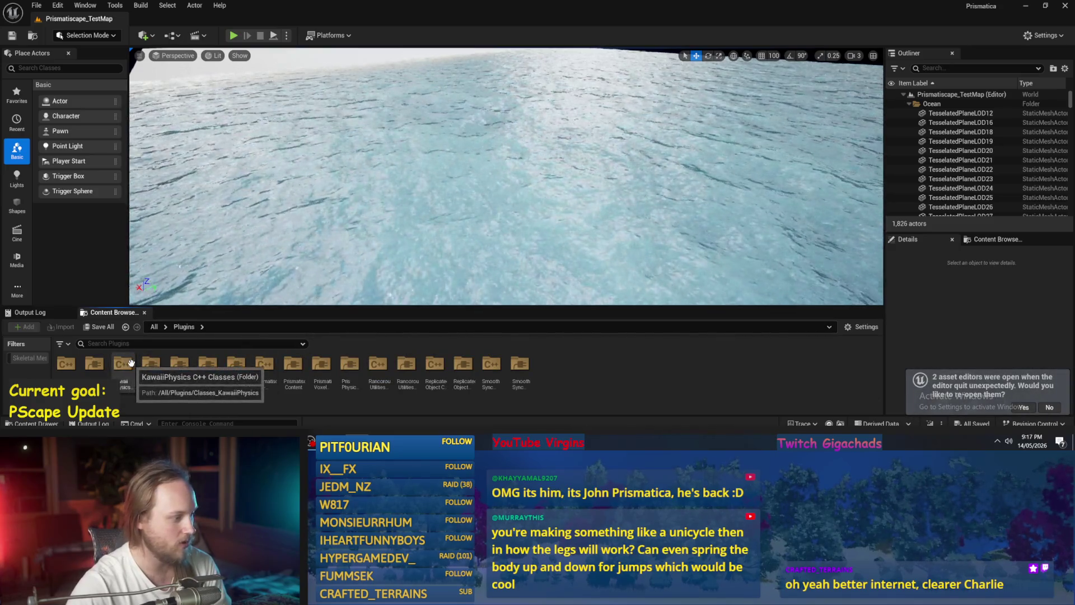
double_click(185, 360)
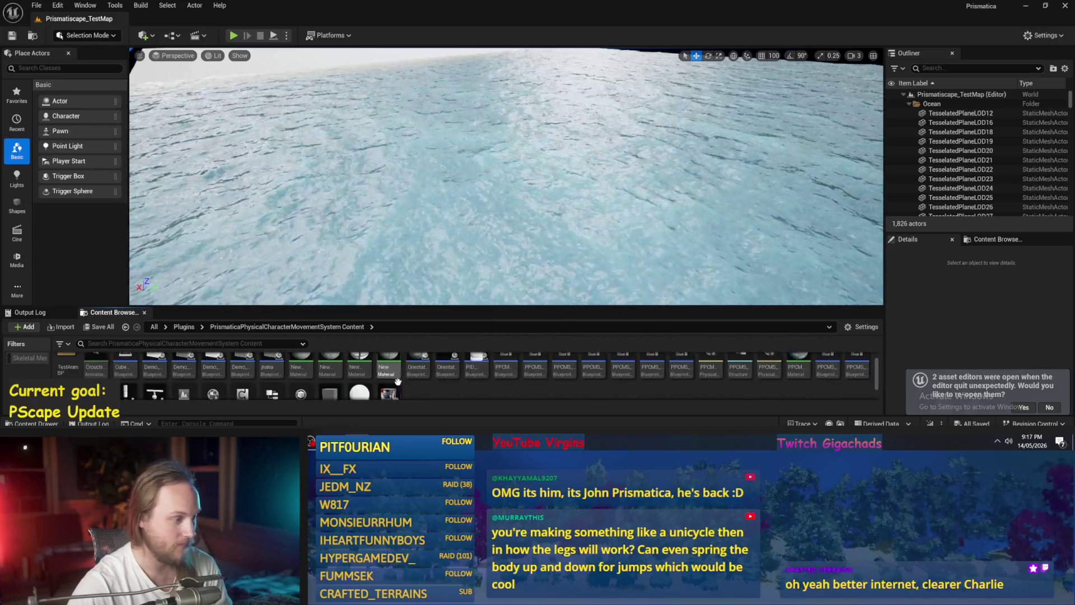
double_click(184, 371)
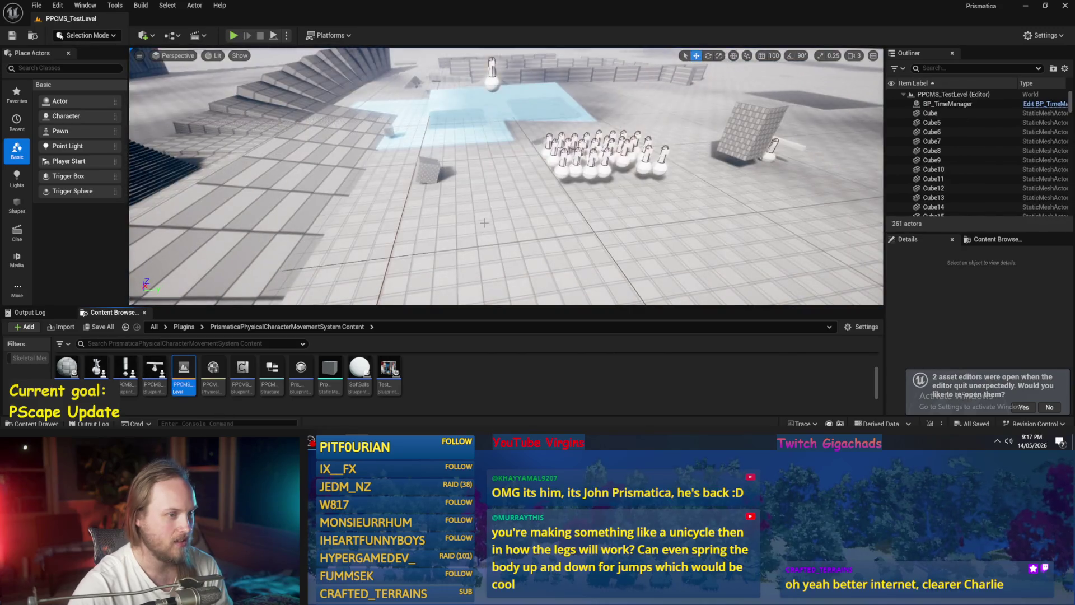
key("alt+Tab")
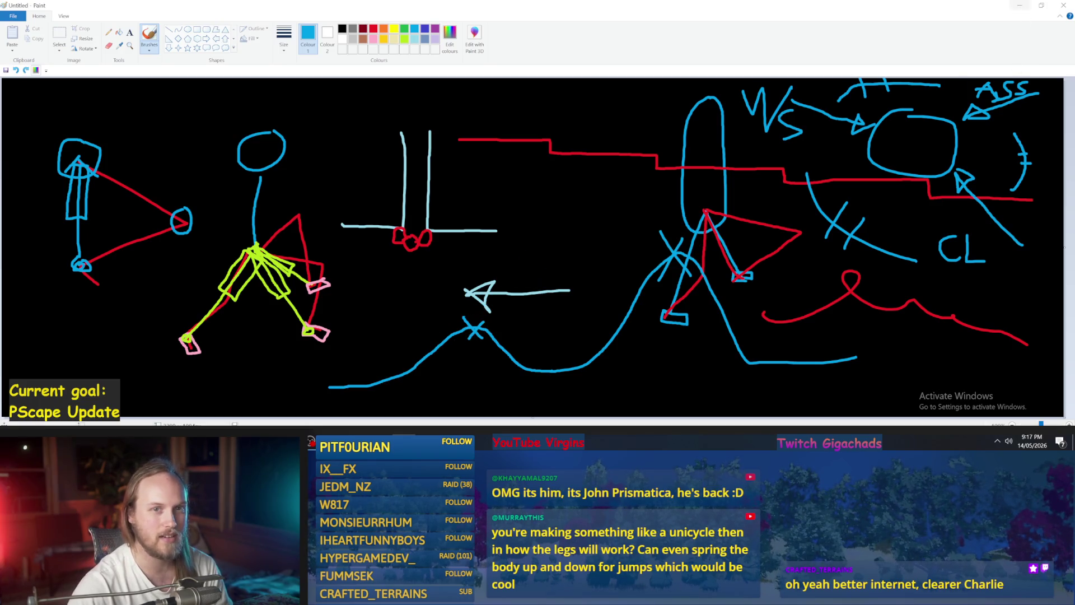
left_click(1021, 8)
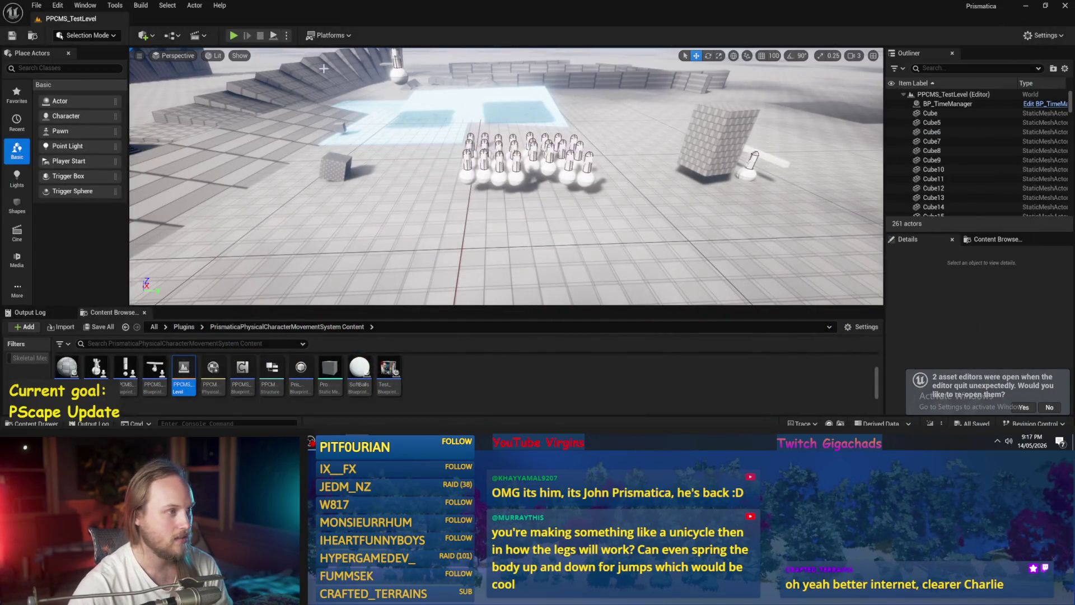
Play PPCMS_TestLevel in the editor despite compile errors, go fullscreen with F11, then stop.
left_click(233, 35)
left_click(614, 239)
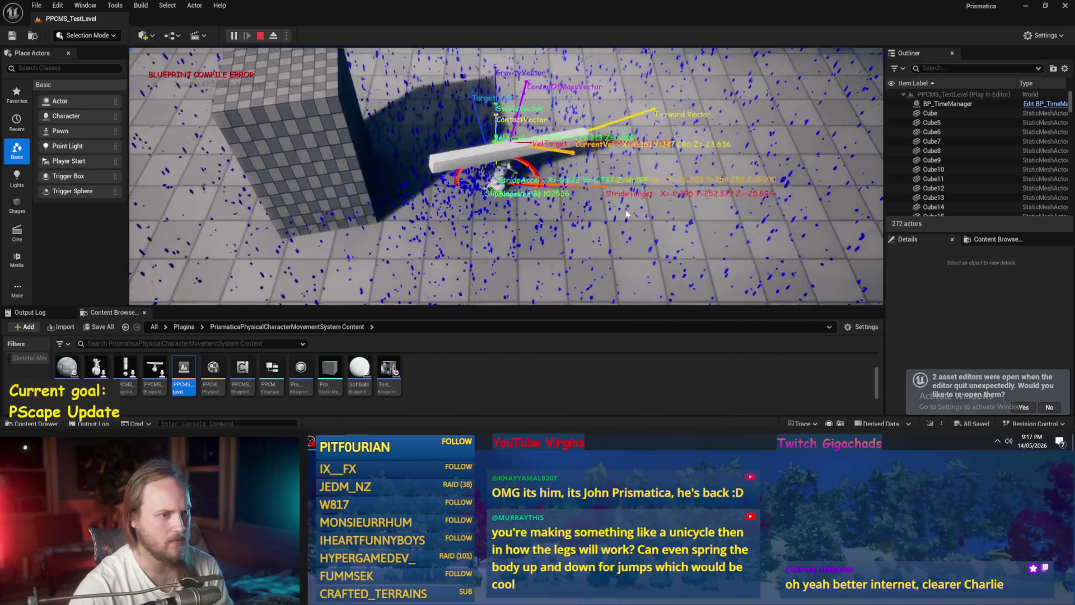
key("F11")
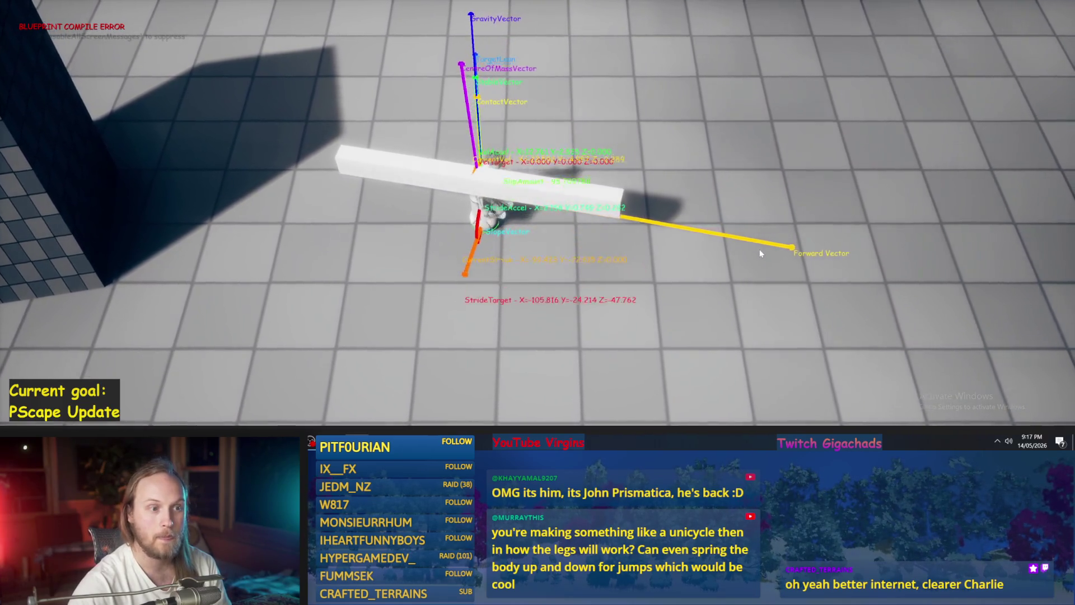
key("Escape")
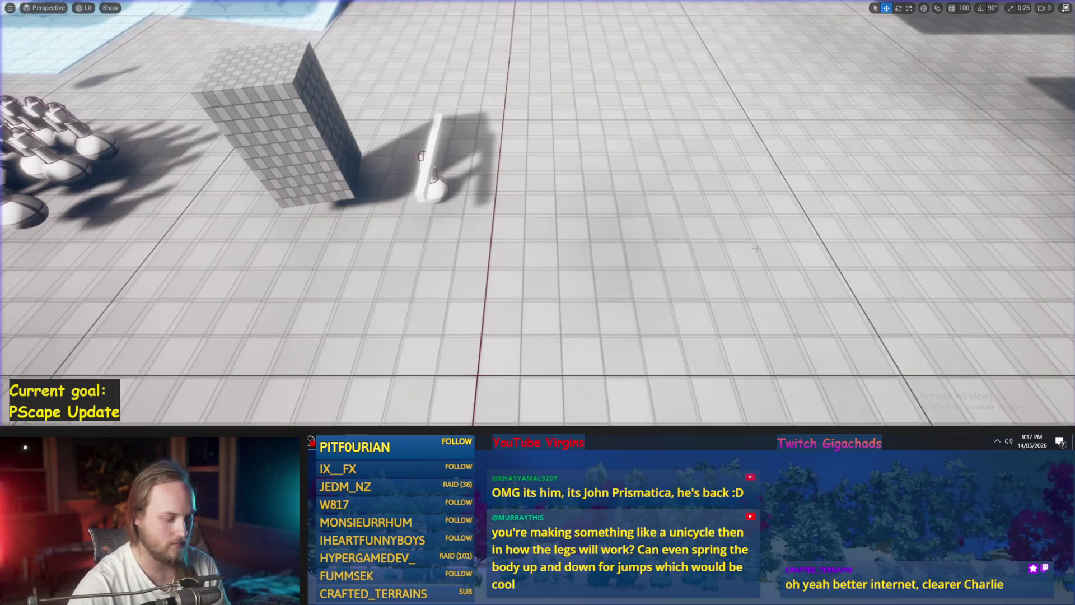
Replay, select and orbit around the test character, then eject with F8 to inspect.
key("alt+p")
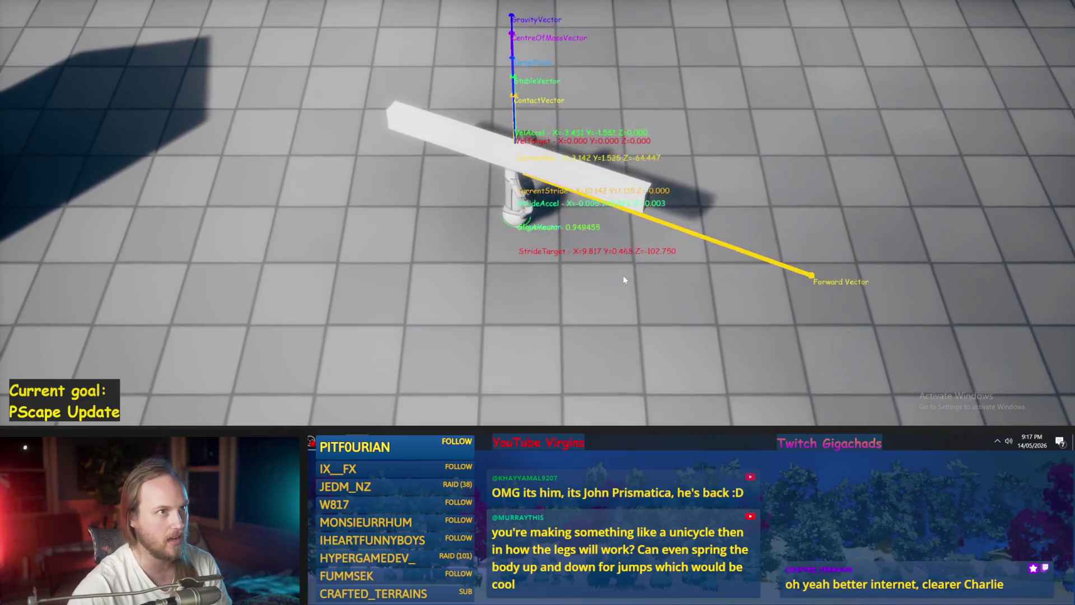
key("Escape")
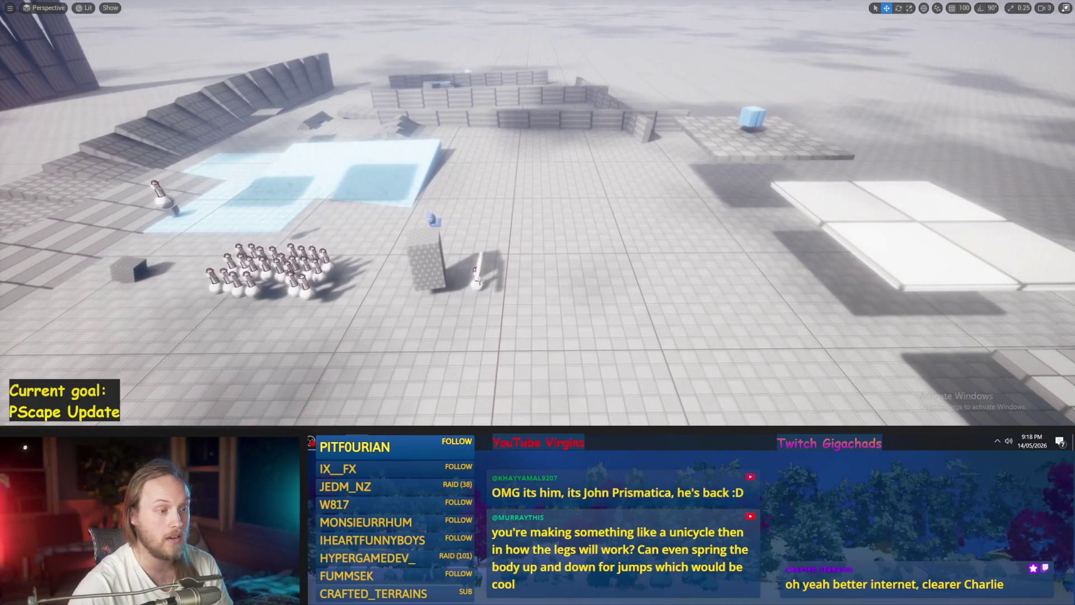
left_click(480, 271)
mouse_move(482, 271)
left_mouse_down()
mouse_move(449, 247)
mouse_move(449, 147)
left_mouse_up()
key("alt+p")
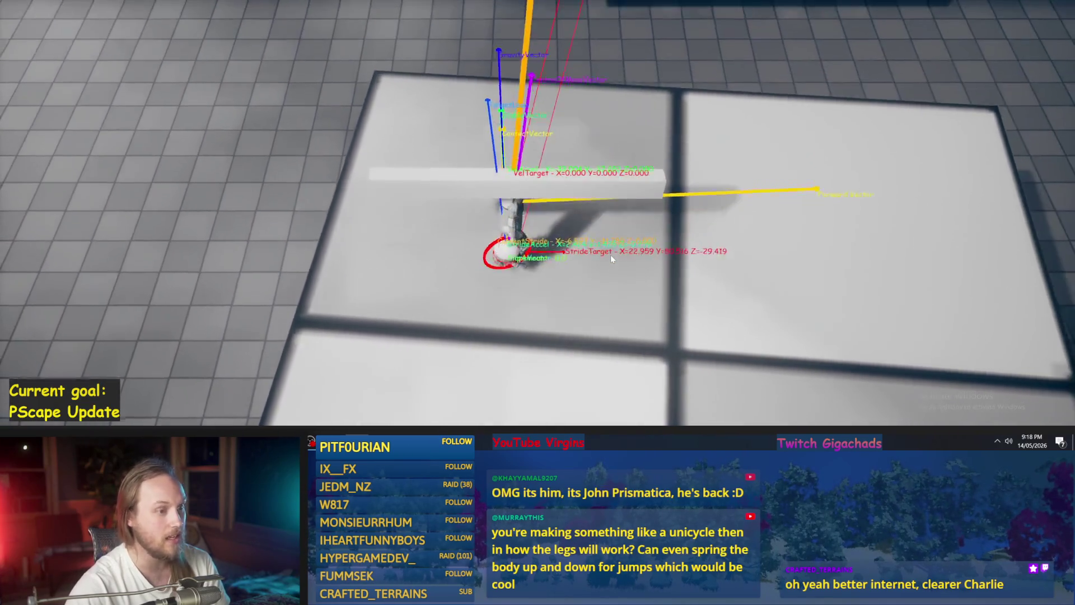
key("F8")
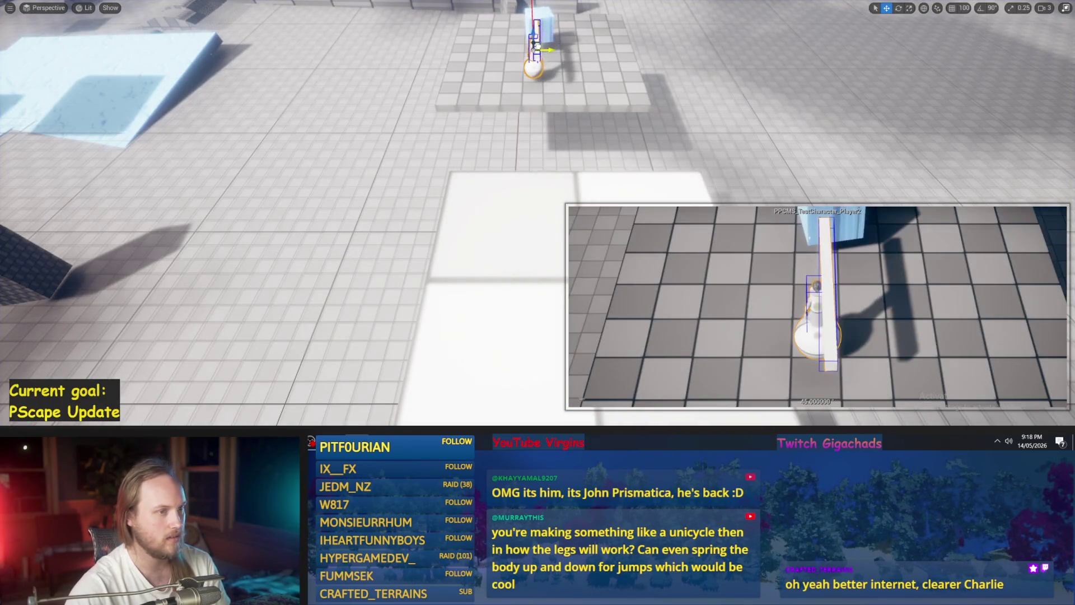
Toggle between possessing and ejecting the test character with F8, then detach with Escape.
key("F8")
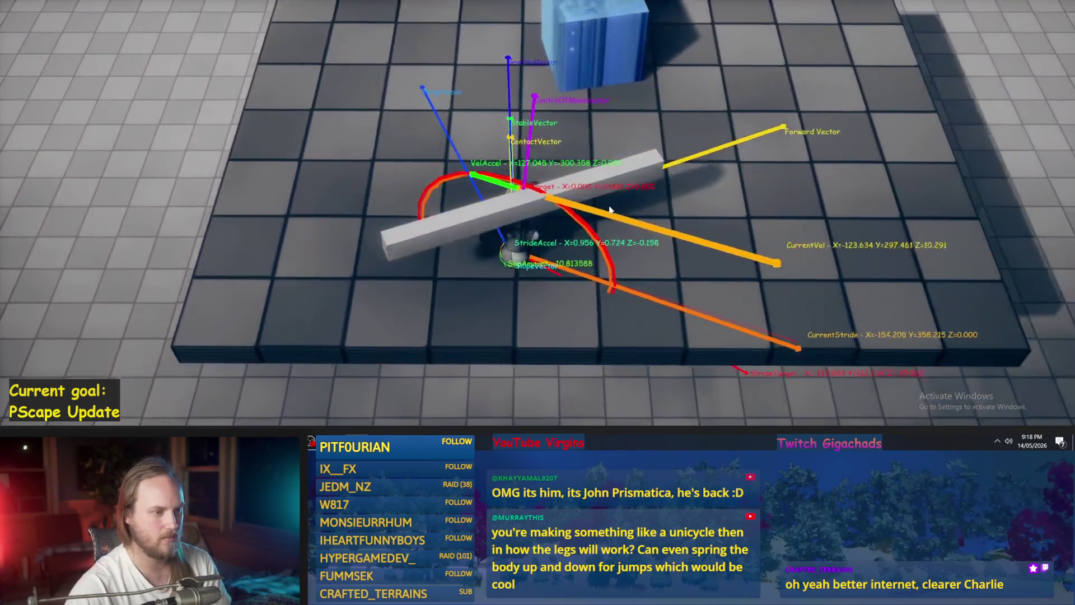
key("F8")
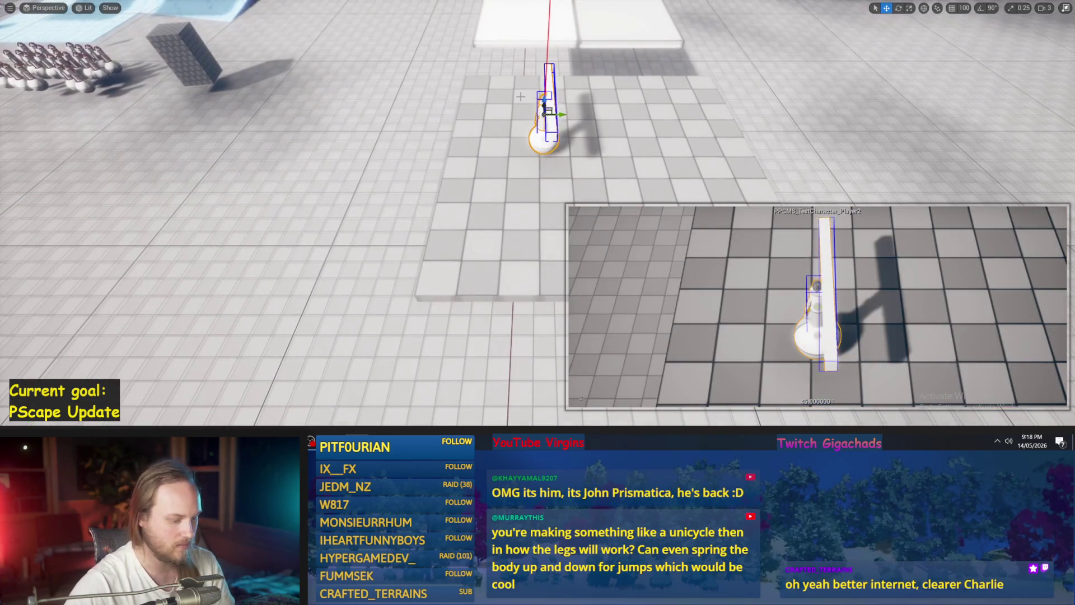
key("F8")
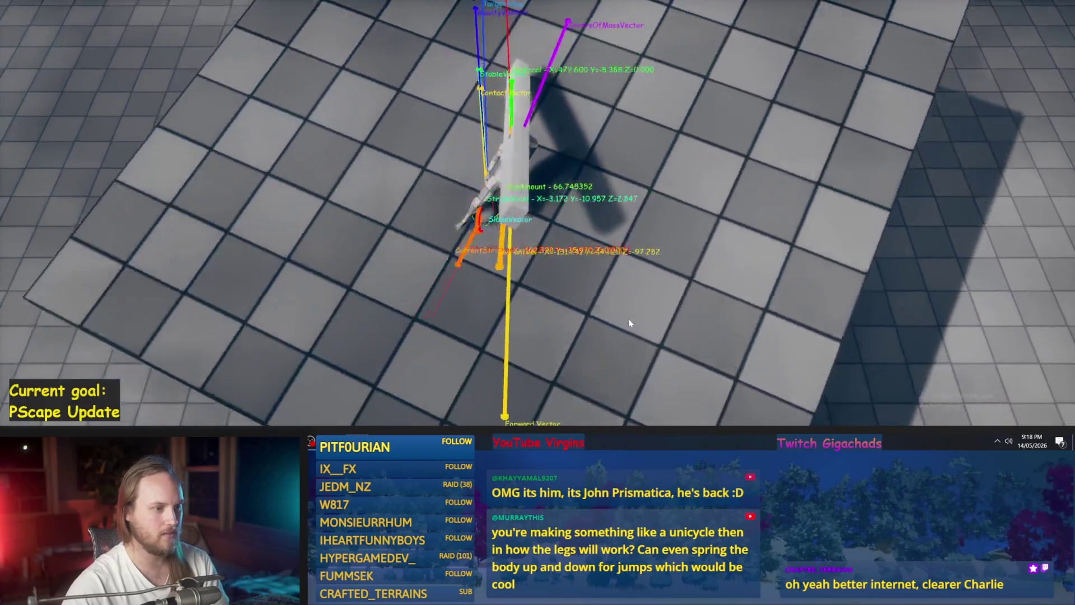
key("Escape")
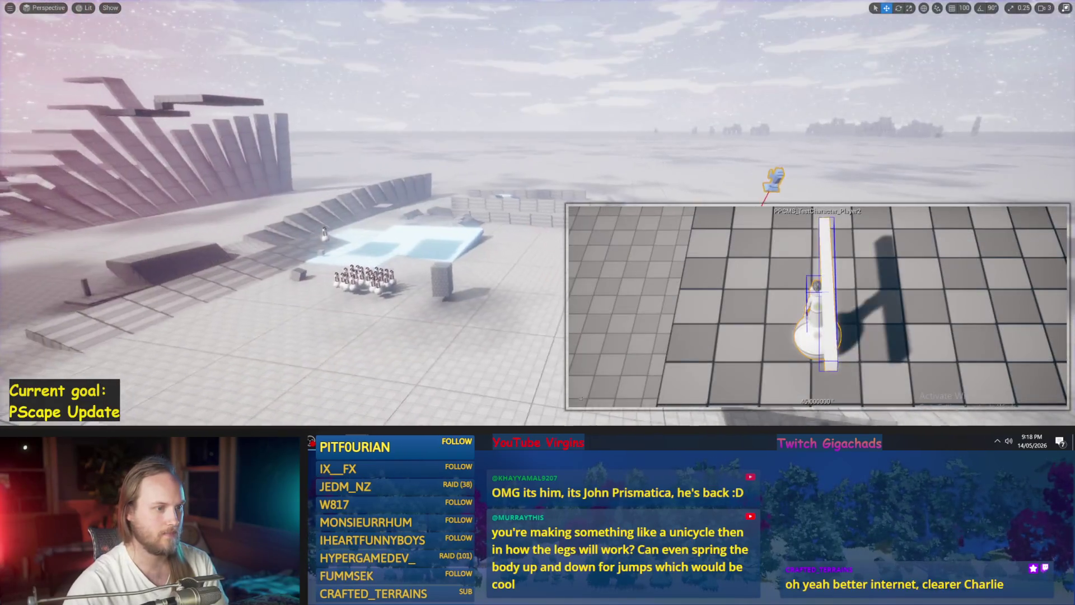
Relocate the test character onto the grey walkway, undoing one bad move.
key("f")
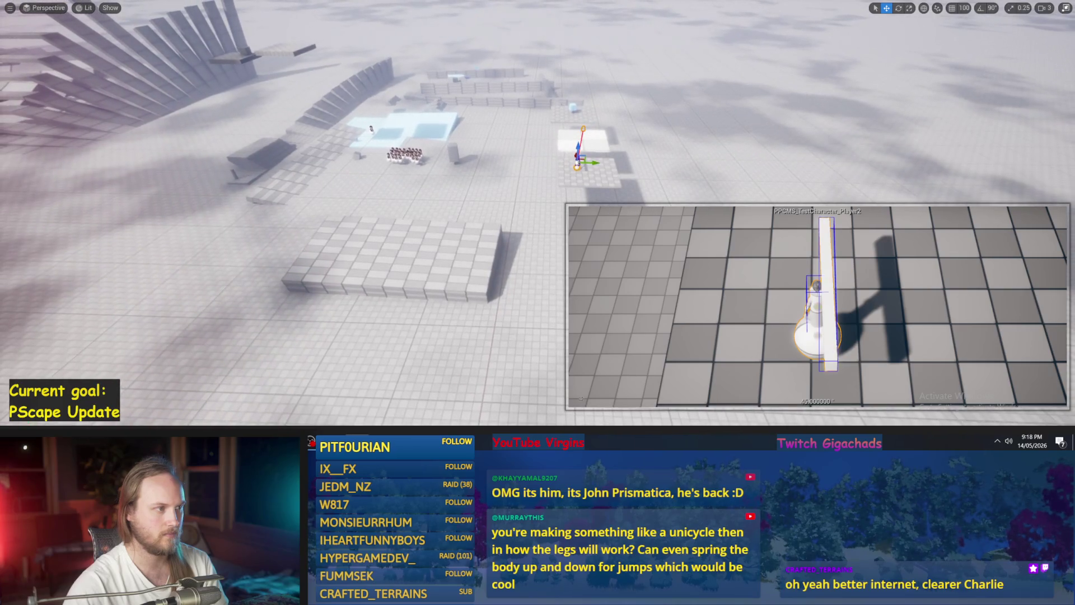
left_click_drag(584, 157, 220, 7)
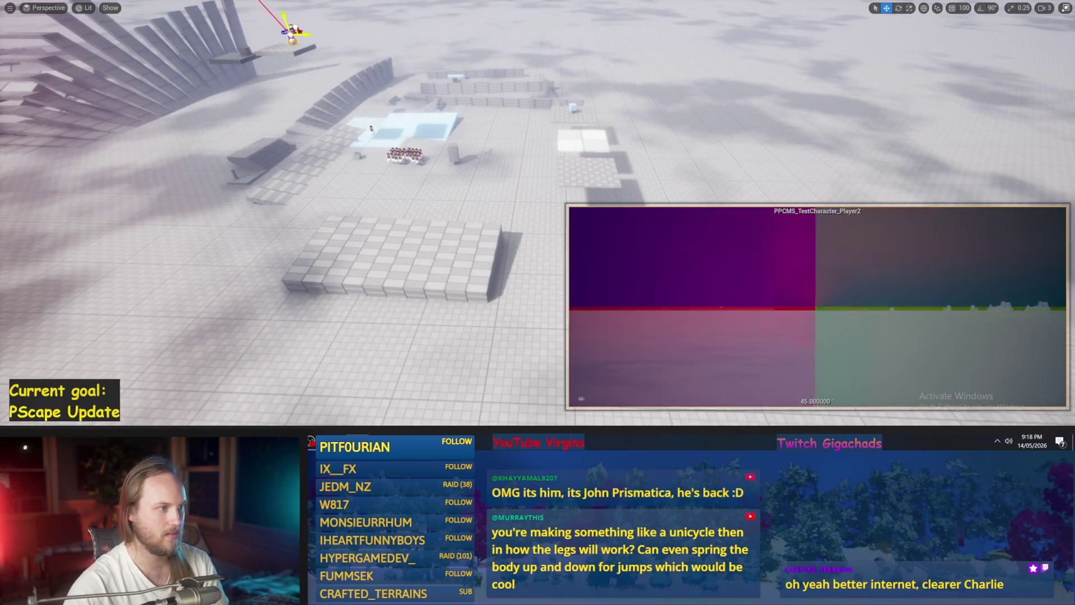
key("ctrl+z")
key("f")
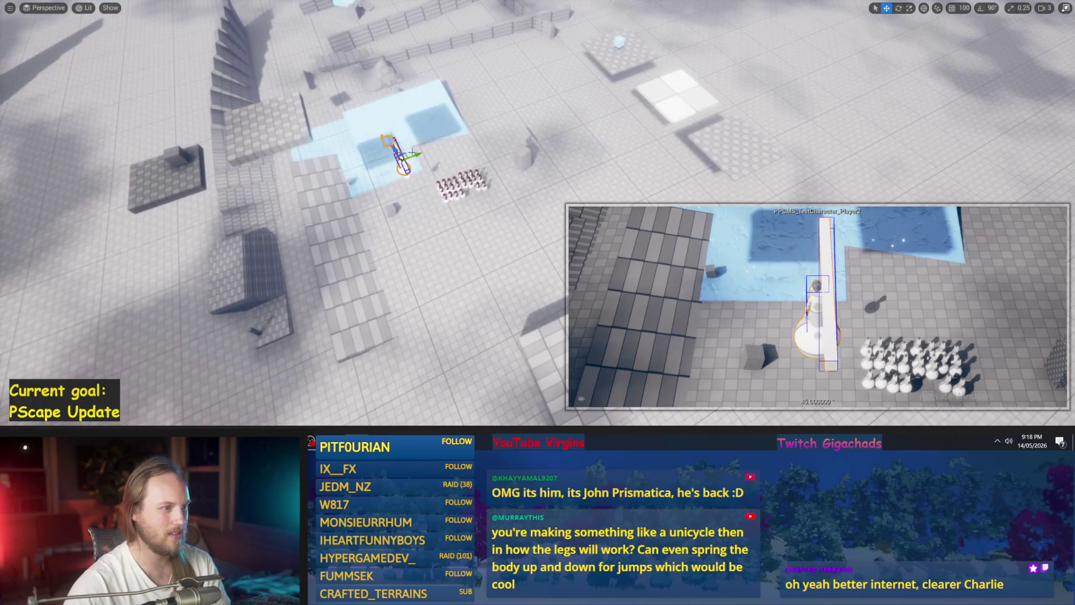
mouse_move(403, 156)
left_mouse_down()
mouse_move(328, 182)
mouse_move(248, 85)
left_mouse_up()
Play again and walk the character with A, stop, select the flat plate and exit immersive mode.
key("alt+p")
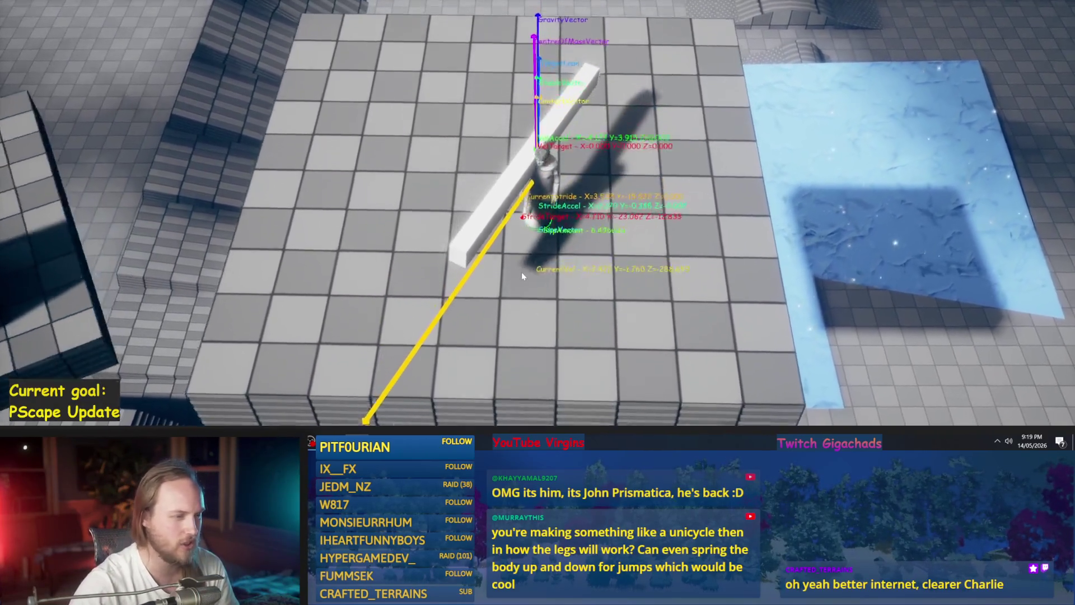
key("a")
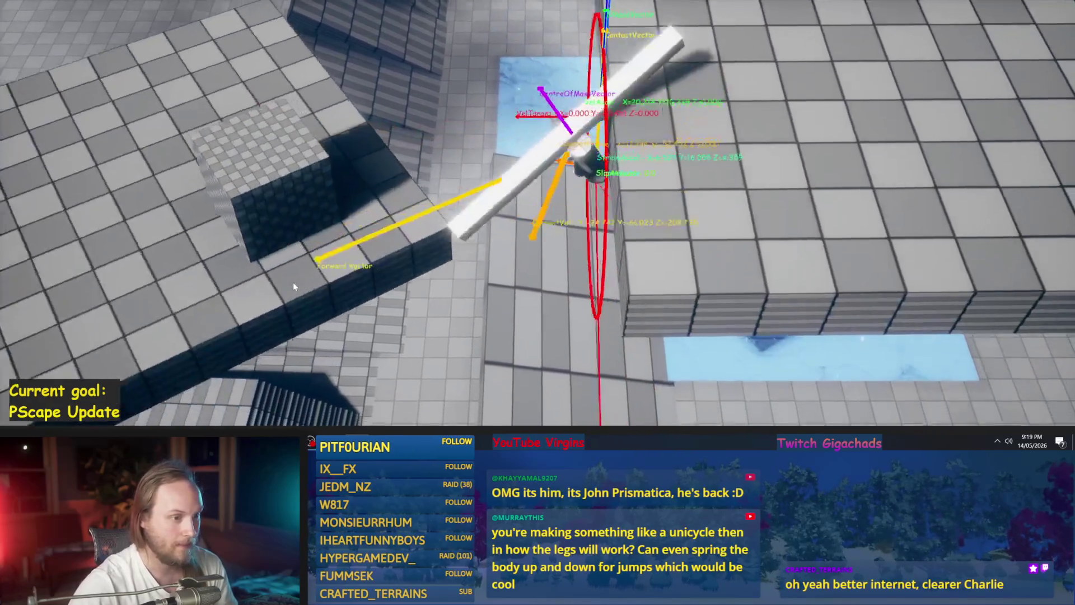
key("Escape")
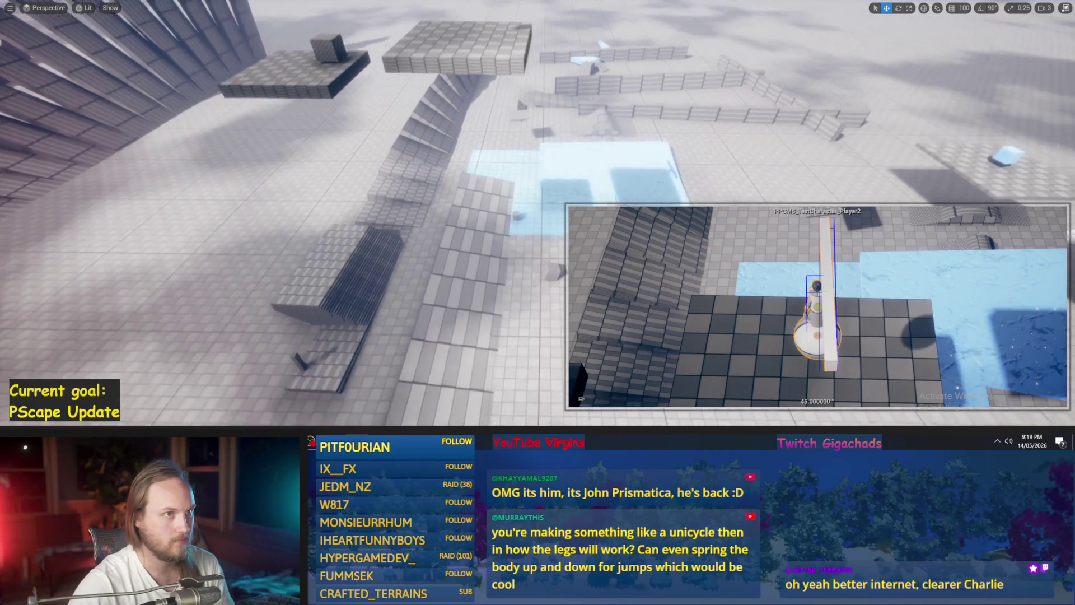
mouse_move(428, 220)
left_mouse_down()
mouse_move(428, 235)
mouse_move(428, 185)
left_mouse_up()
left_click(429, 220)
key("F11")
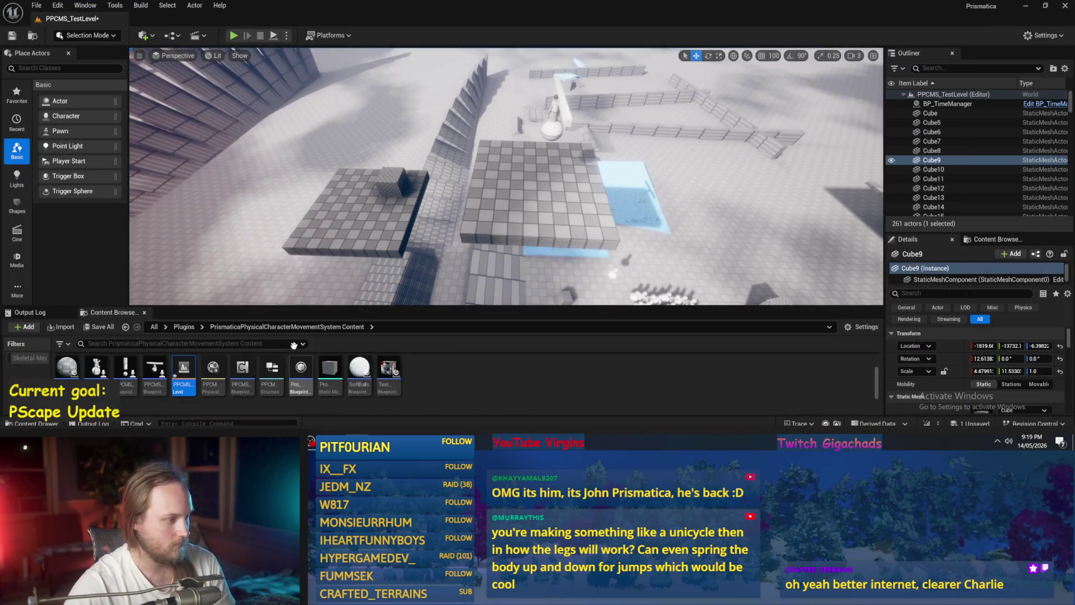
Open PPFeet_TestLevel from PrisPhysicalFeet Content, saving the PPCMS level with Save Selected.
left_click(183, 327)
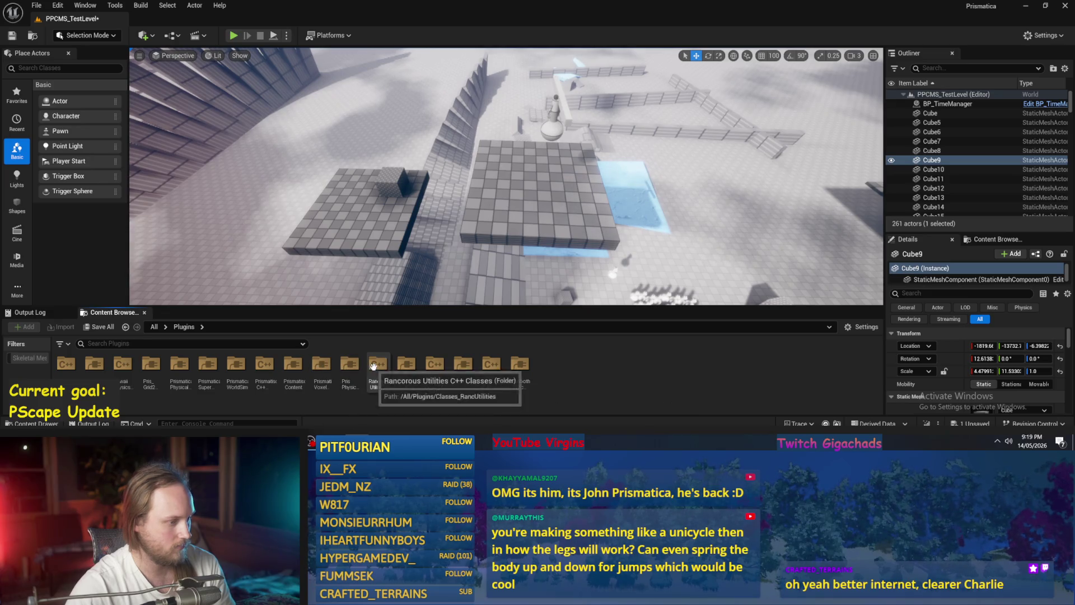
double_click(348, 365)
double_click(146, 365)
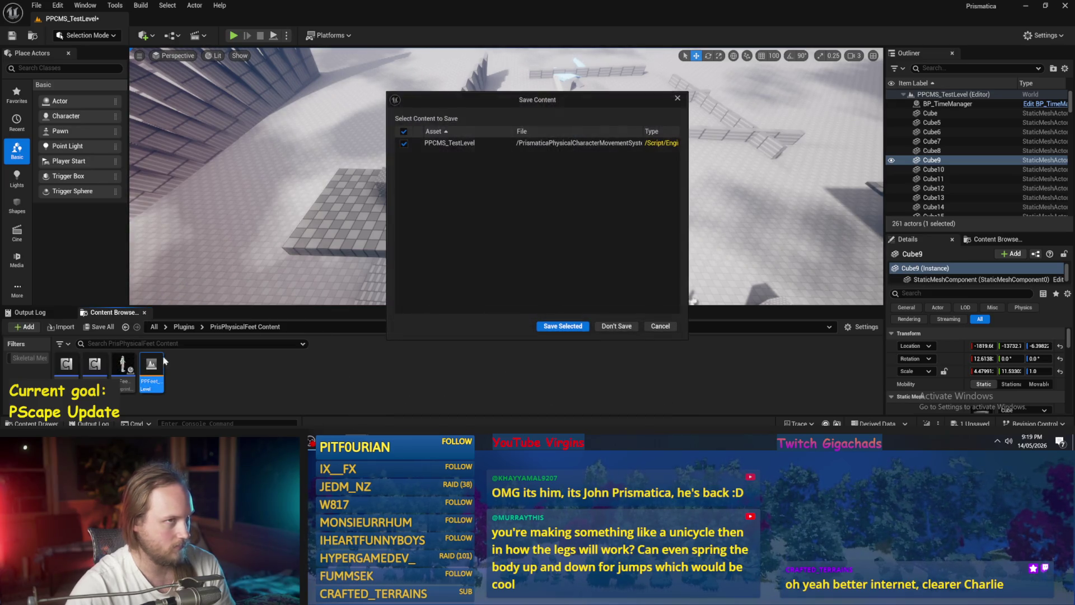
left_click(581, 329)
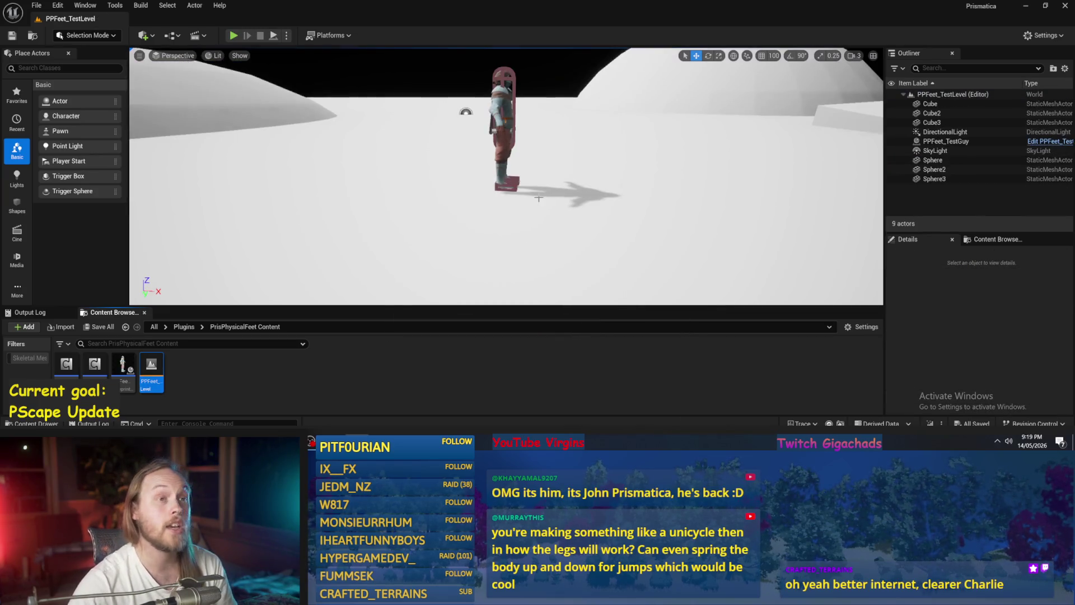
mouse_move(539, 199)
left_mouse_down()
mouse_move(538, 185)
mouse_move(539, 235)
mouse_move(539, 202)
mouse_move(539, 224)
mouse_move(561, 197)
mouse_move(538, 197)
left_mouse_up()
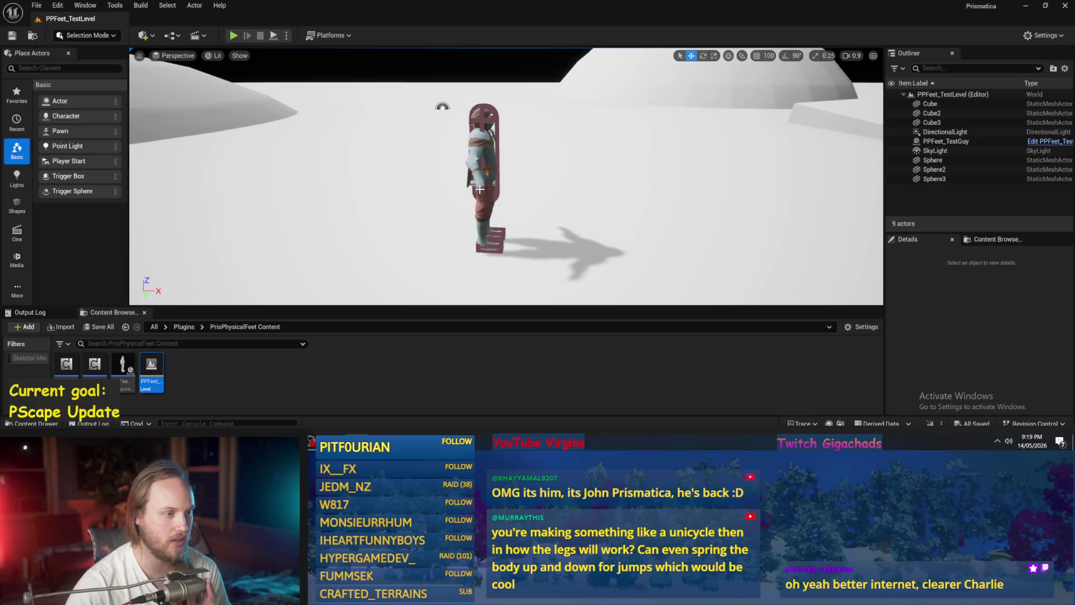
Briefly play-test the PPFeet level, select PPFeet_TestGuy and open its blueprint.
left_click(273, 36)
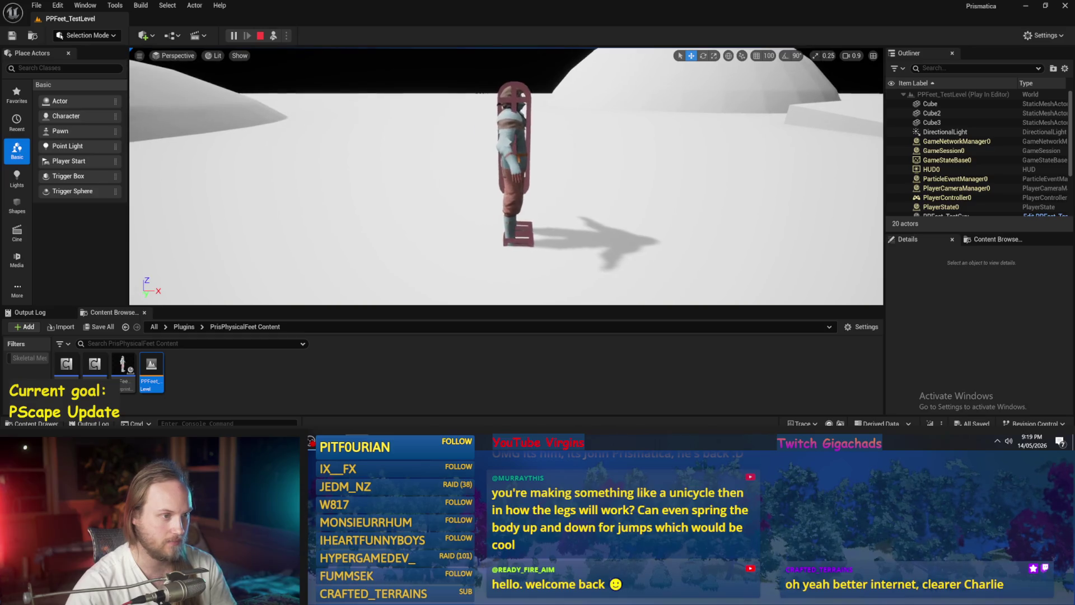
key("Escape")
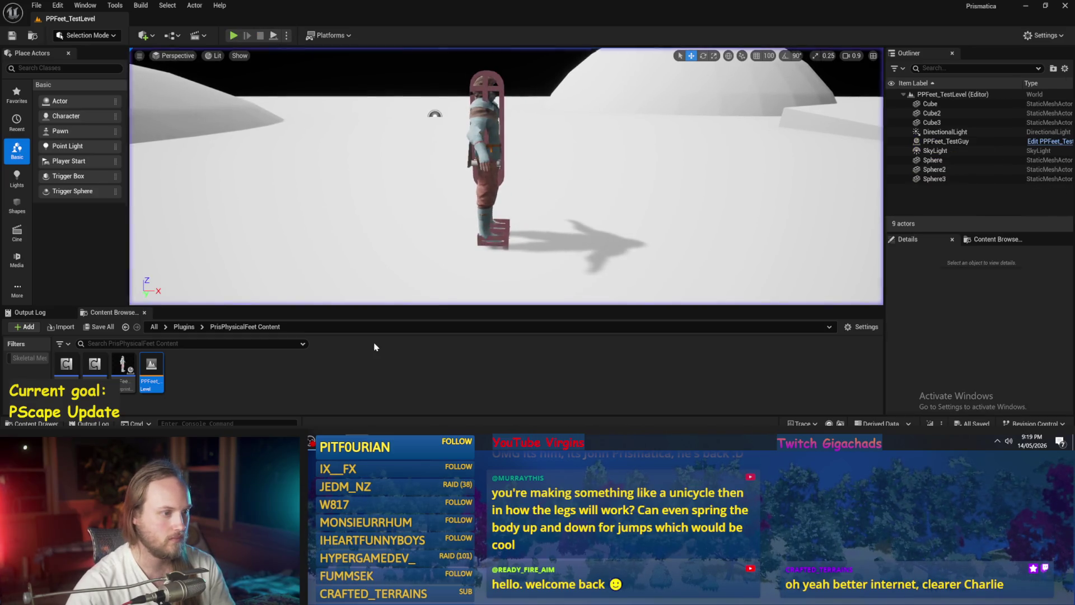
left_click(487, 168)
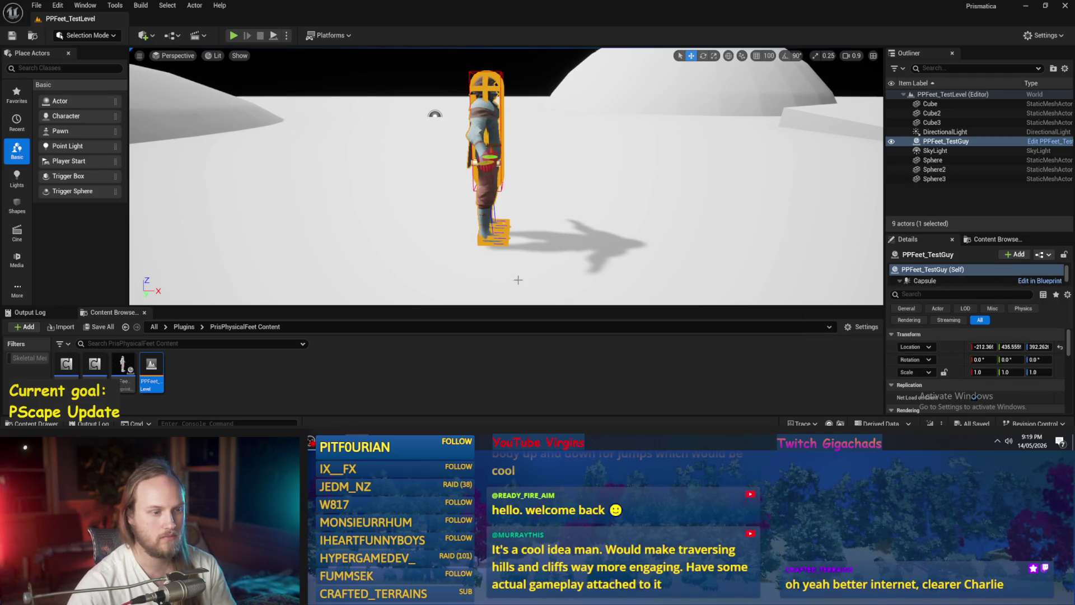
double_click(123, 367)
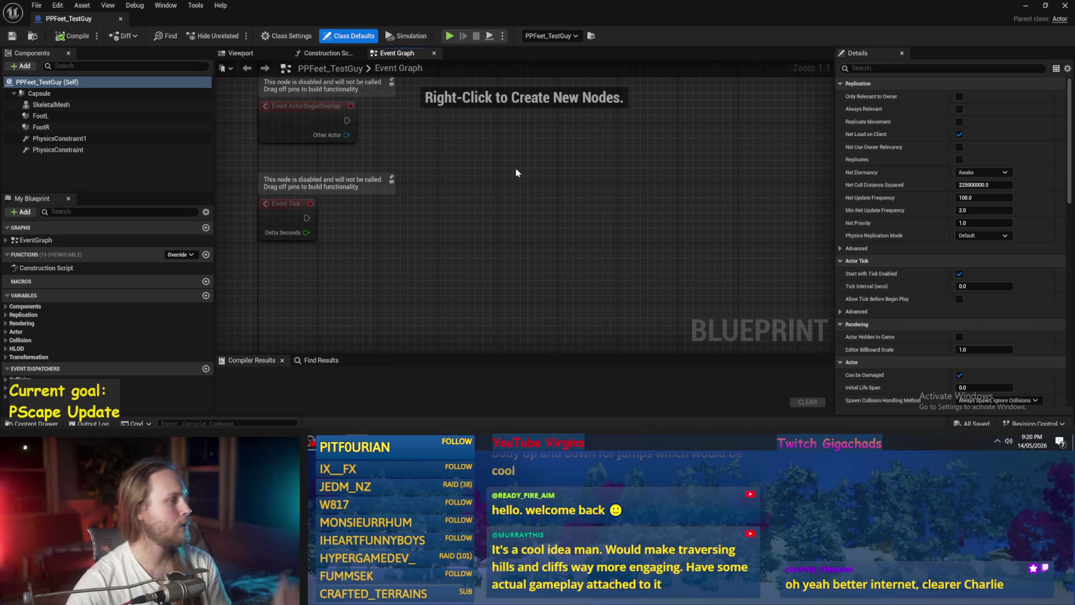
With PhysicsConstraint1 selected, add a Physics Constraint component so PhysicsConstraint2 nests beneath it.
left_click_drag(518, 172, 538, 238)
scroll(515, 207, "down", 1)
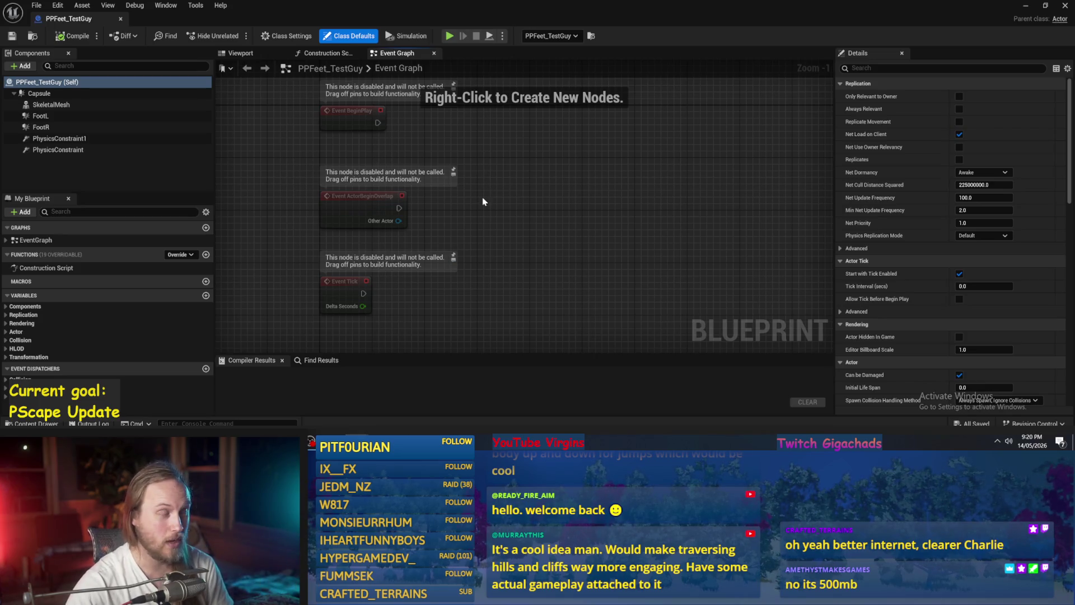
left_click_drag(485, 204, 468, 211)
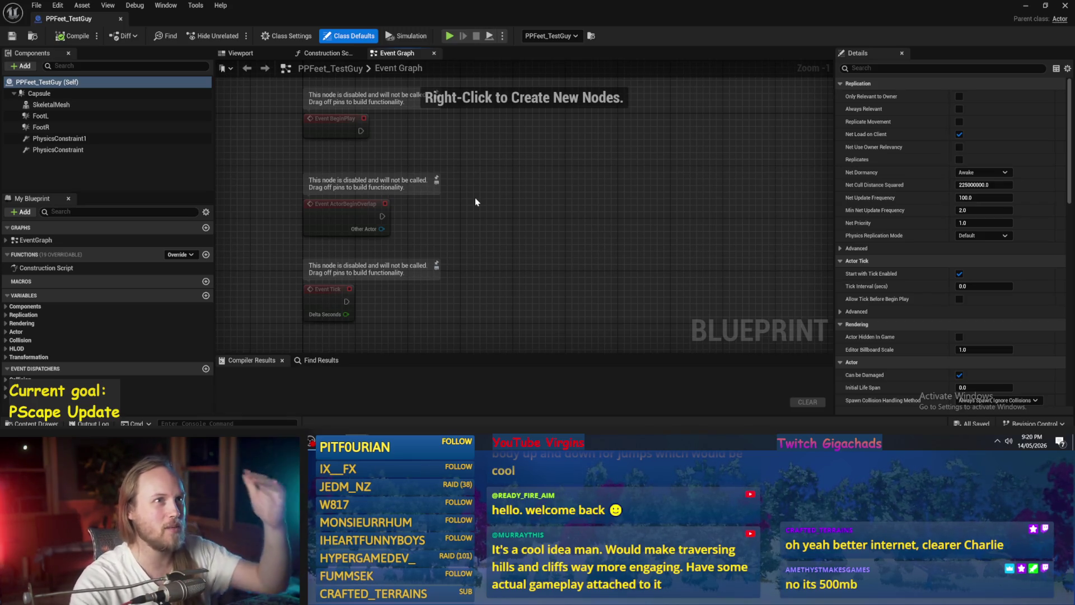
mouse_move(504, 201)
left_mouse_down()
mouse_move(521, 191)
mouse_move(501, 196)
mouse_move(490, 122)
left_mouse_up()
left_click(56, 138)
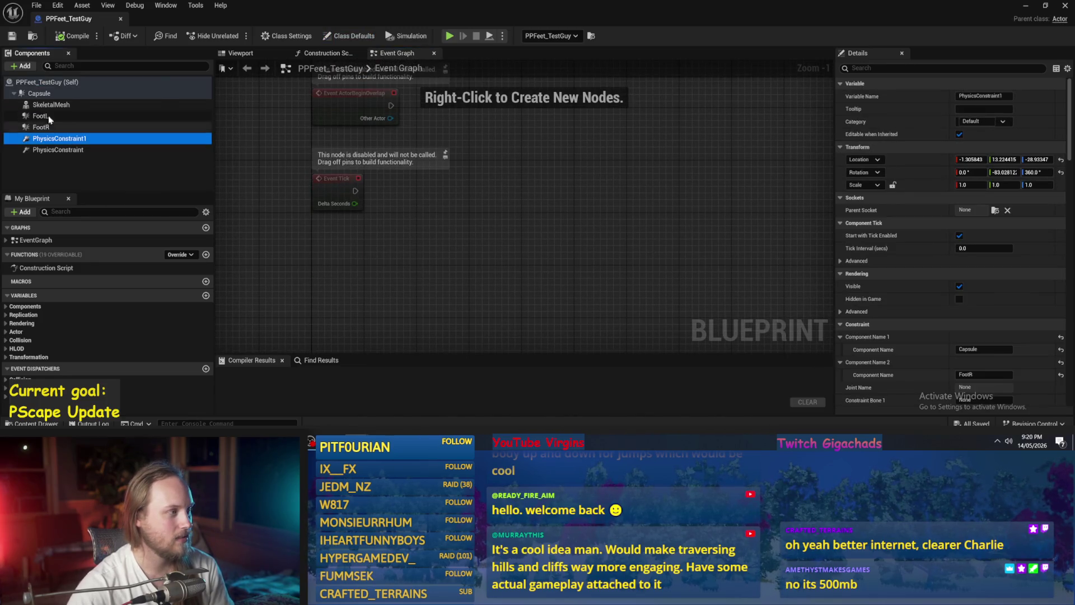
left_click(24, 67)
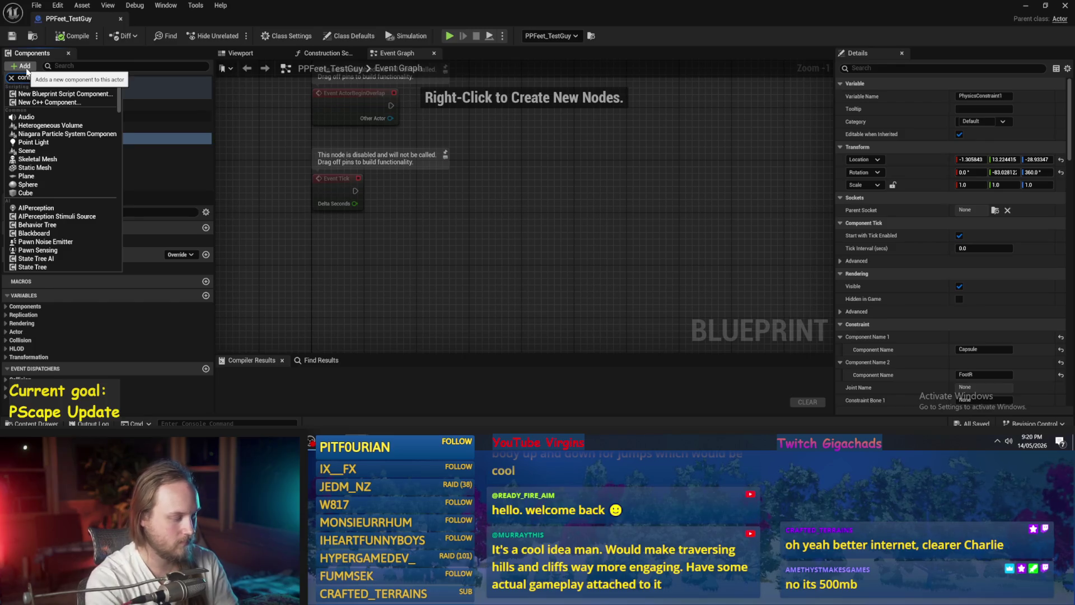
key("Return")
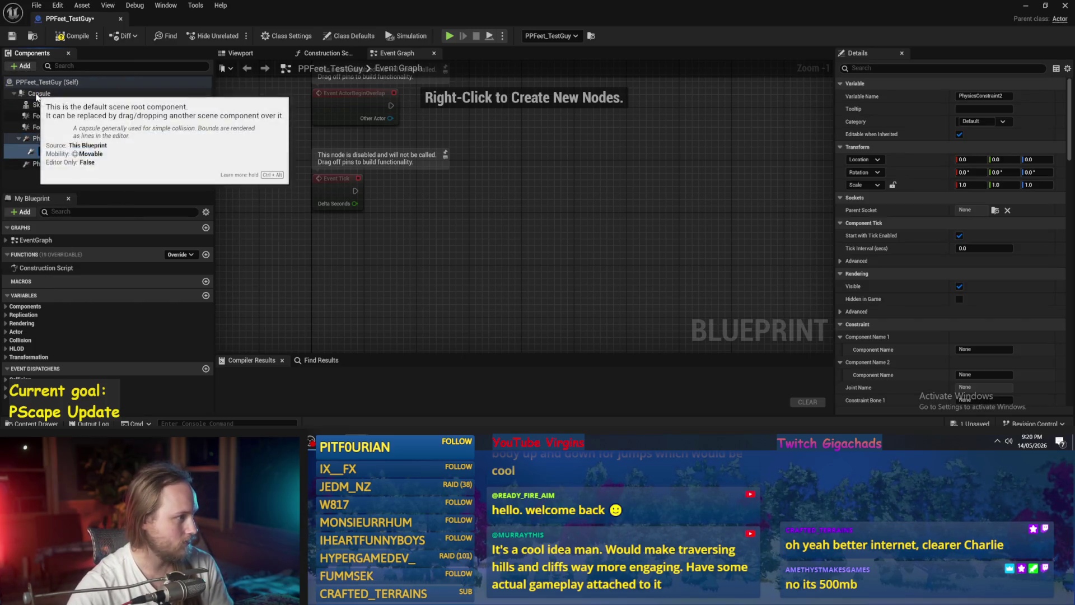
Rename PhysicsConstraint1 to LegL and PhysicsConstraint to LegR.
left_click(79, 150)
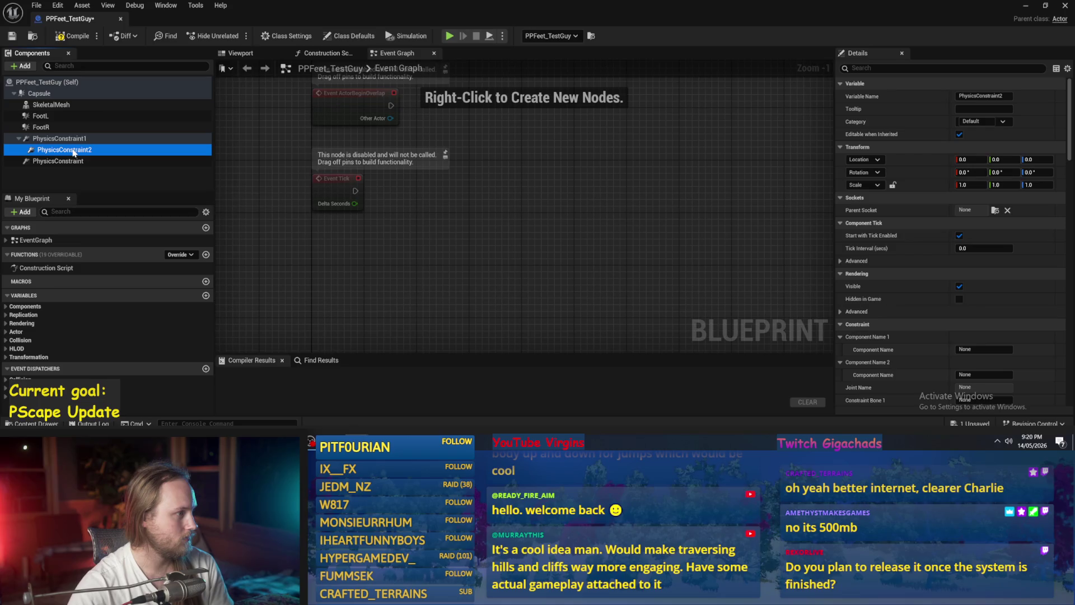
left_click(63, 139)
key("F2")
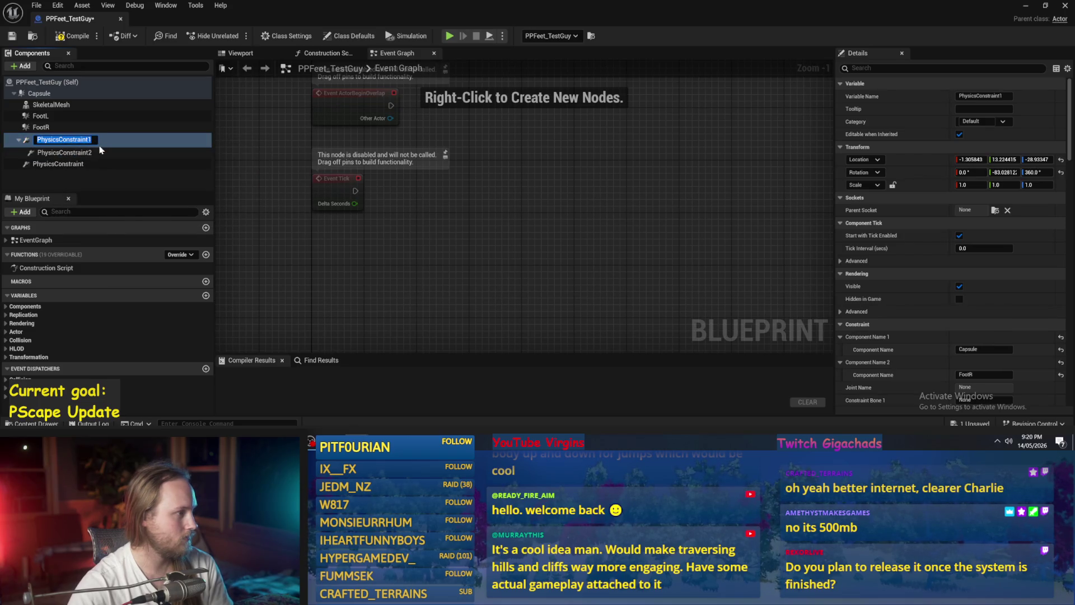
type("Ц")
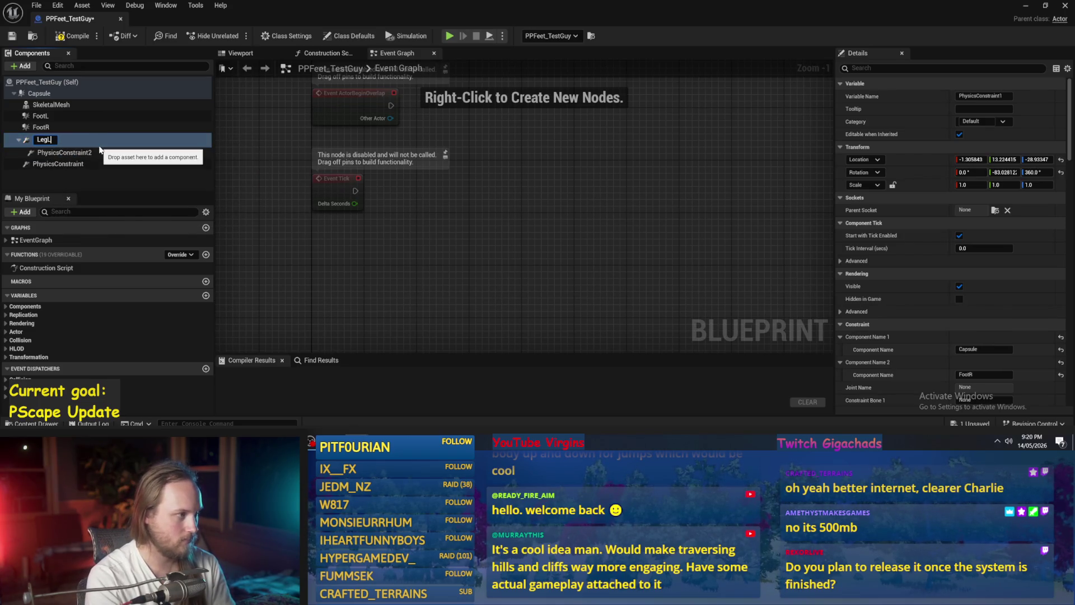
key("Return")
left_click(56, 161)
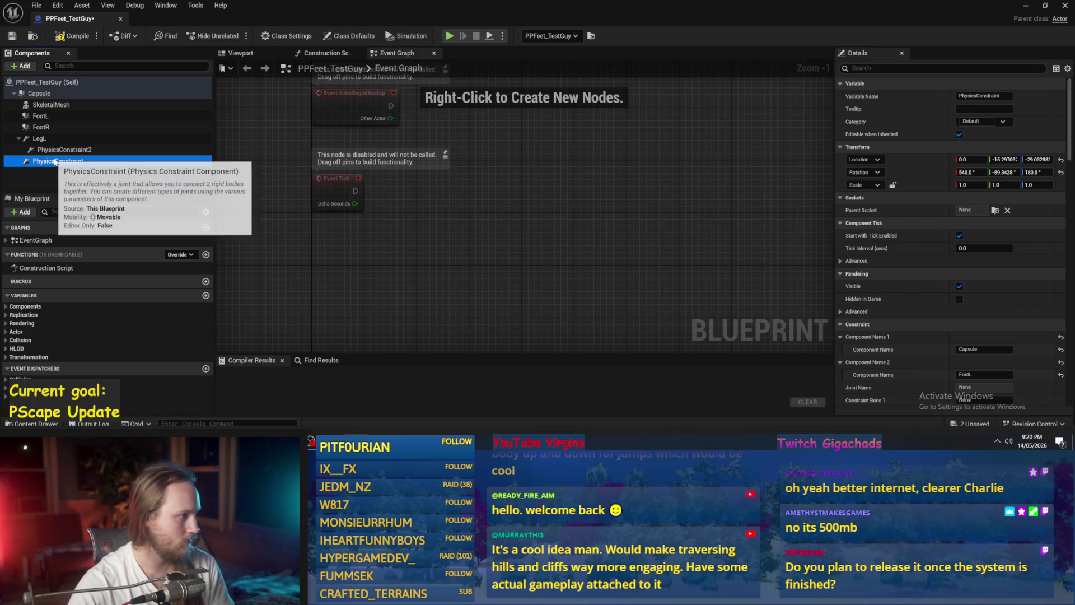
key("F2")
type("LegR")
key("Return")
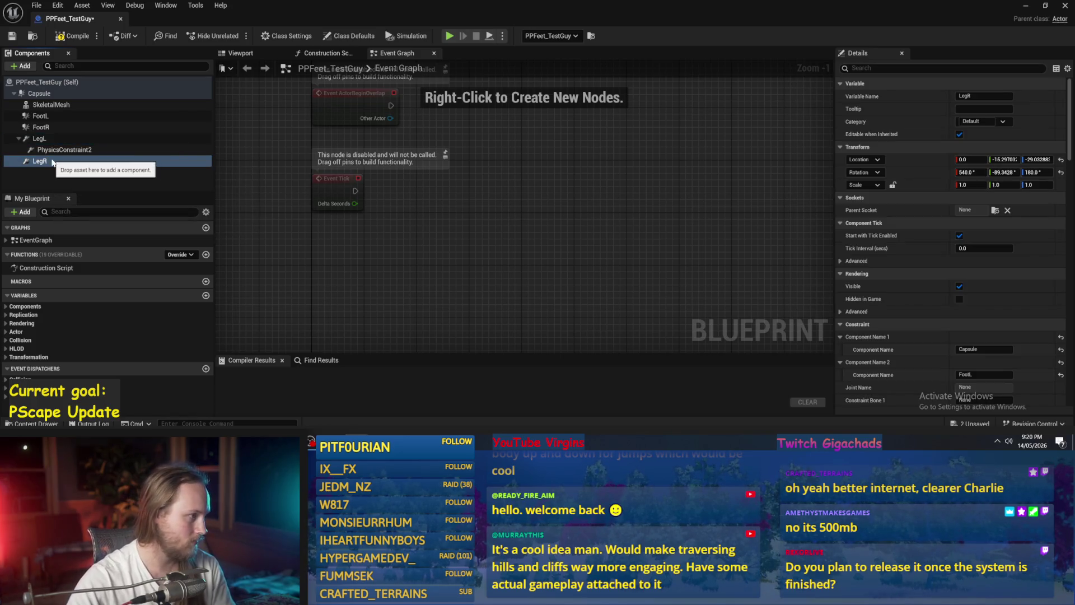
Rename PhysicsConstraint2 to AnkleL, then duplicate it as AnkleR.
left_click(61, 150)
key("F2")
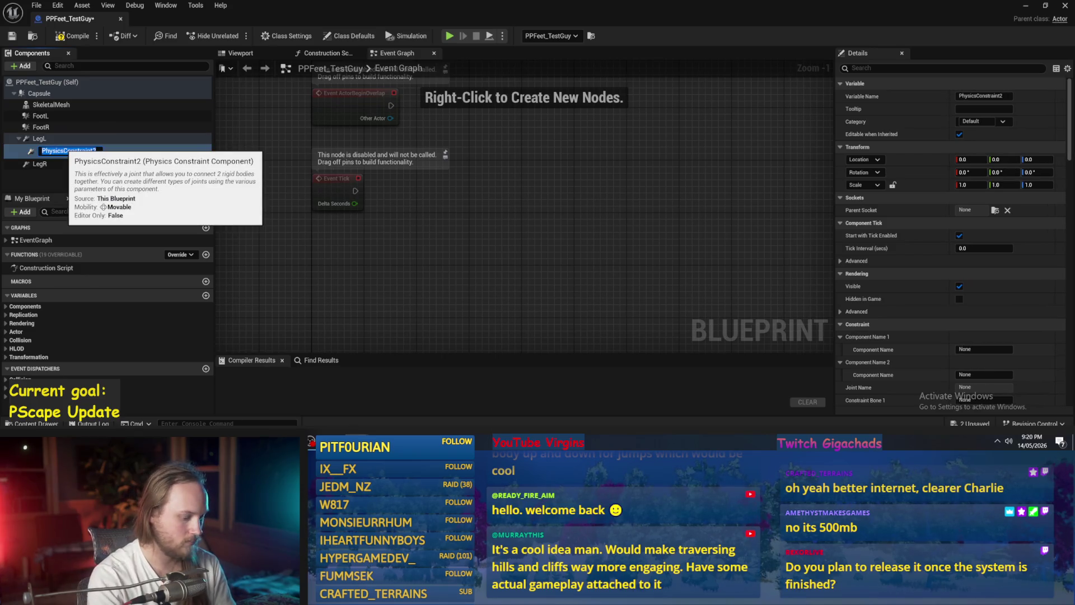
type("Foo")
key("BackSpace")
key("BackSpace")
key("BackSpace")
type("Ank")
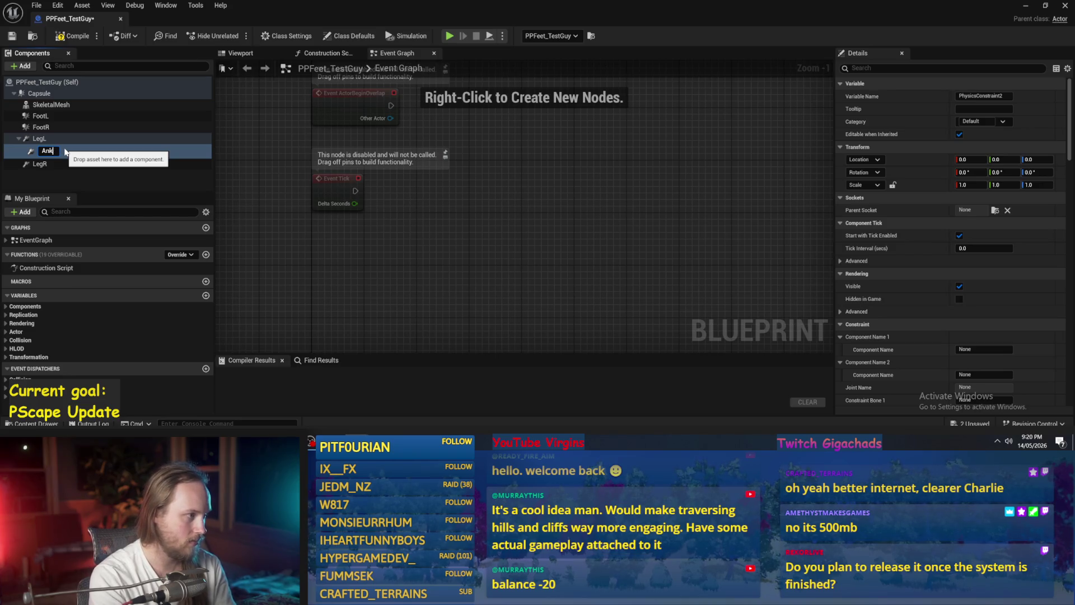
type("leL")
key("Return")
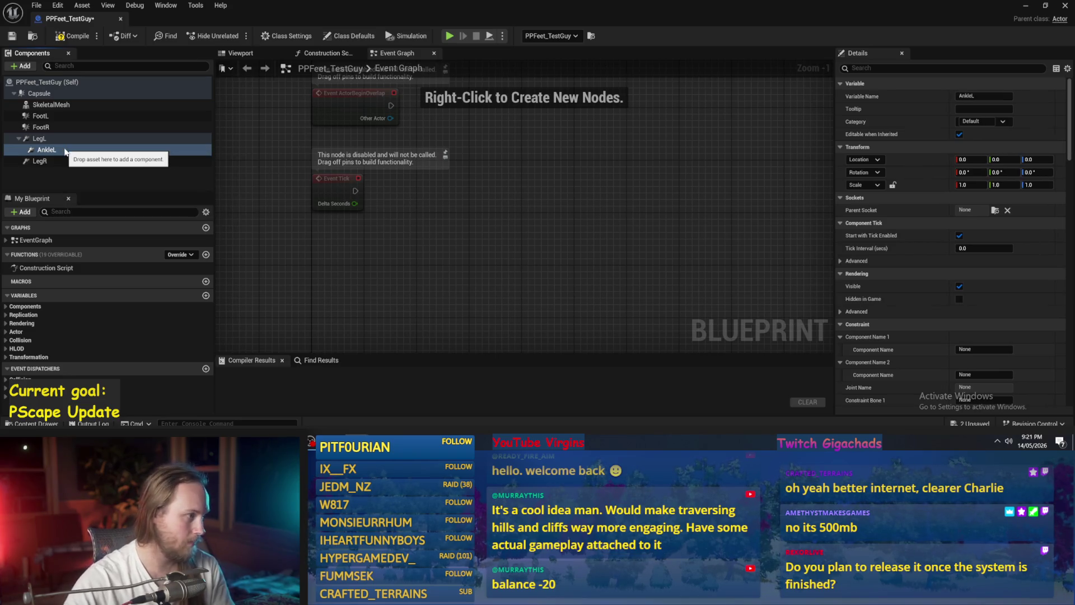
left_click(44, 150)
key("ctrl+d")
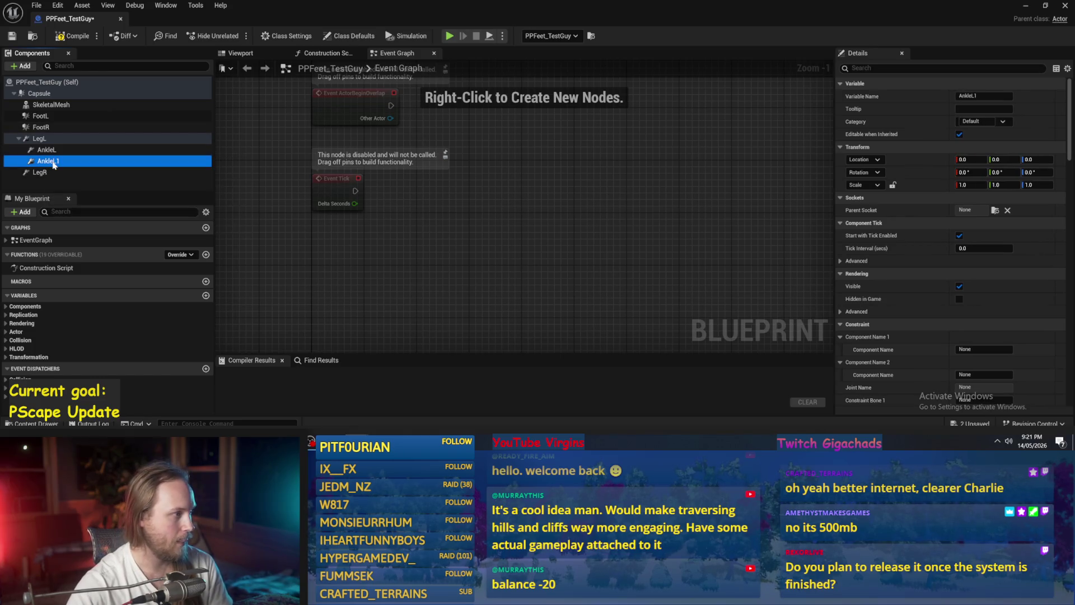
key("F2")
key("BackSpace")
key("BackSpace")
type("R")
key("Return")
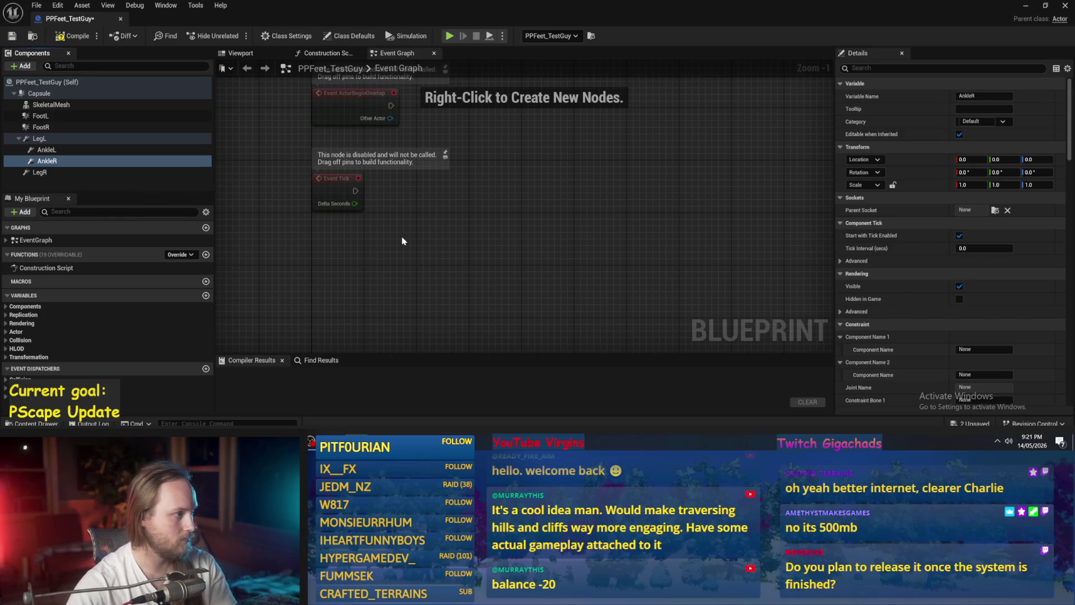
Compile the blueprint, then select FootL and switch to the 3D Viewport.
left_click(62, 149)
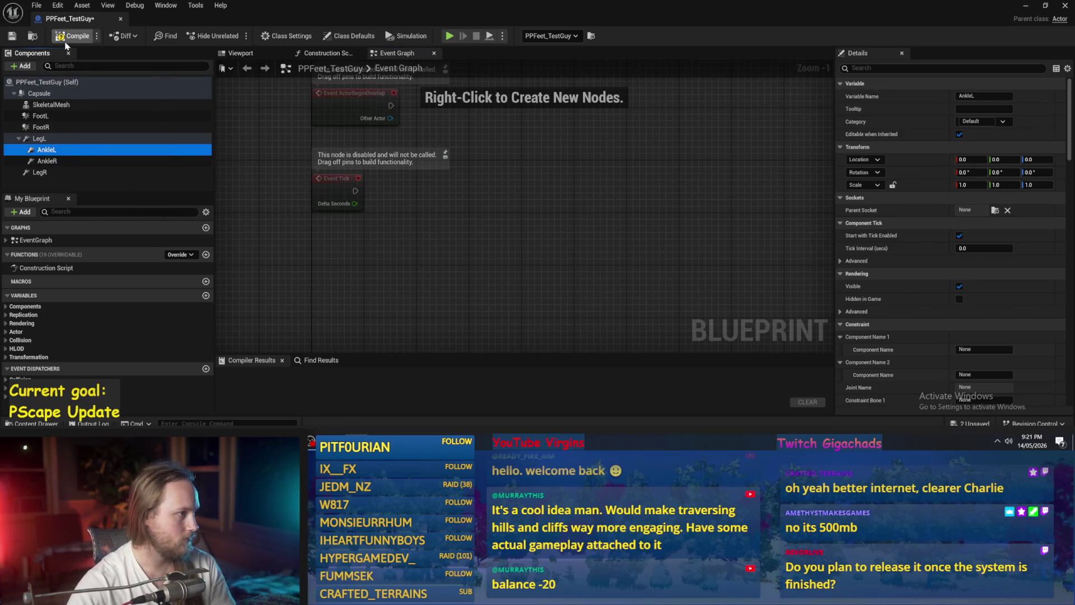
left_click(71, 35)
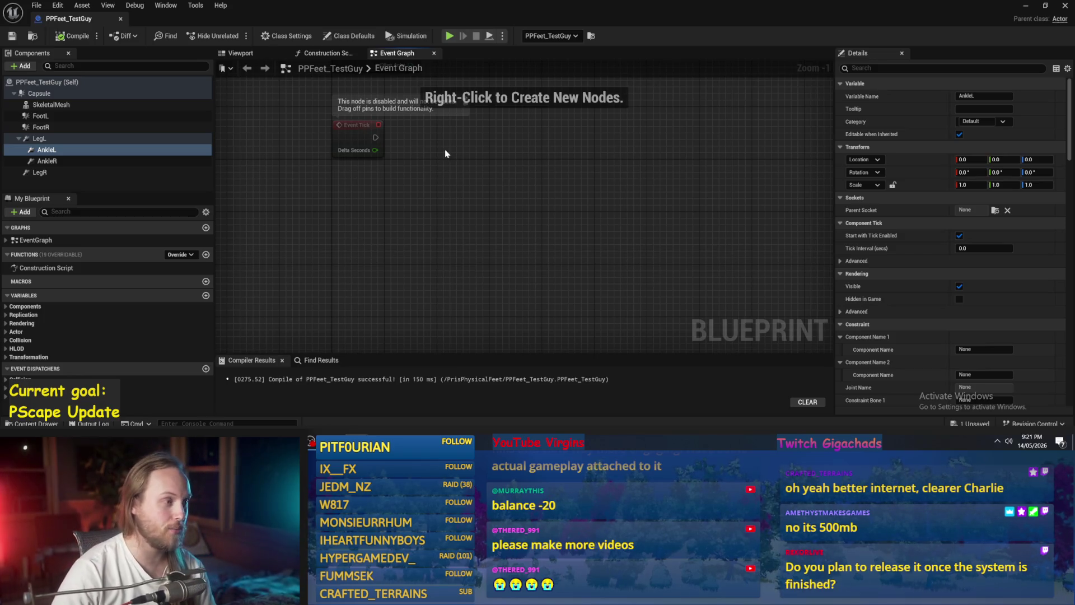
scroll(448, 246, "down", 1)
scroll(493, 257, "up", 1)
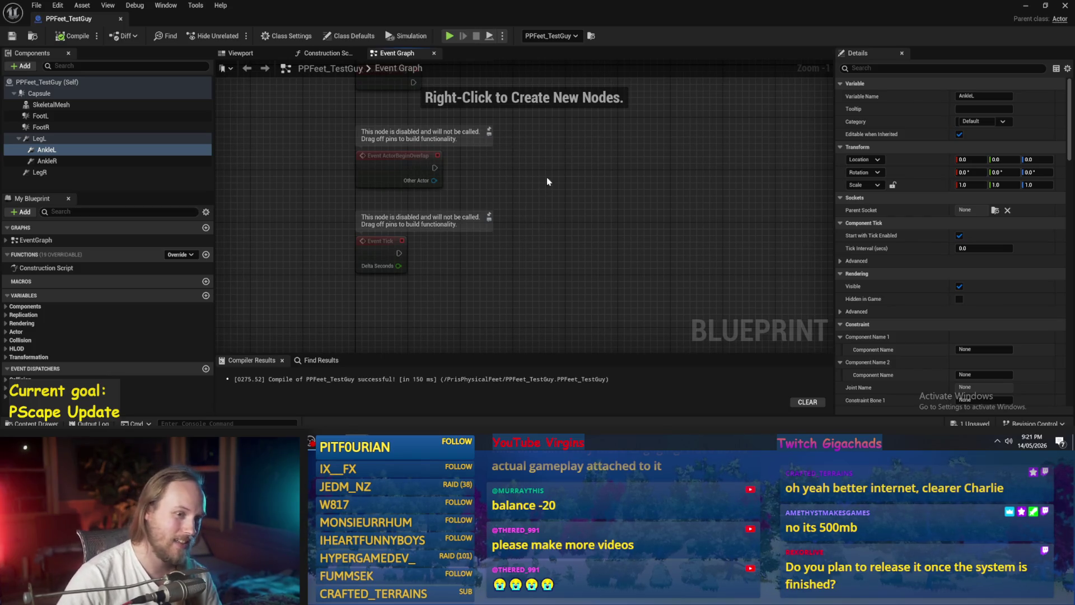
left_click_drag(546, 177, 559, 218)
left_click_drag(470, 319, 504, 293)
left_click(58, 141)
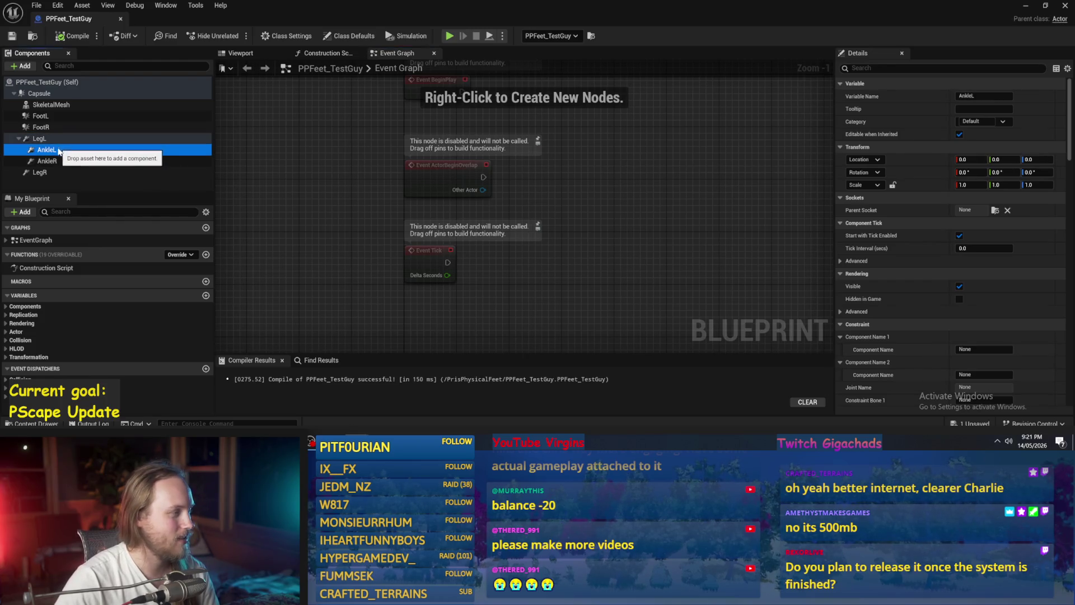
left_click(56, 116)
left_click(241, 53)
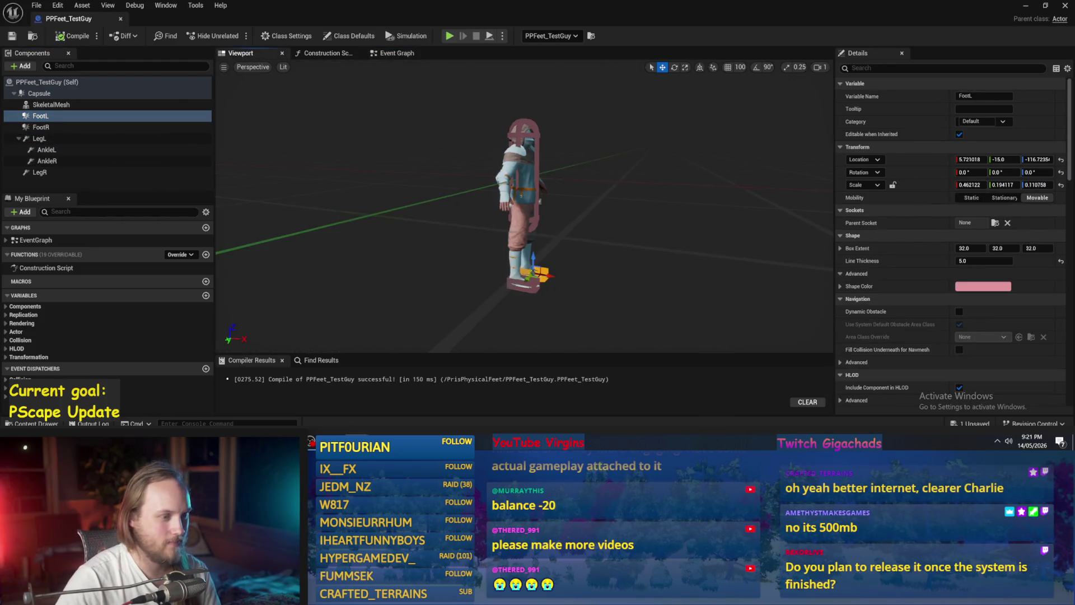
Frame FootL and review the leg, ankle and foot components in the hierarchy.
key("f")
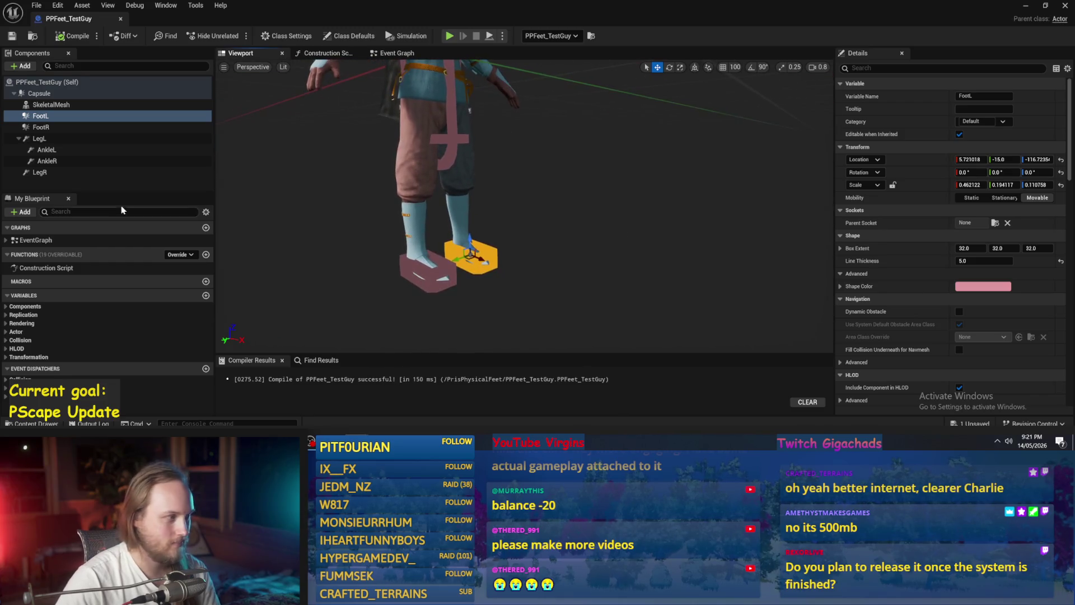
left_click(89, 162)
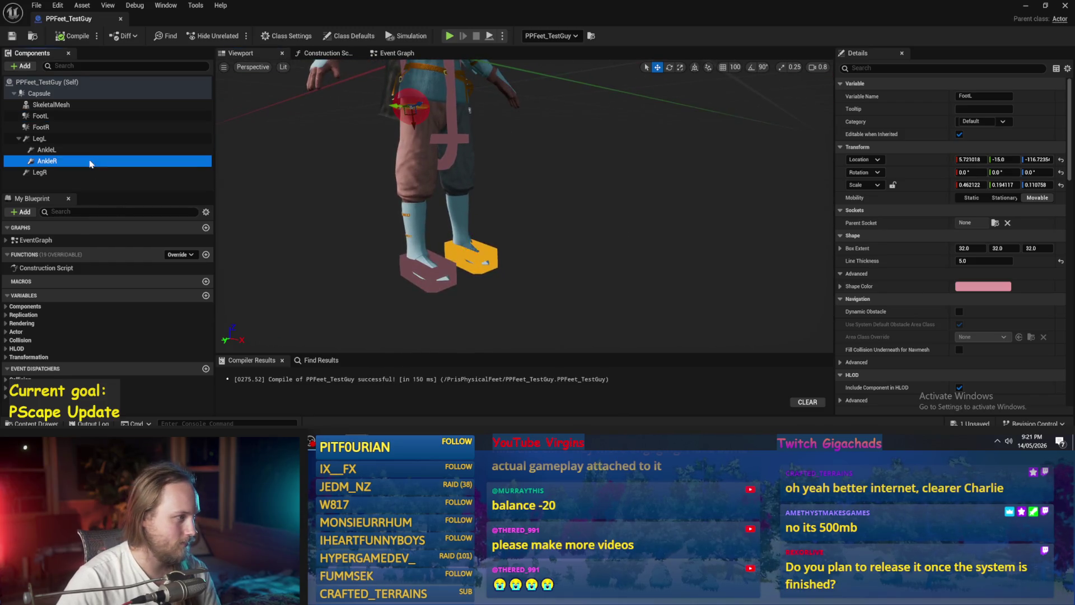
left_click(56, 150)
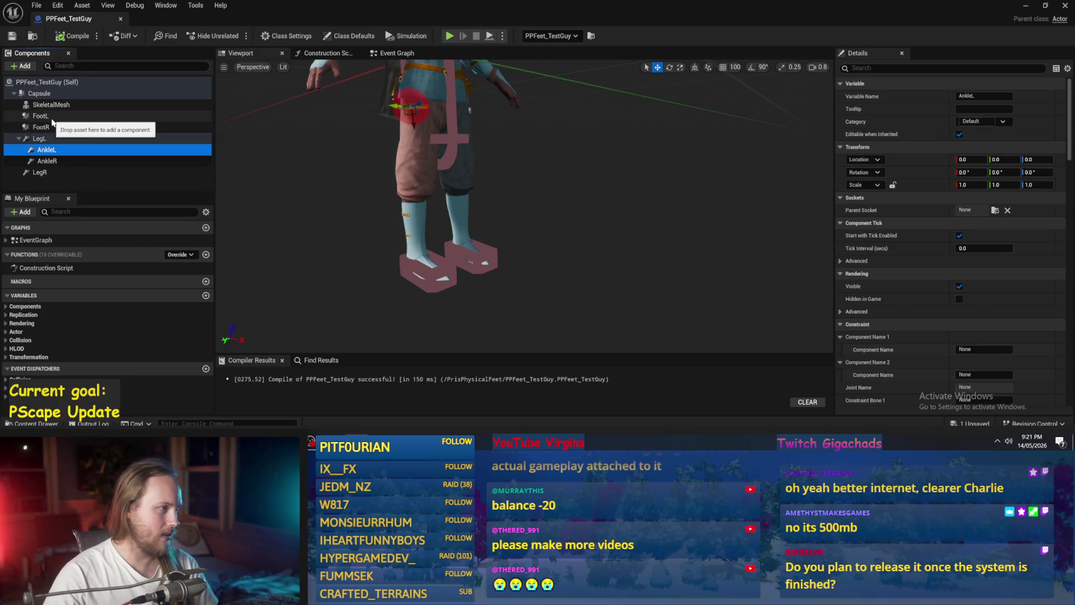
left_click(42, 127)
left_click(42, 116)
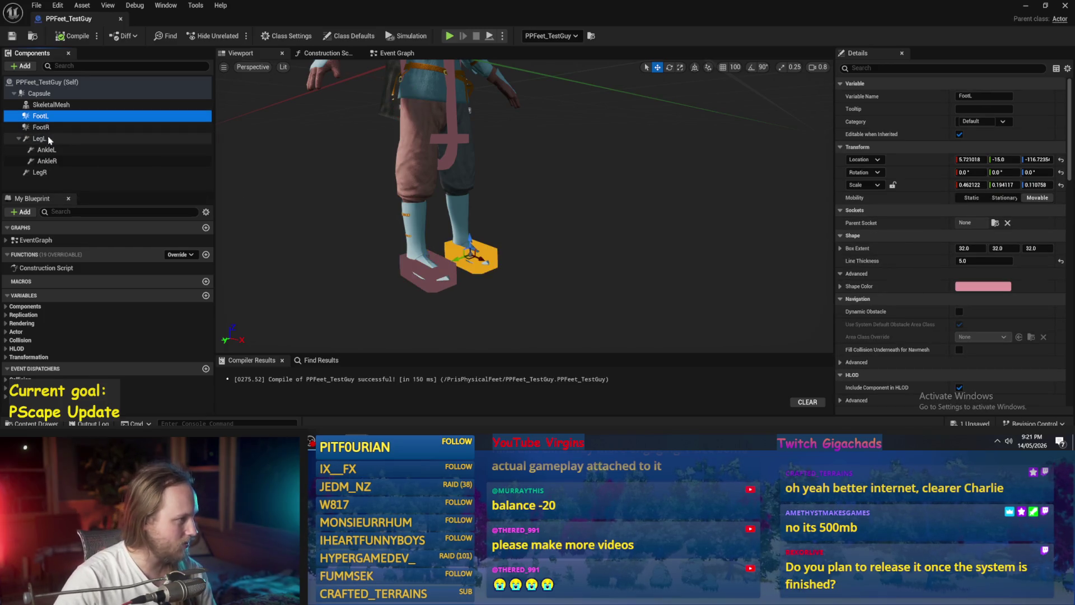
left_click(43, 140)
mouse_move(43, 140)
left_mouse_down()
mouse_move(39, 99)
mouse_move(21, 137)
left_mouse_up()
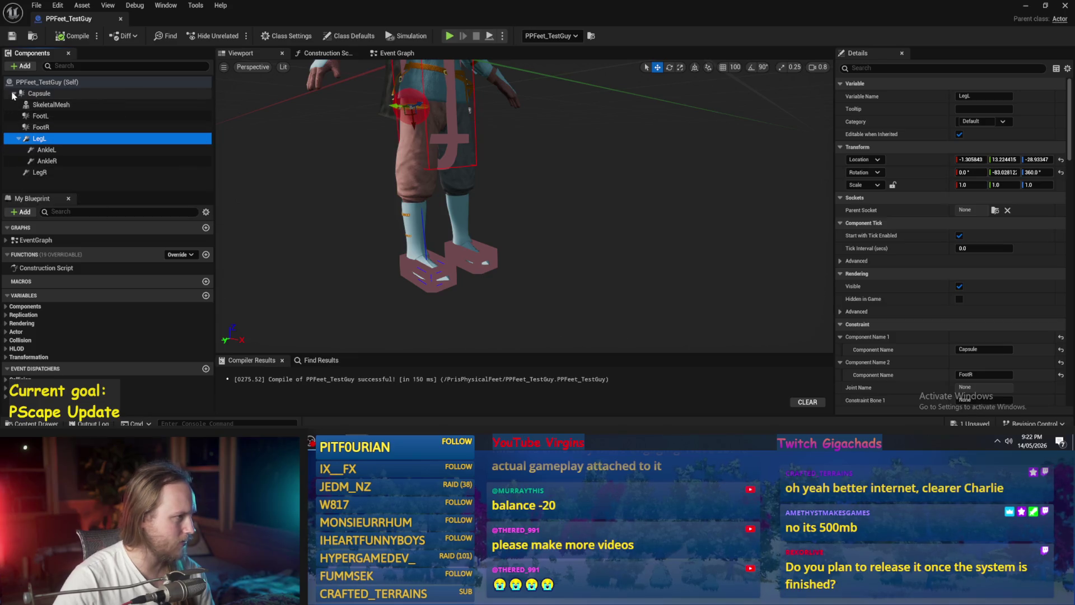
left_click(43, 170)
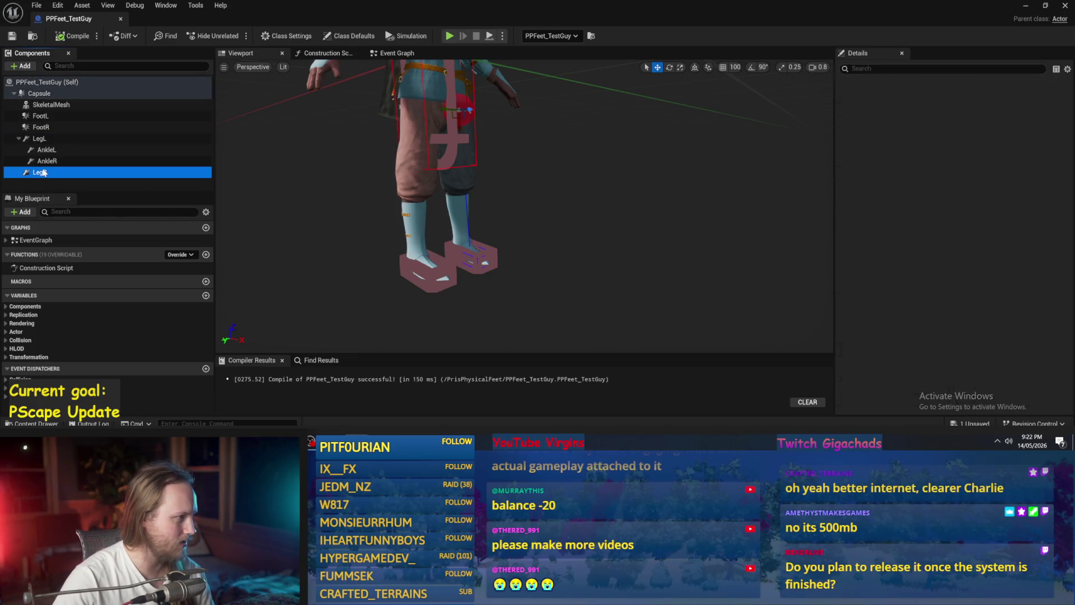
left_click(45, 139)
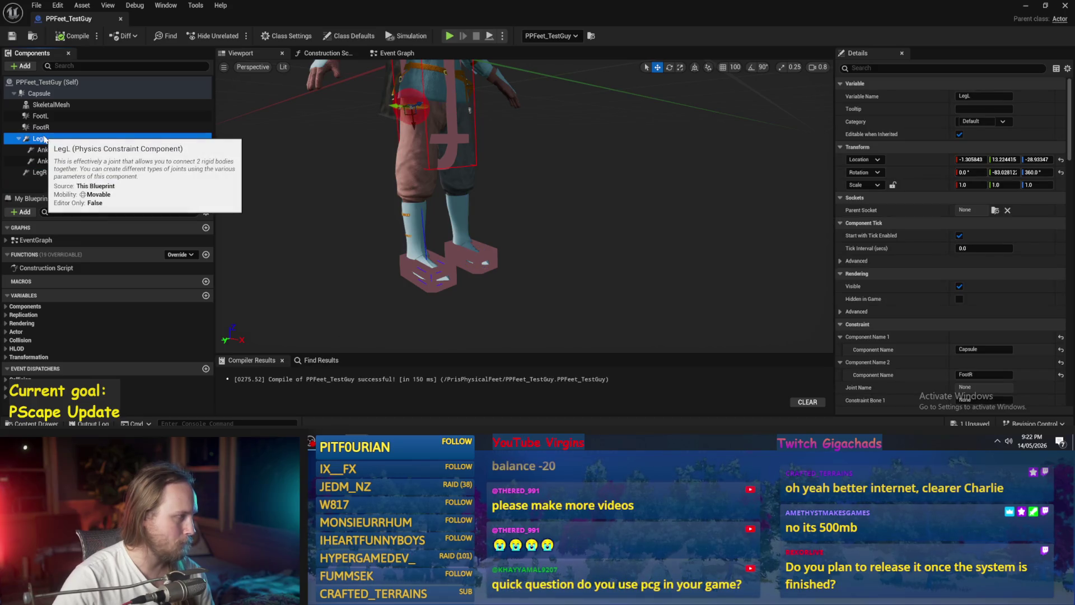
left_click_drag(313, 205, 274, 274)
Nest FootL with AnkleL, AnkleR under LegR, and FootR under AnkleR.
left_click(48, 152)
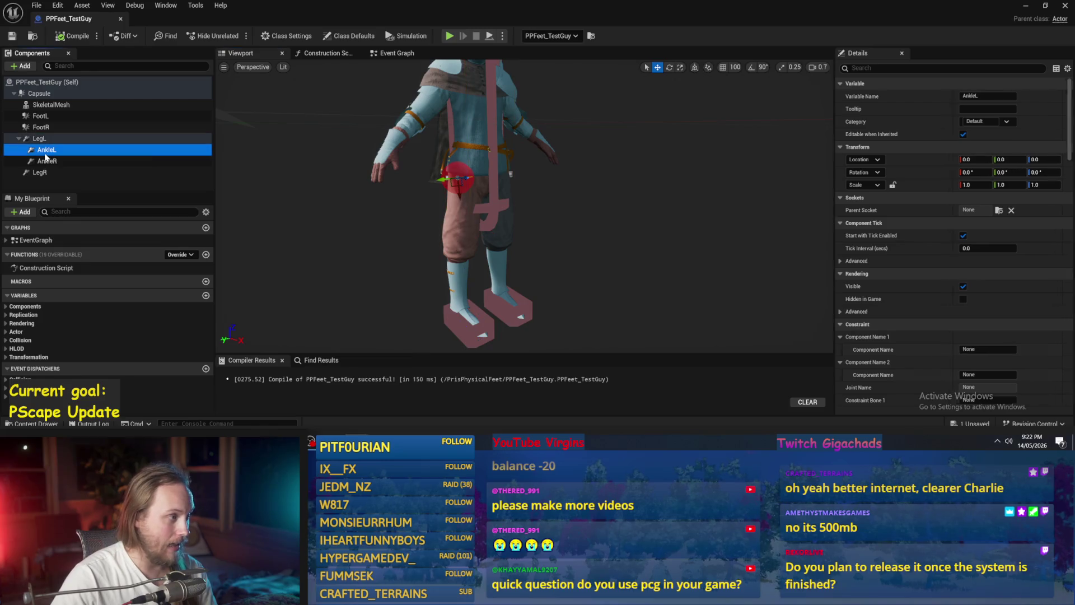
left_click_drag(50, 156, 41, 118)
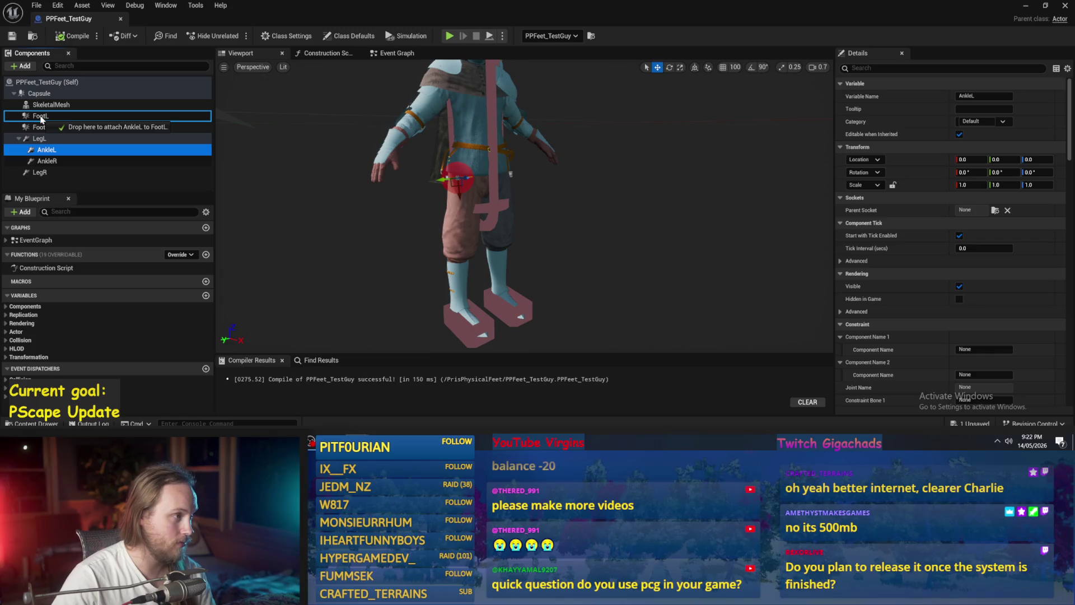
left_click_drag(41, 119, 50, 162)
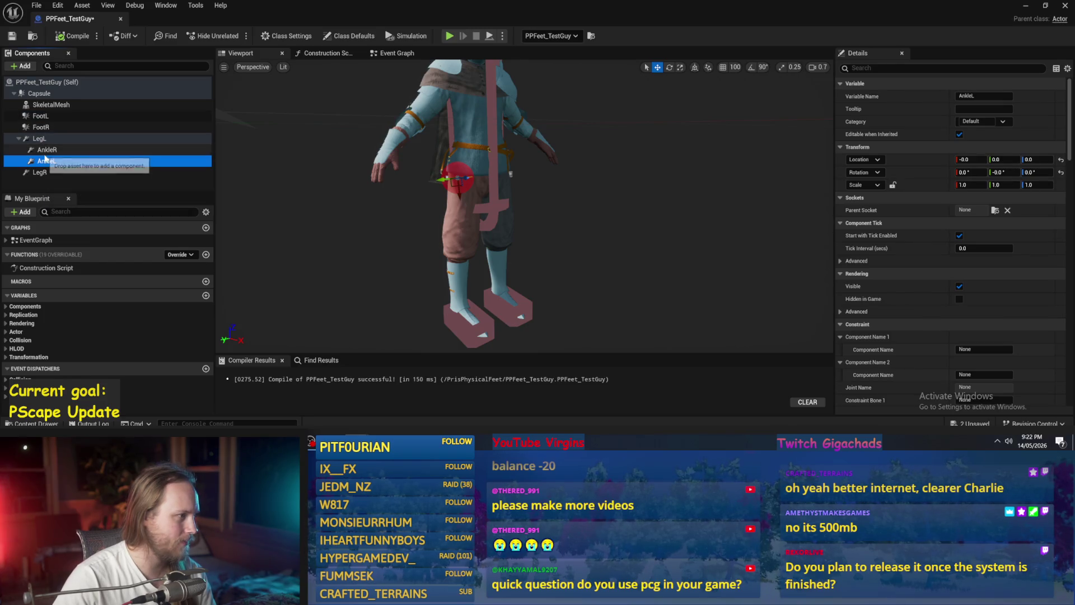
left_click(53, 152)
left_click_drag(47, 150, 39, 172)
left_click_drag(41, 127, 47, 172)
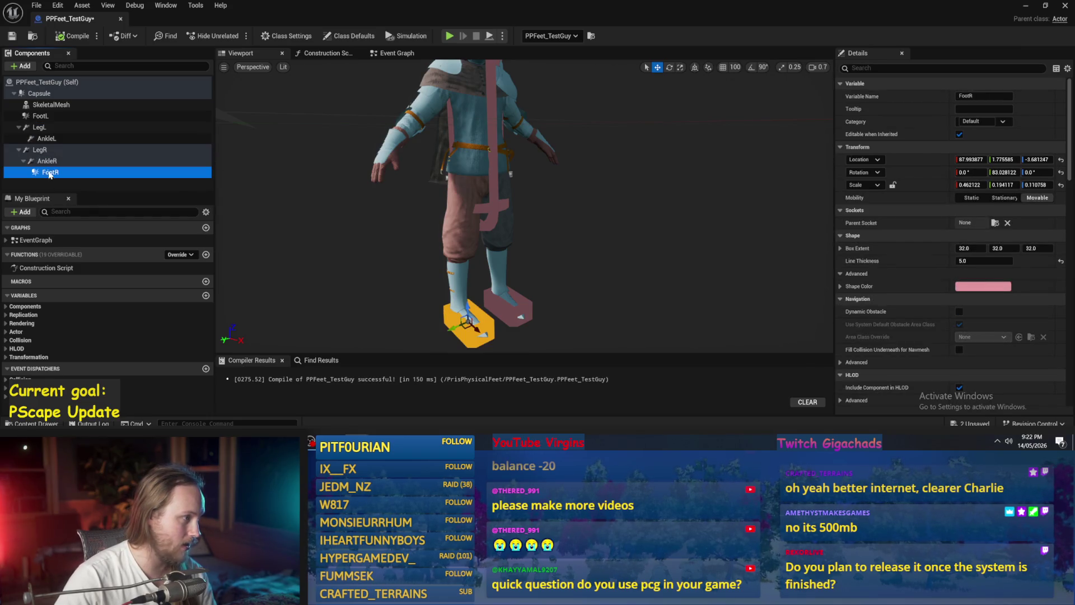
mouse_move(40, 115)
left_mouse_down()
mouse_move(40, 151)
mouse_move(47, 138)
left_mouse_up()
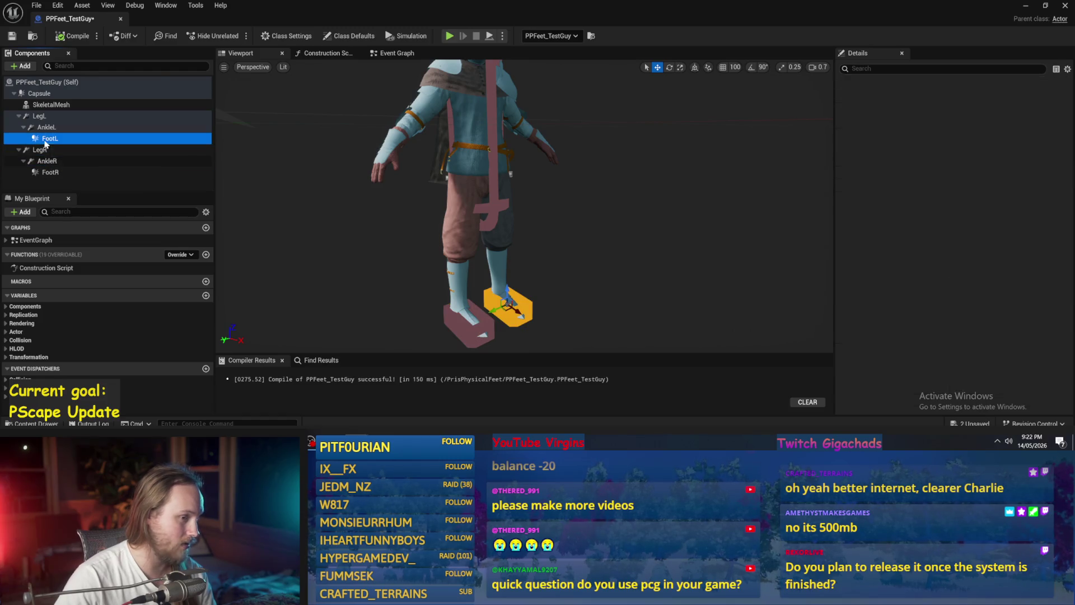
Frame the feet and compile and save the blueprint.
key("f")
scroll(524, 207, "down", 3)
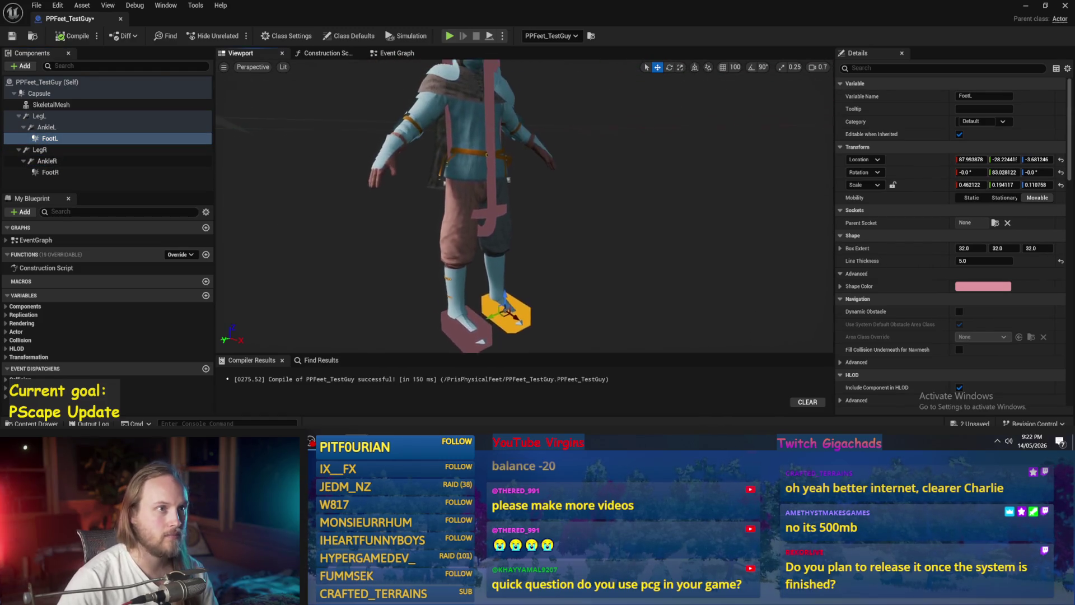
left_click_drag(436, 238, 436, 239)
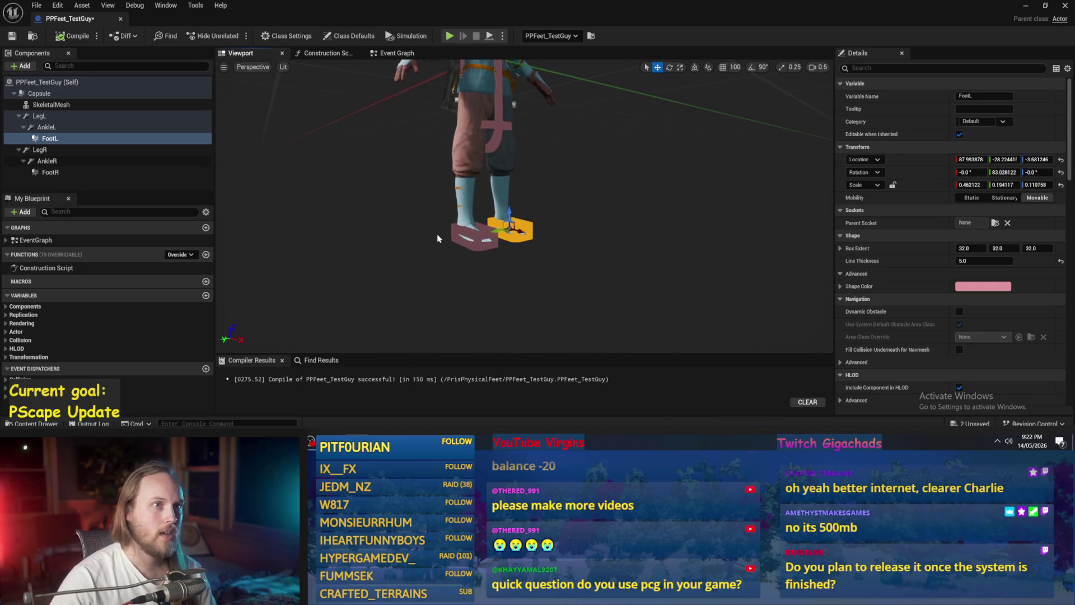
scroll(436, 238, "down", 2)
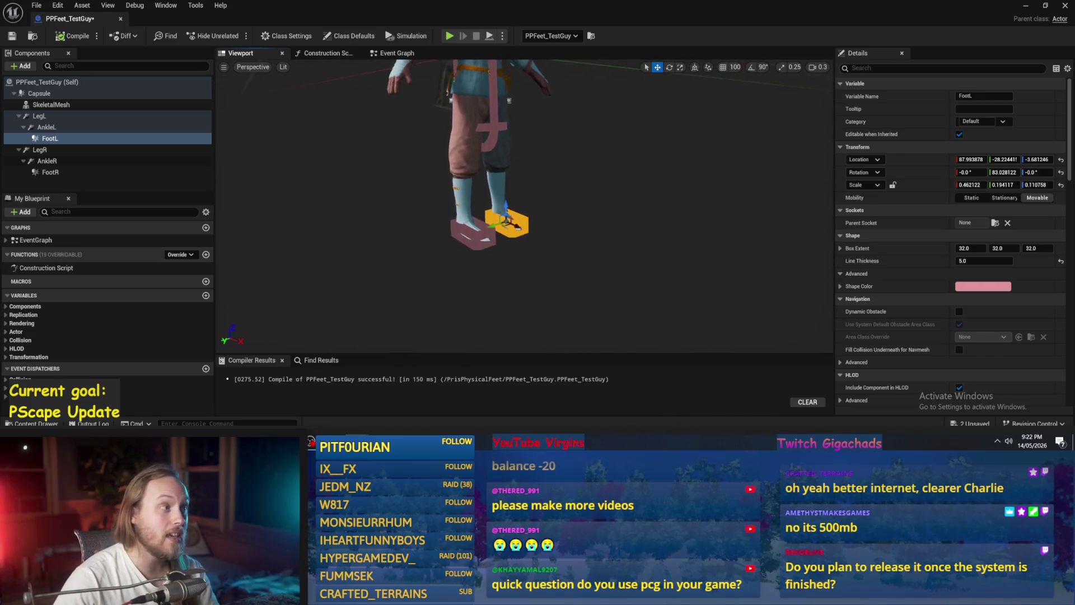
left_click(12, 36)
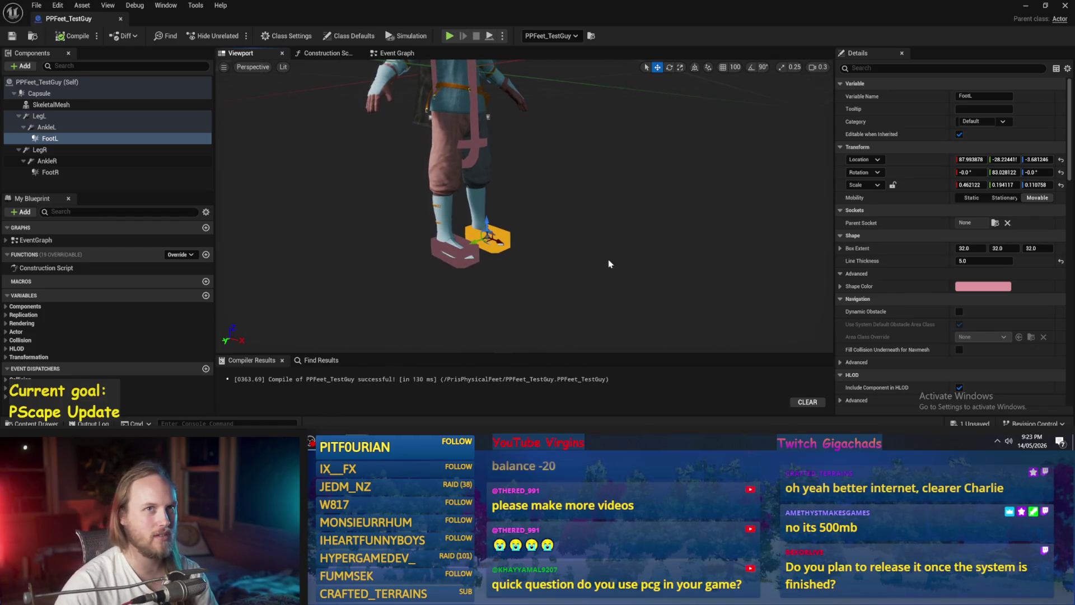
left_click_drag(515, 172, 566, 167)
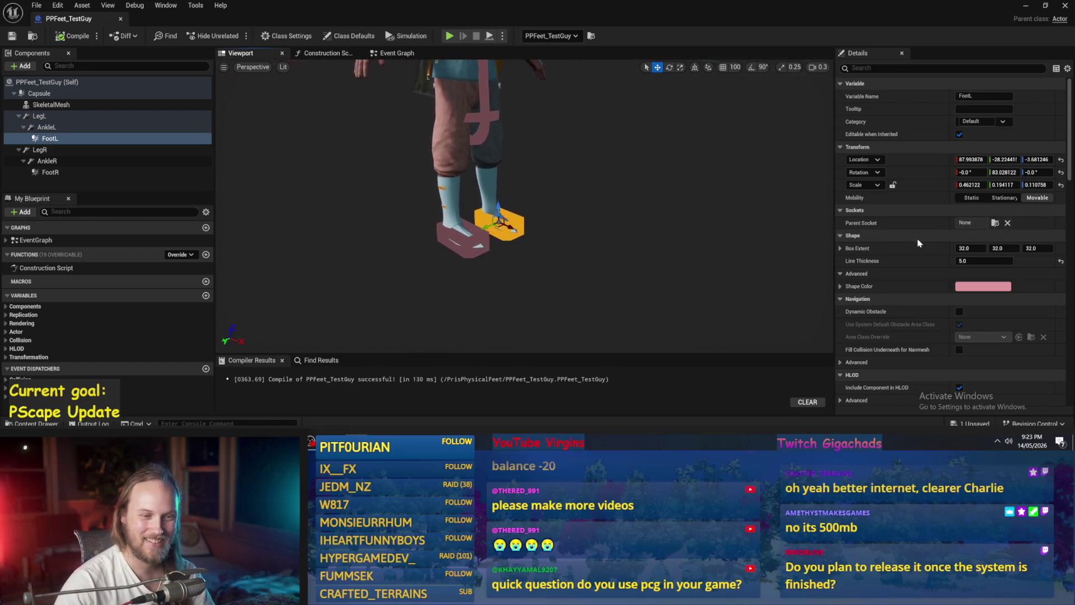
scroll(912, 241, "down", 10)
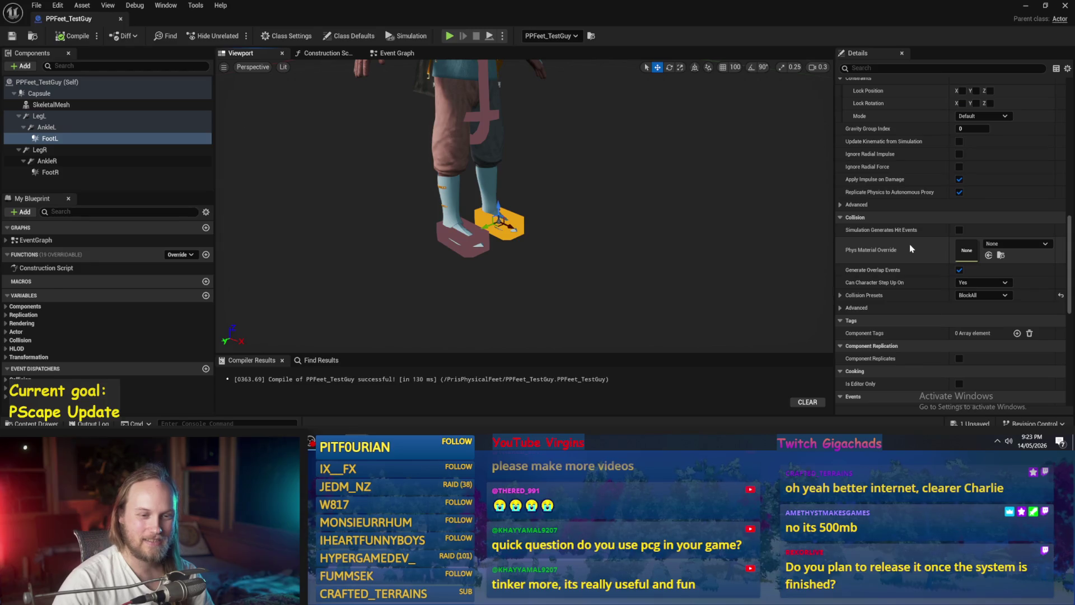
mouse_move(566, 168)
left_mouse_down()
mouse_move(554, 179)
mouse_move(593, 213)
left_mouse_up()
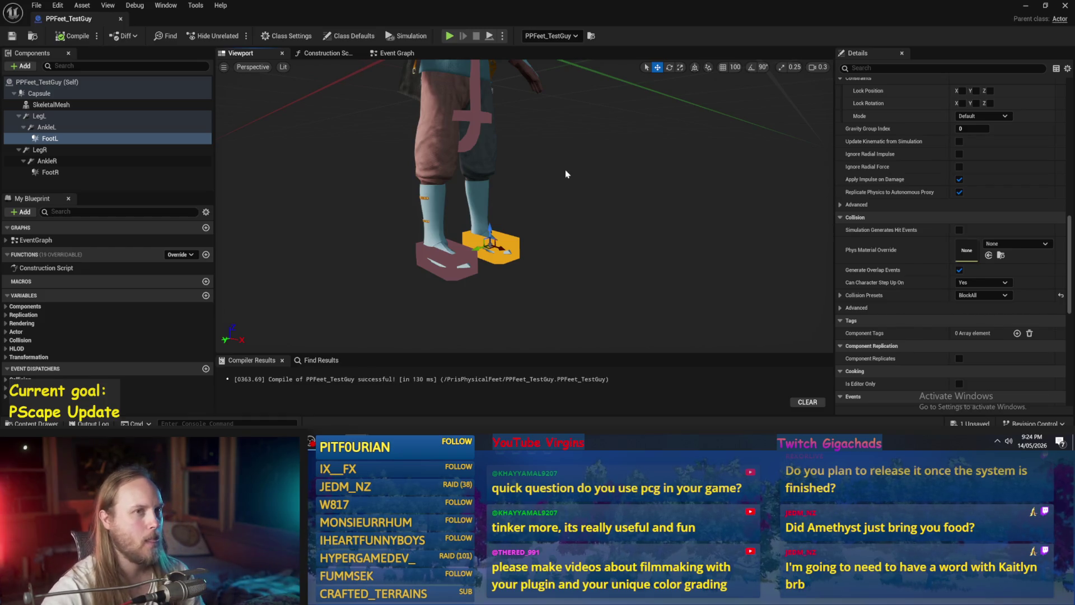
Select LegL and edit its Constraint Component Name 2 field, currently FootR.
scroll(503, 215, "up", 3)
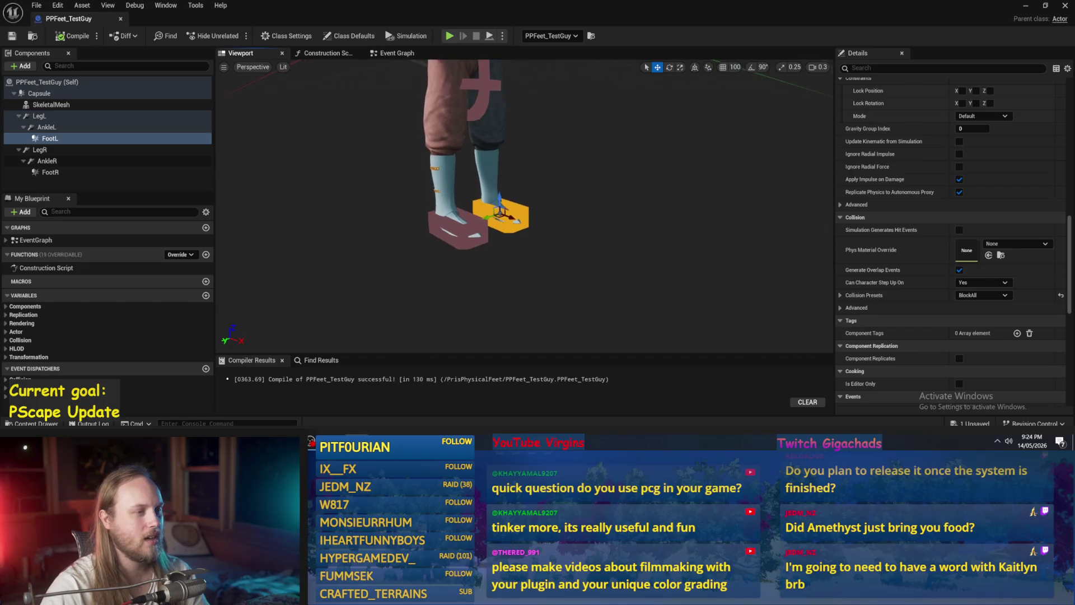
left_click_drag(565, 224, 557, 259)
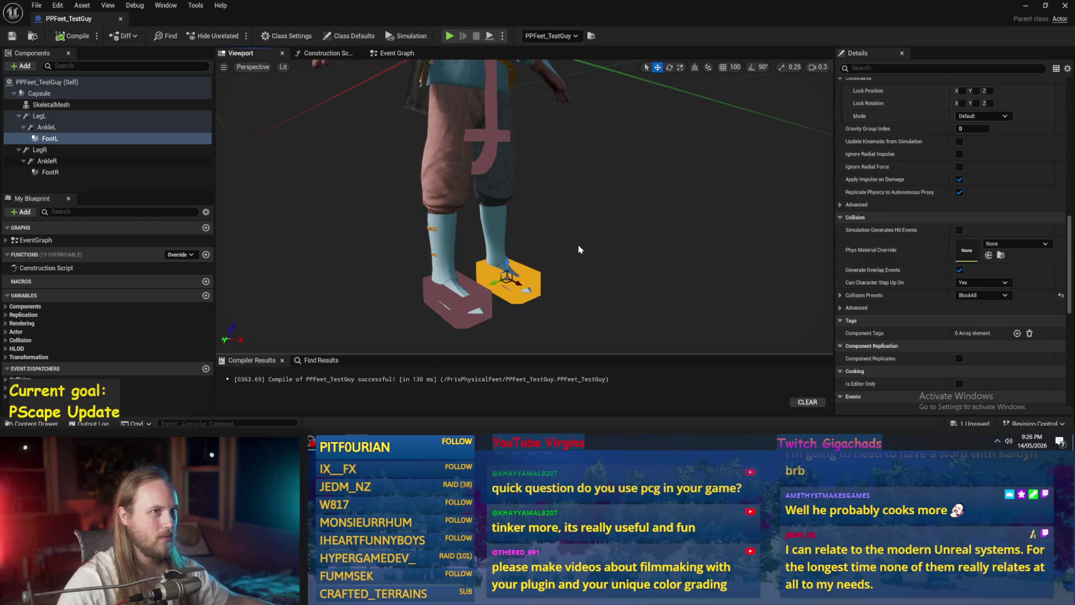
scroll(580, 249, "up", 1)
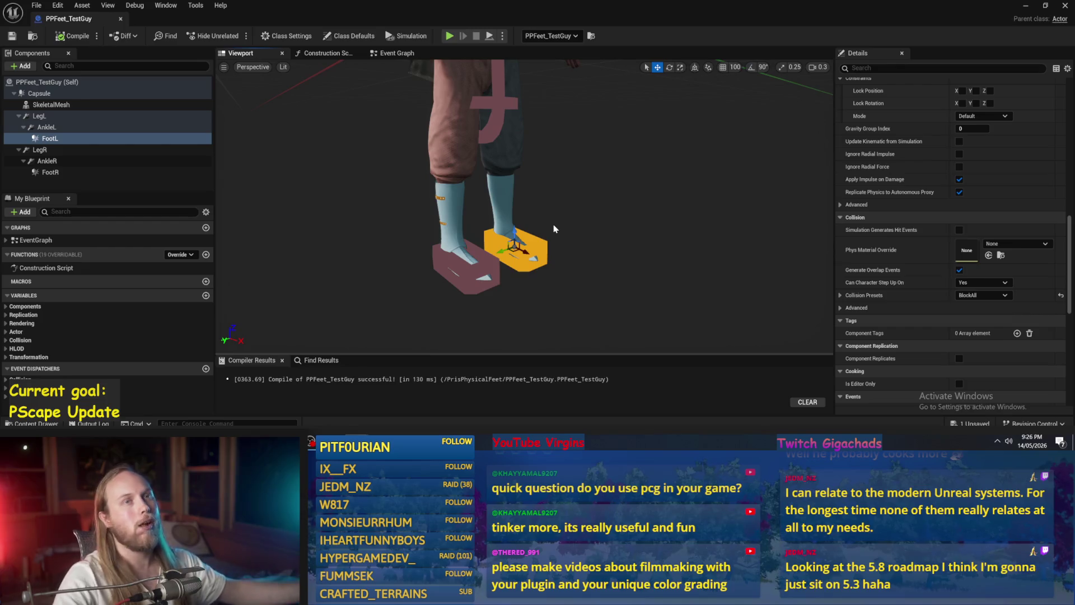
scroll(560, 295, "down", 8)
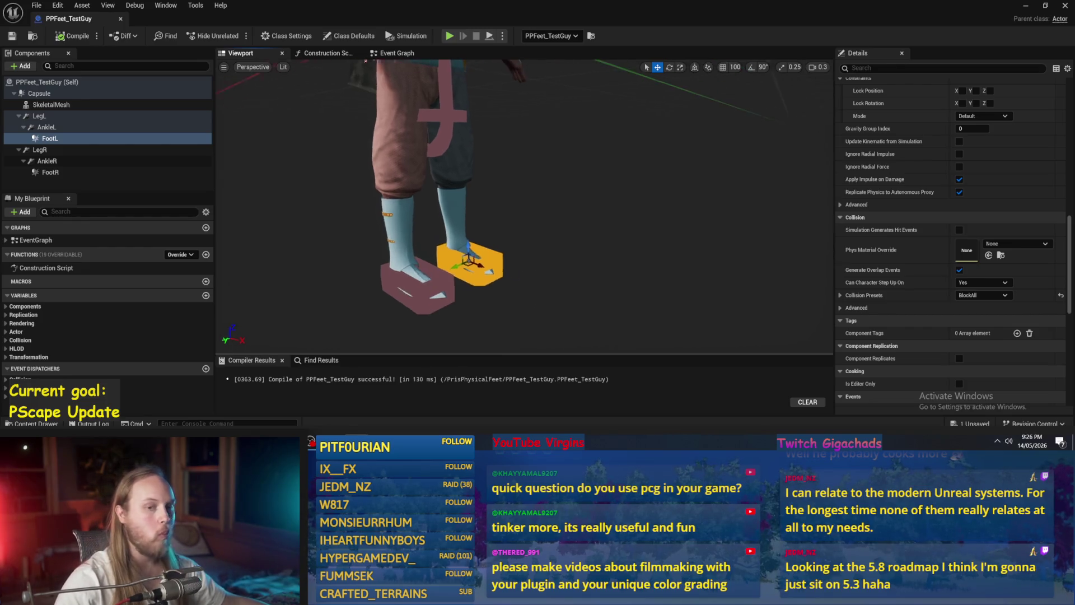
scroll(563, 295, "up", 5)
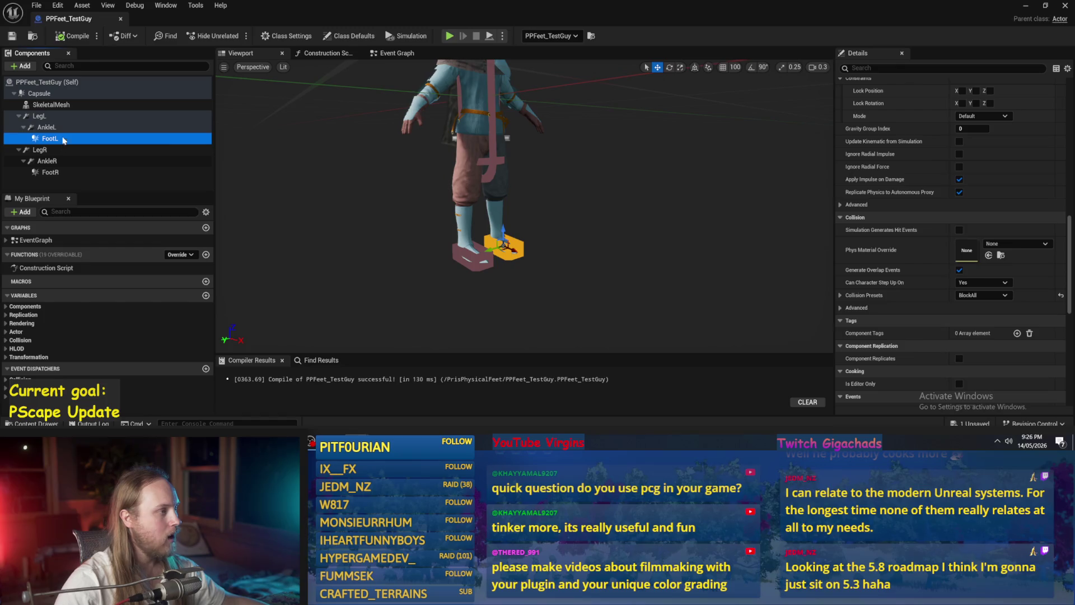
left_click(40, 116)
scroll(931, 242, "down", 2)
scroll(930, 240, "up", 10)
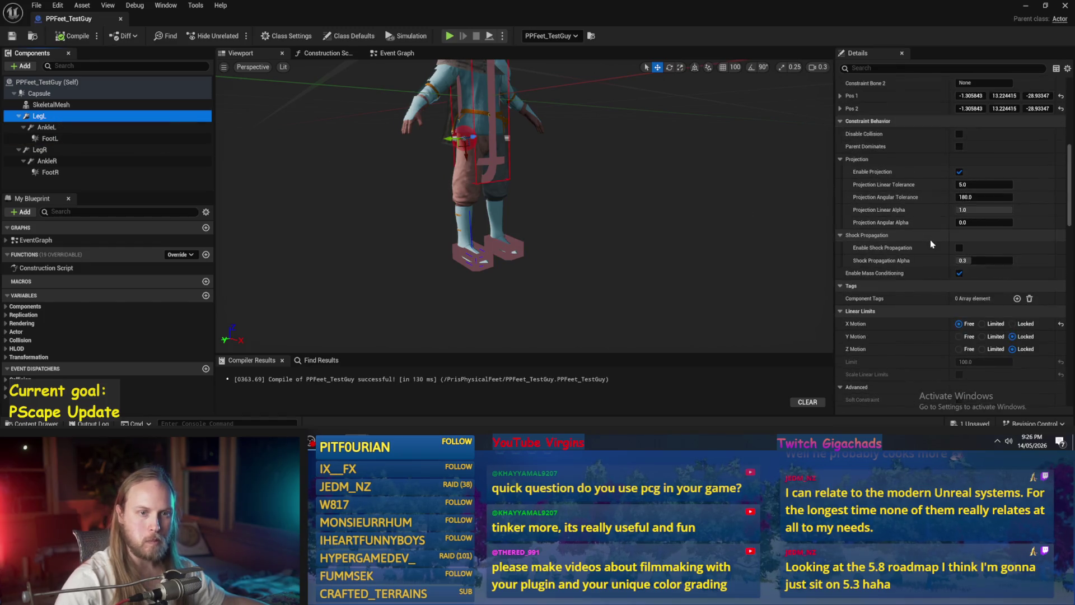
left_click(967, 269)
type("AnkleL")
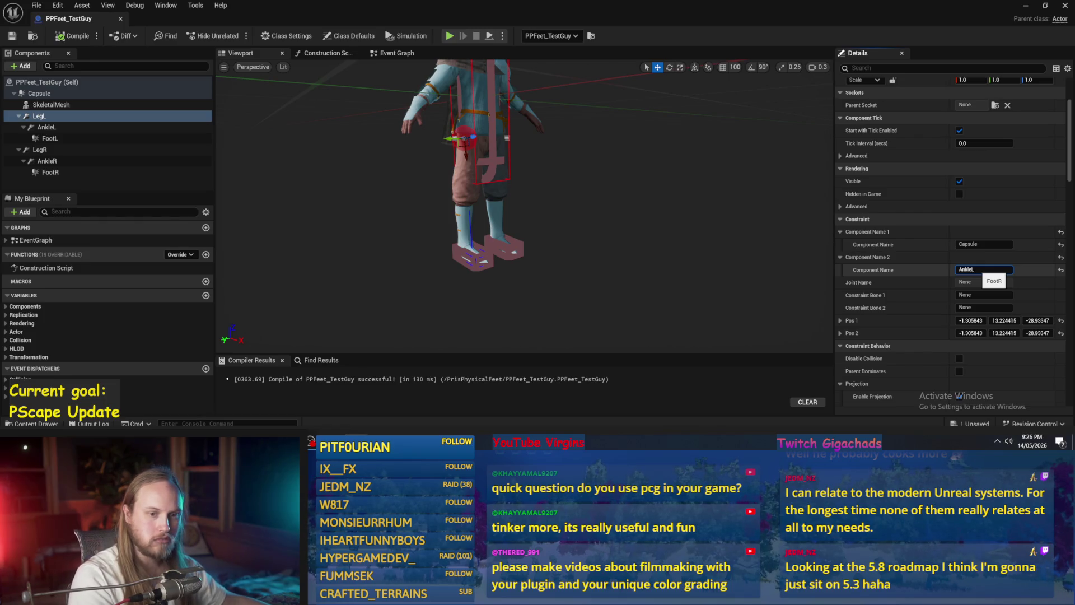
Set LegL's Component Name 2 to AnkleL, then select AnkleL.
key("Return")
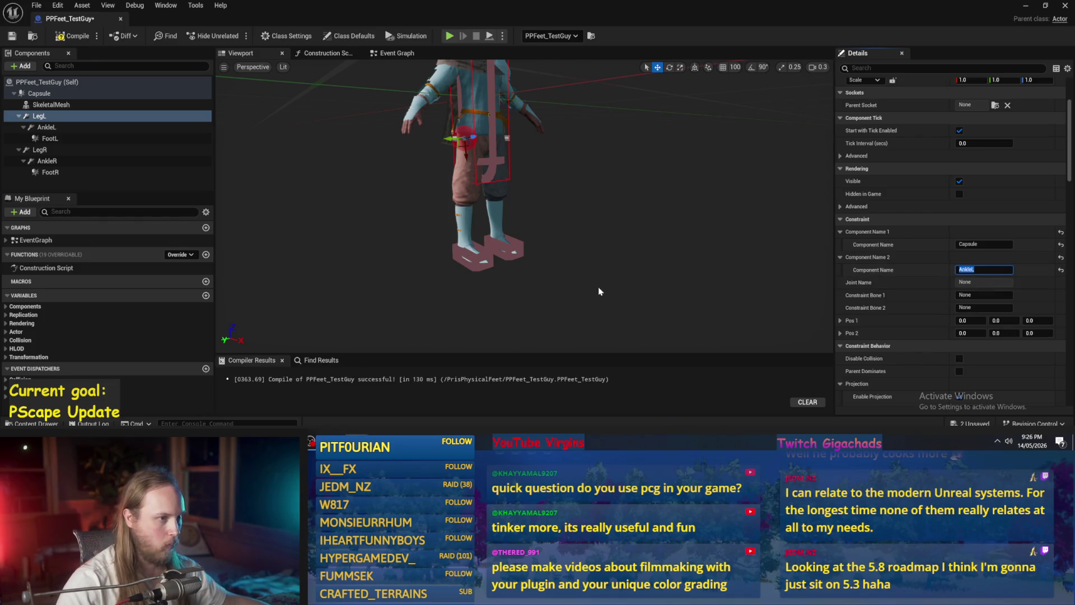
left_click(48, 127)
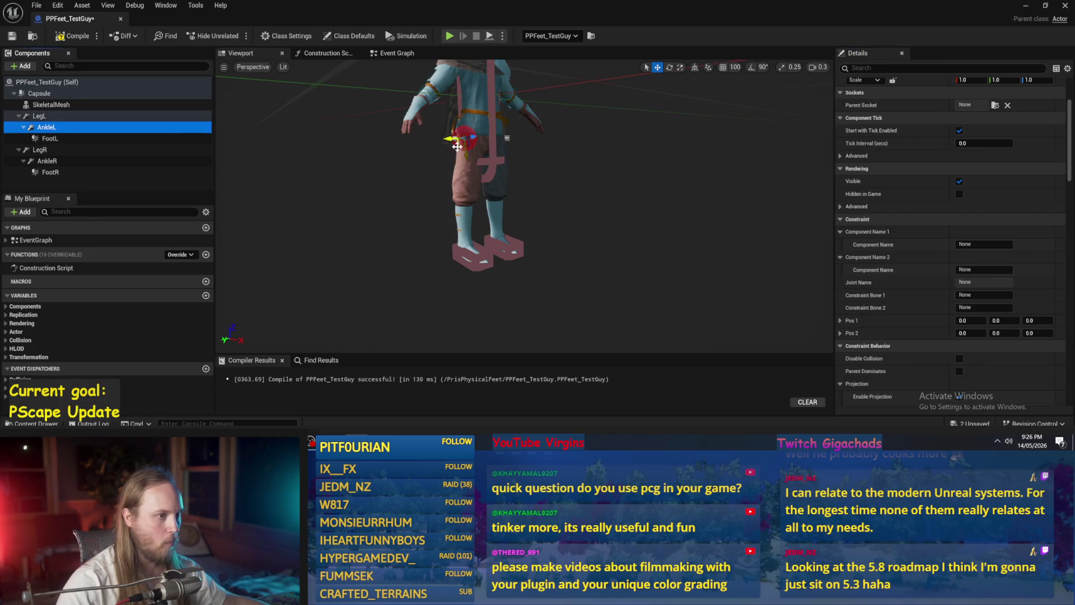
left_click_drag(593, 186, 607, 319)
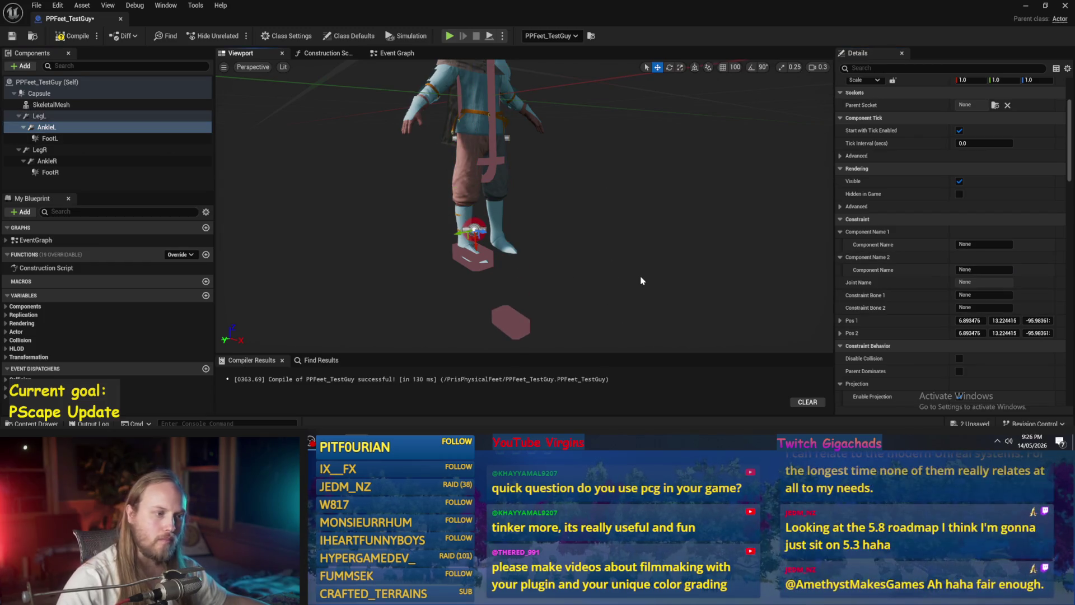
key("ctrl+z")
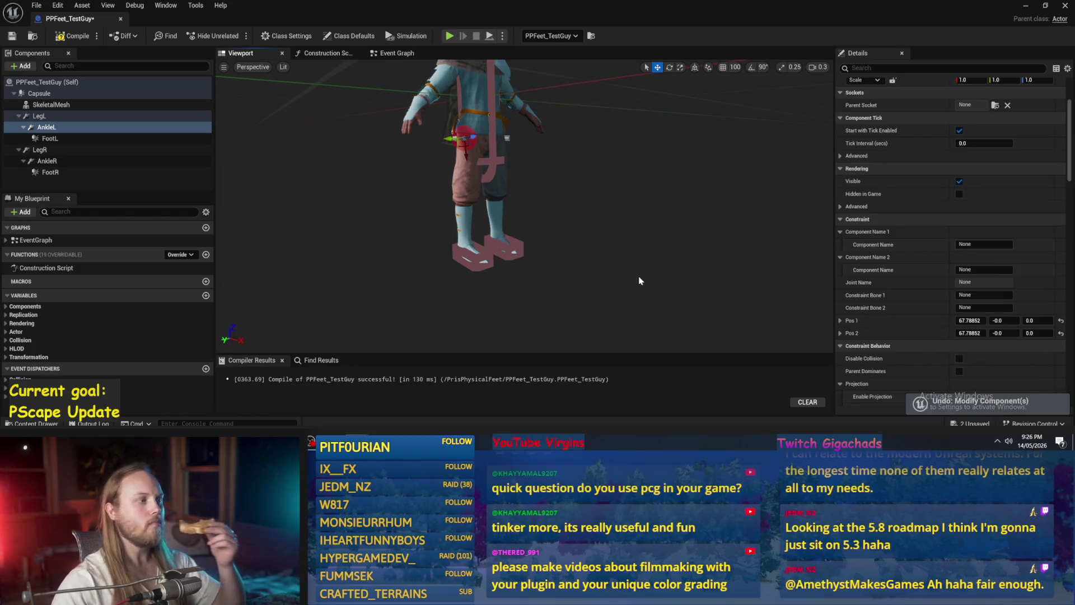
left_click(90, 138)
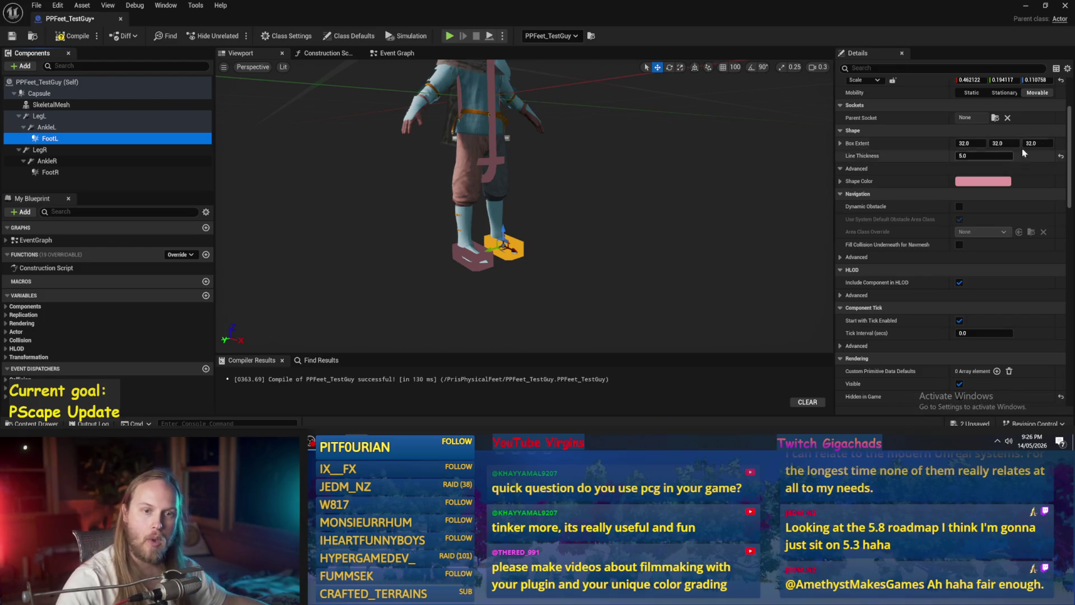
left_click_drag(580, 228, 550, 227)
scroll(536, 229, "up", 5)
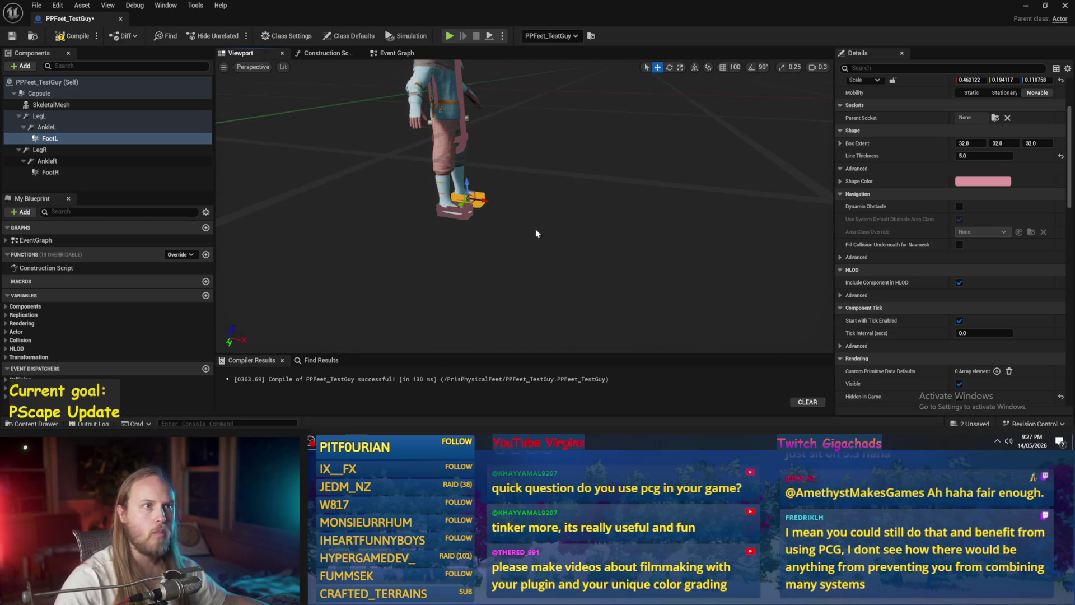
scroll(515, 233, "up", 4)
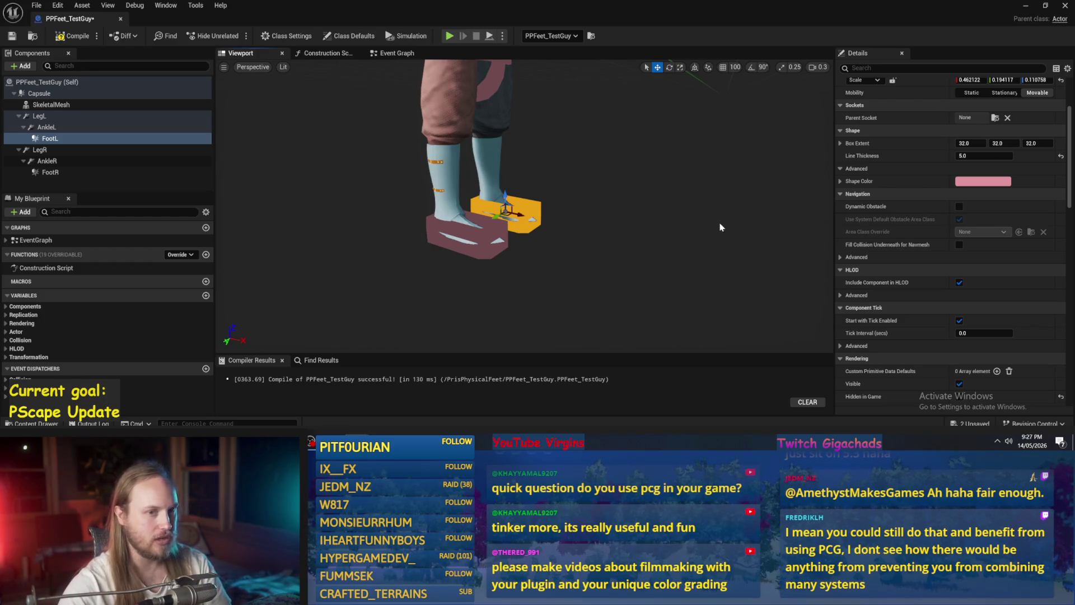
Reset the foot box Location to 0,0,0, then select FootR and AnkleR.
scroll(882, 192, "up", 3)
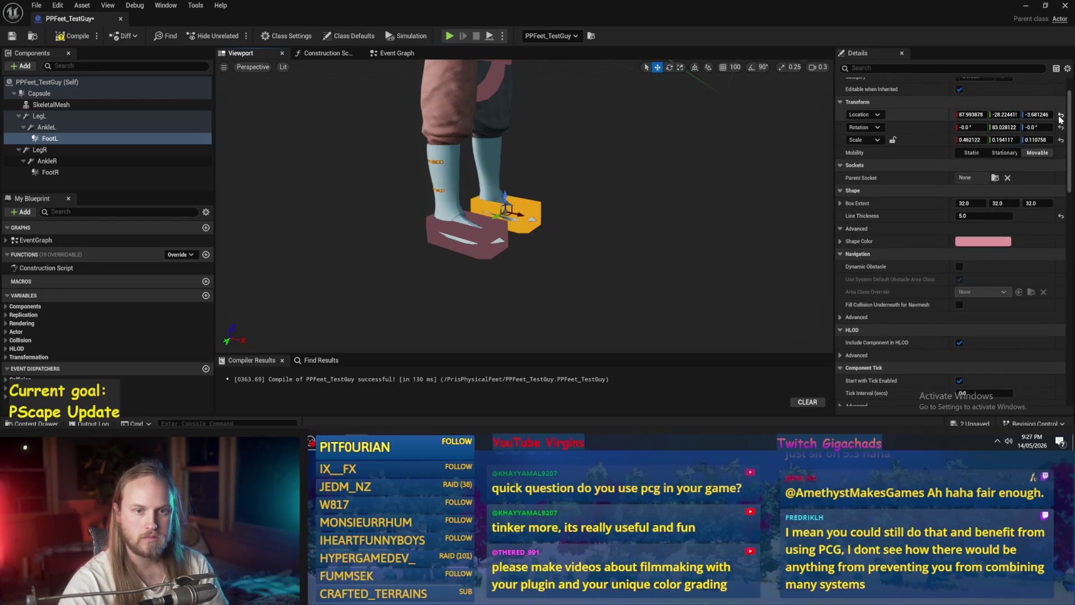
key("f")
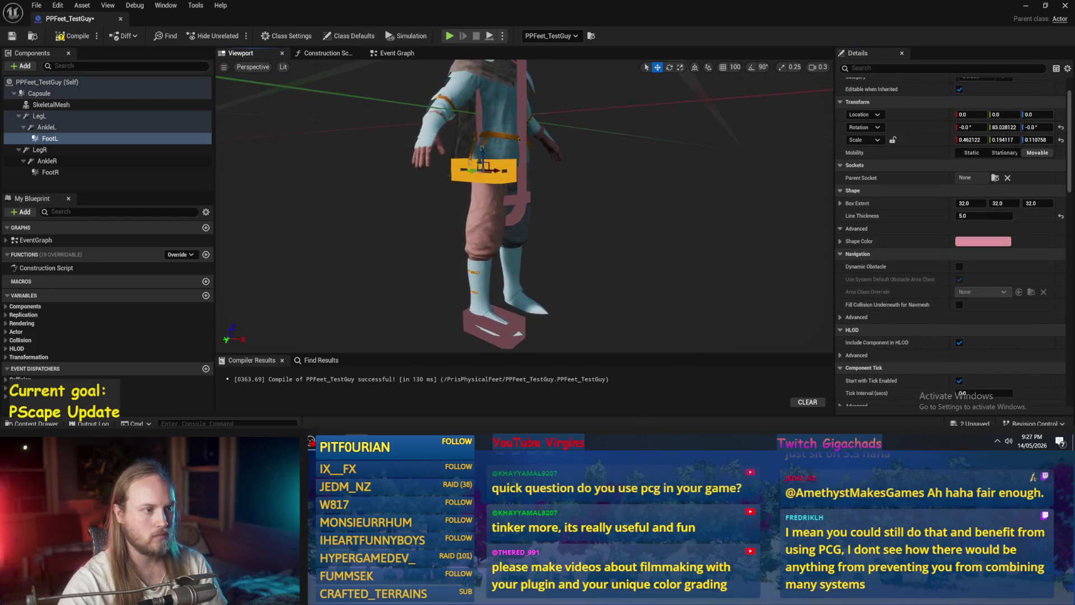
left_click(511, 311)
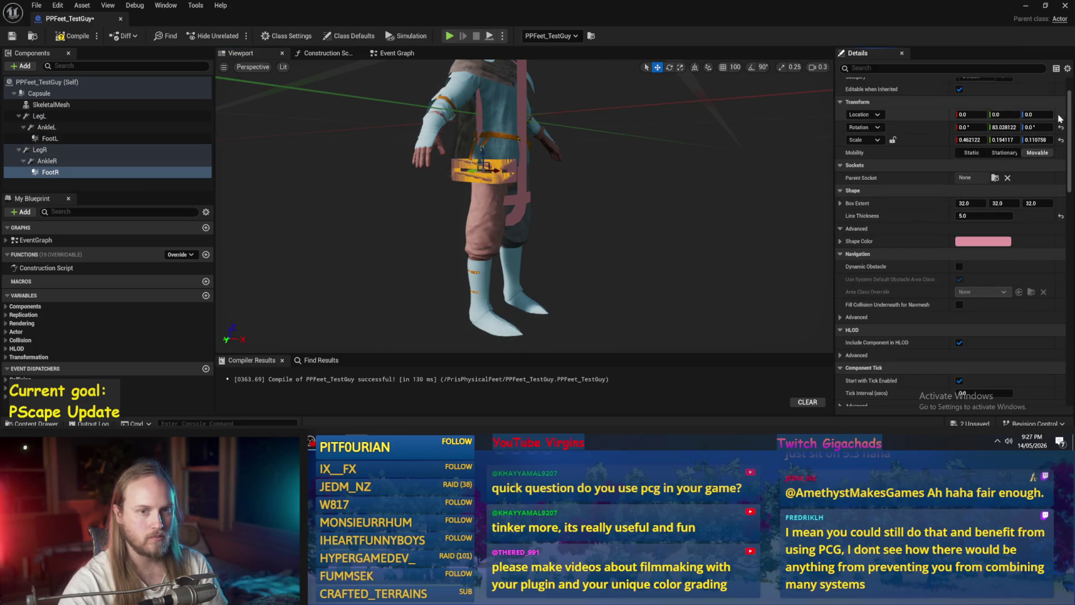
left_click(68, 170)
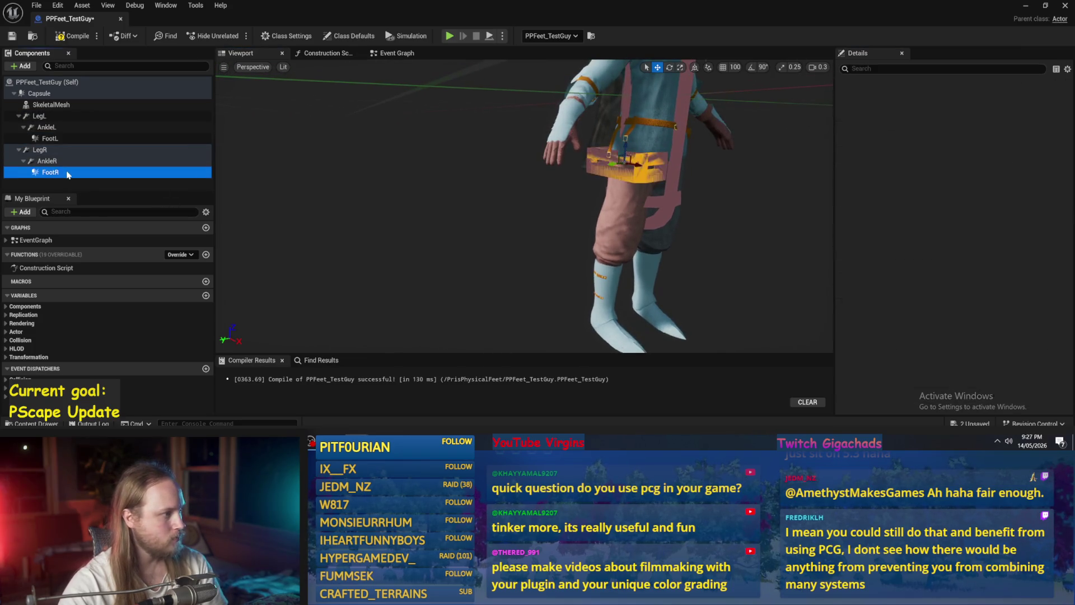
left_click(47, 161)
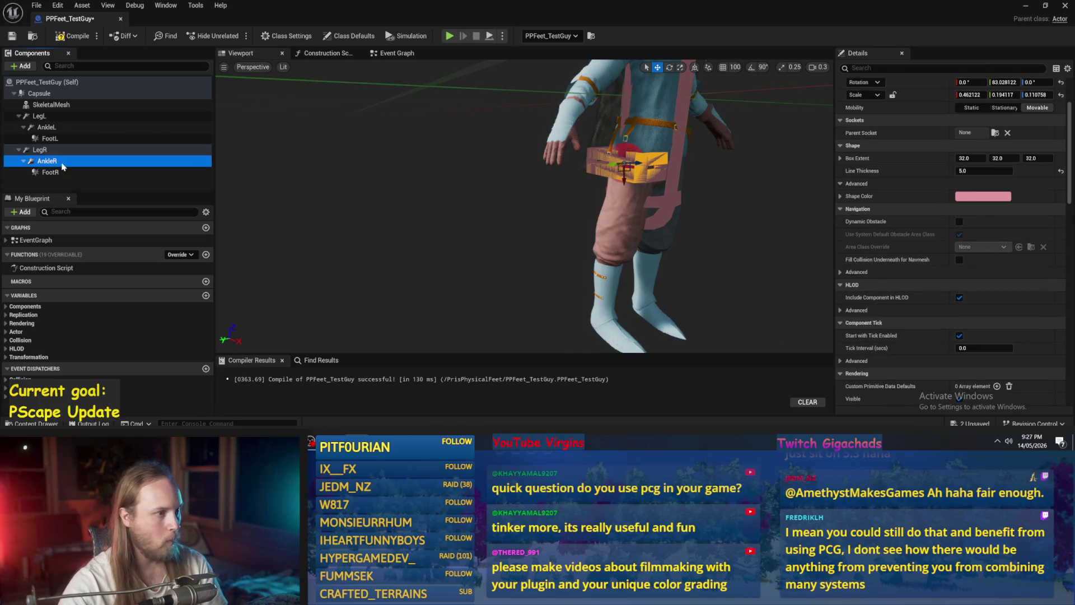
scroll(963, 249, "up", 2)
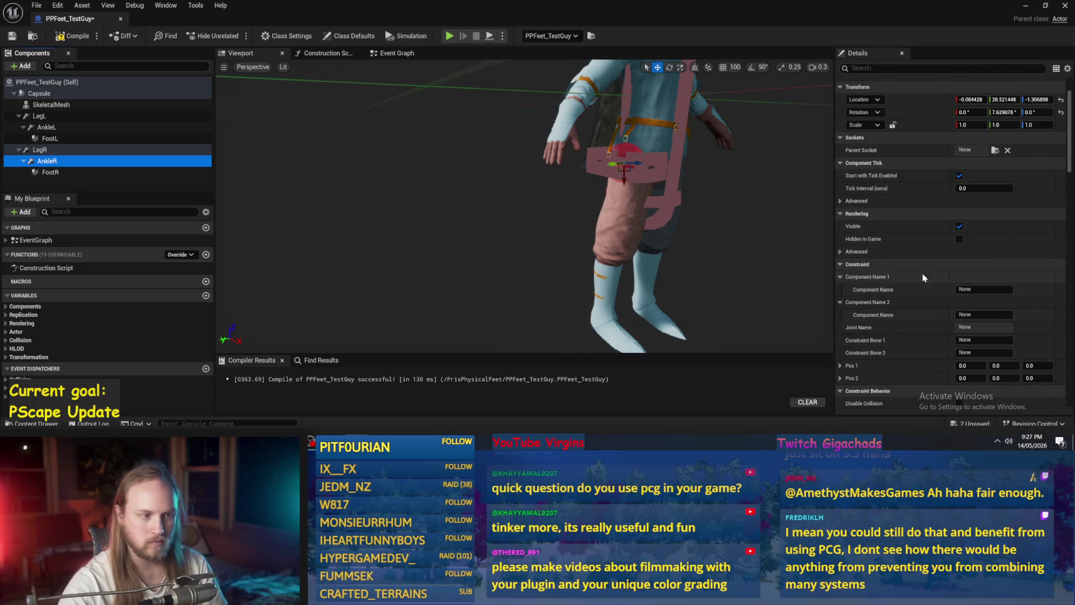
Set LegR's Component Name 2 to AnkleR.
left_click(39, 150)
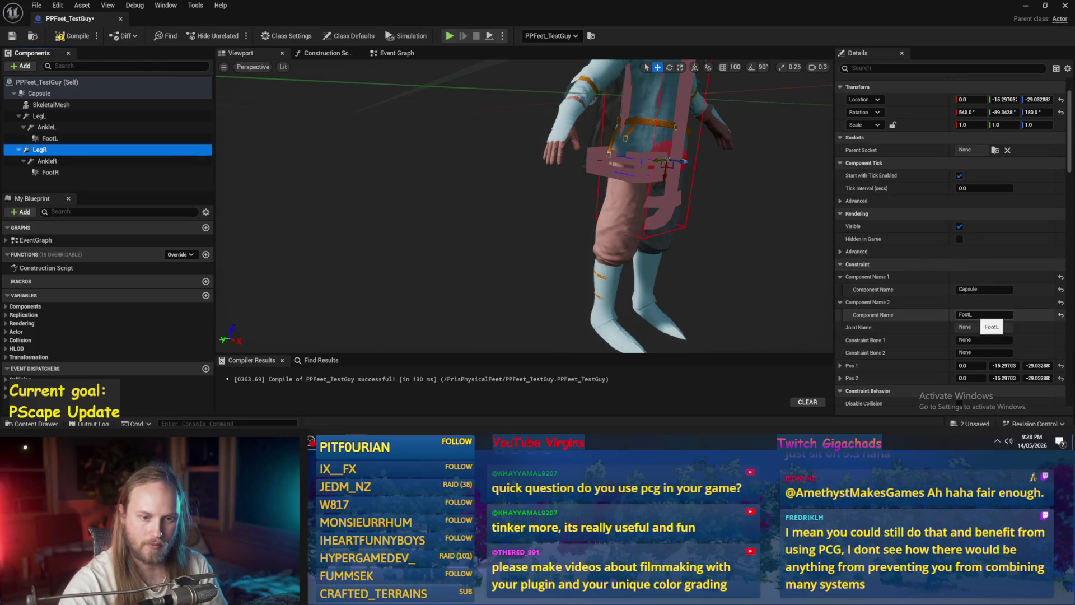
left_click(977, 314)
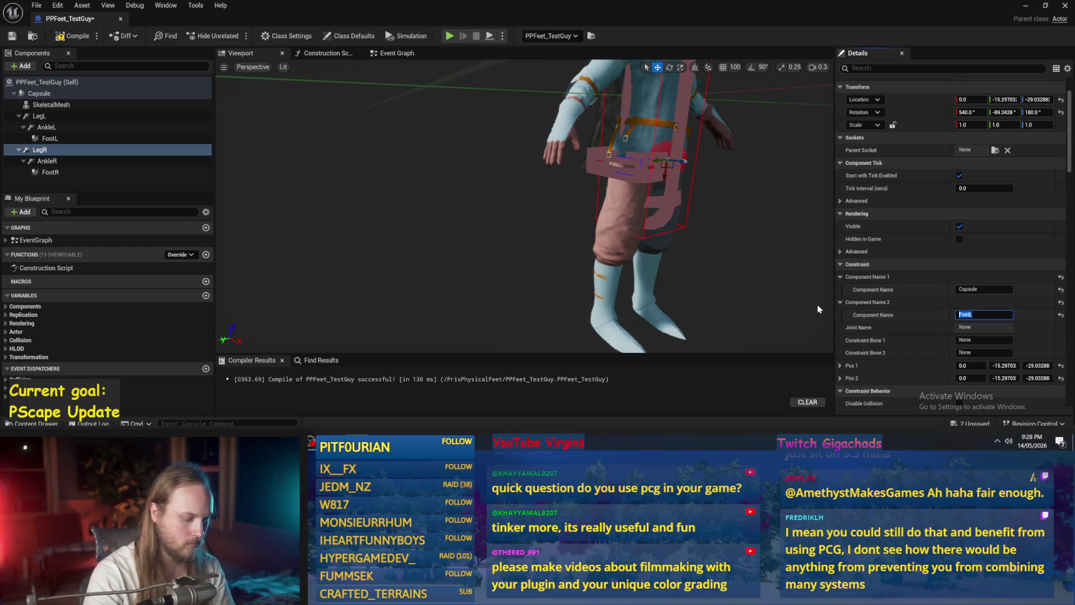
type("AnkleR")
key("Return")
Move the AnkleR constraint down onto the right foot and frame it.
left_click_drag(798, 296, 560, 263)
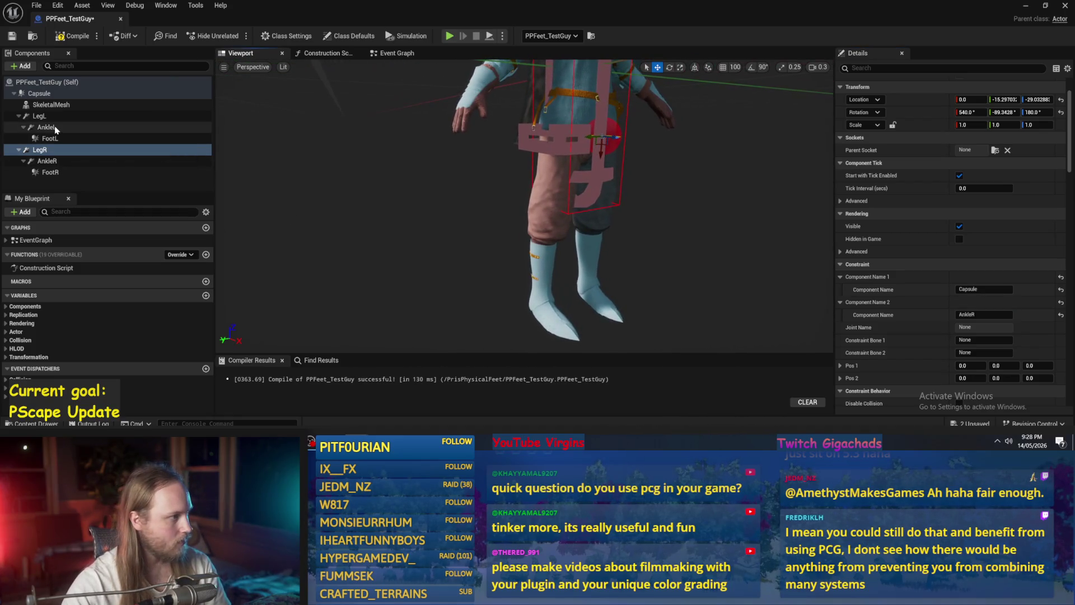
left_click(58, 149)
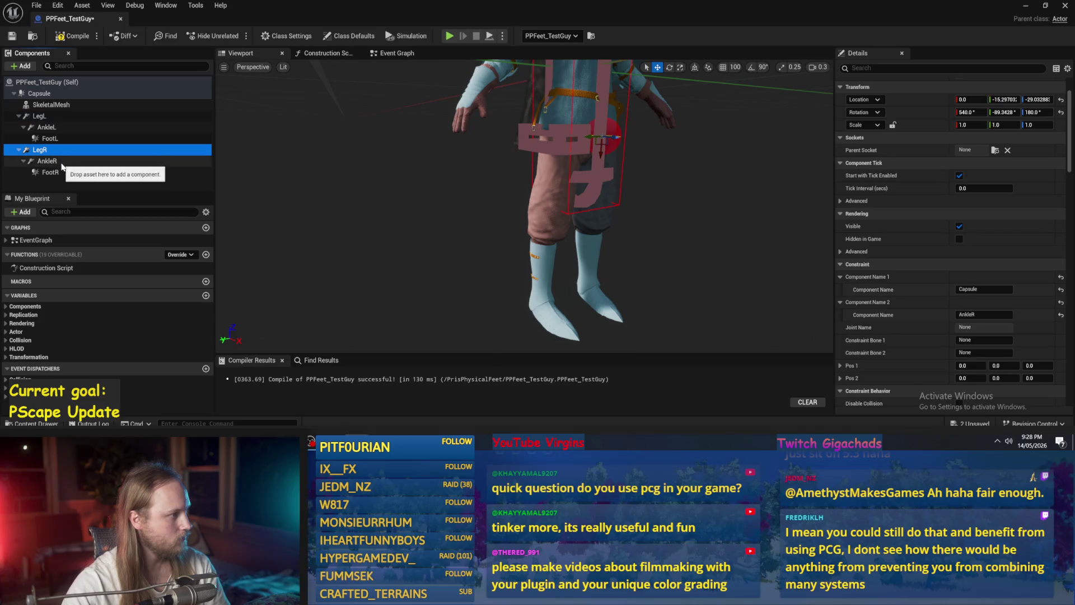
left_click(59, 162)
mouse_move(554, 155)
left_mouse_down()
mouse_move(553, 326)
mouse_move(599, 320)
left_mouse_up()
key("f")
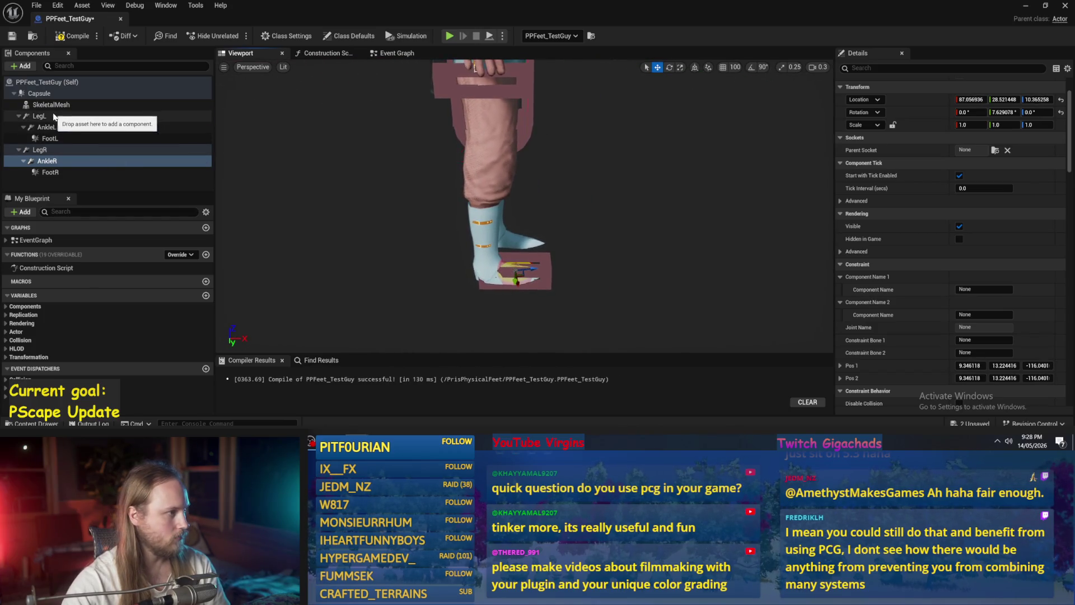
Reset the rotations of LegL, AnkleL and FootL to zero.
left_click(54, 116)
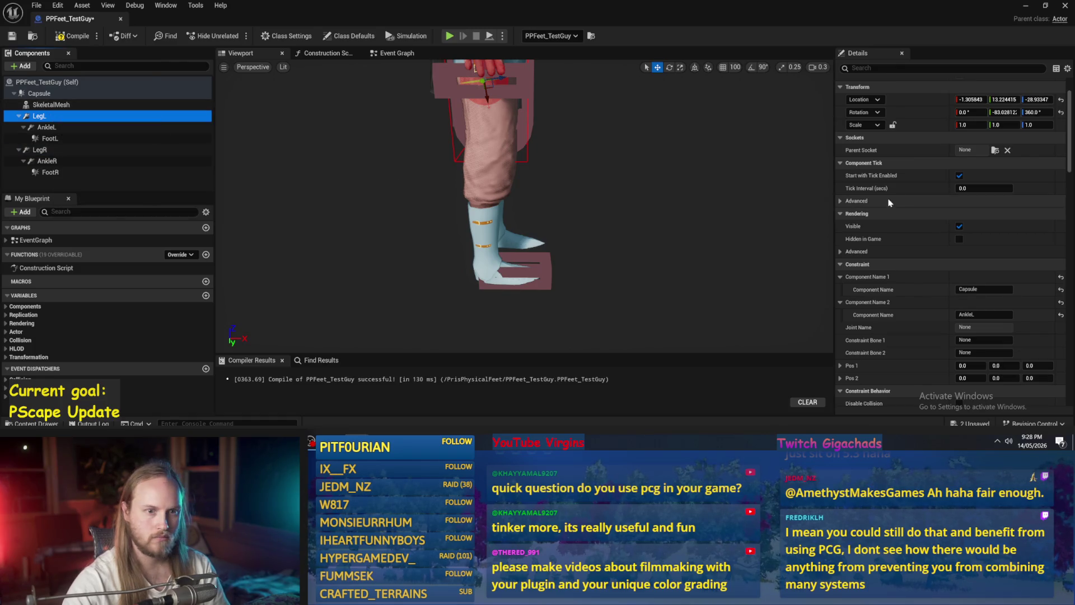
left_click(1060, 112)
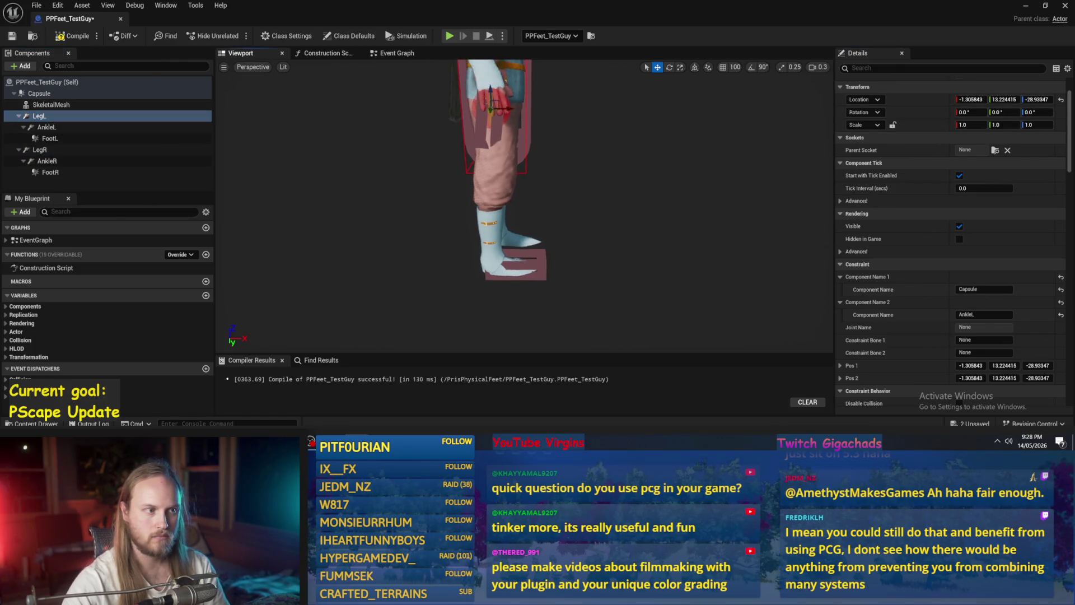
left_click(51, 127)
left_click(1060, 113)
left_click(50, 138)
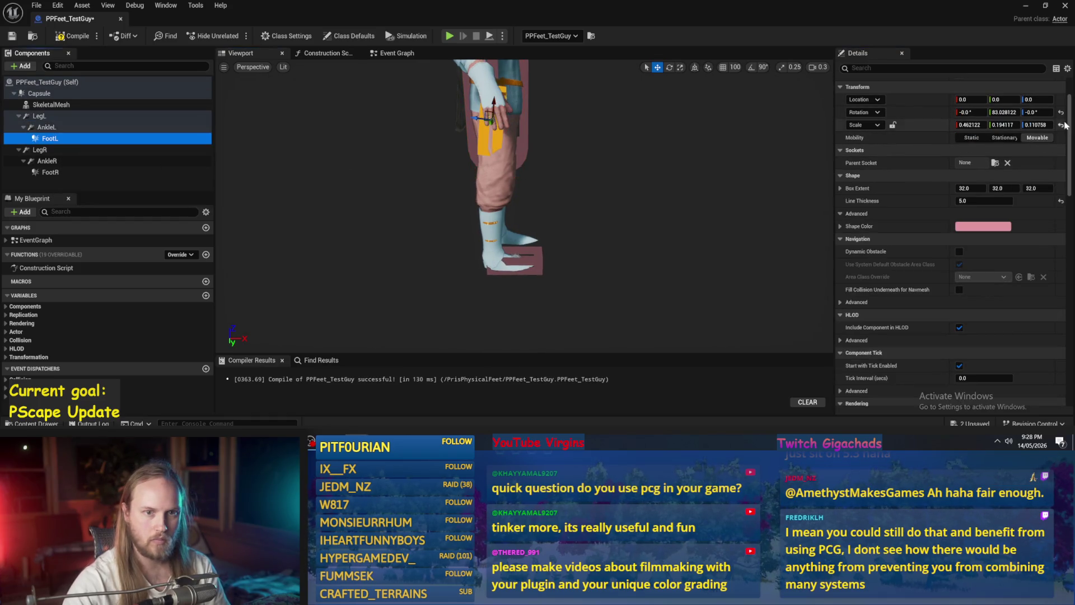
left_click(1060, 112)
left_click_drag(566, 189, 569, 185)
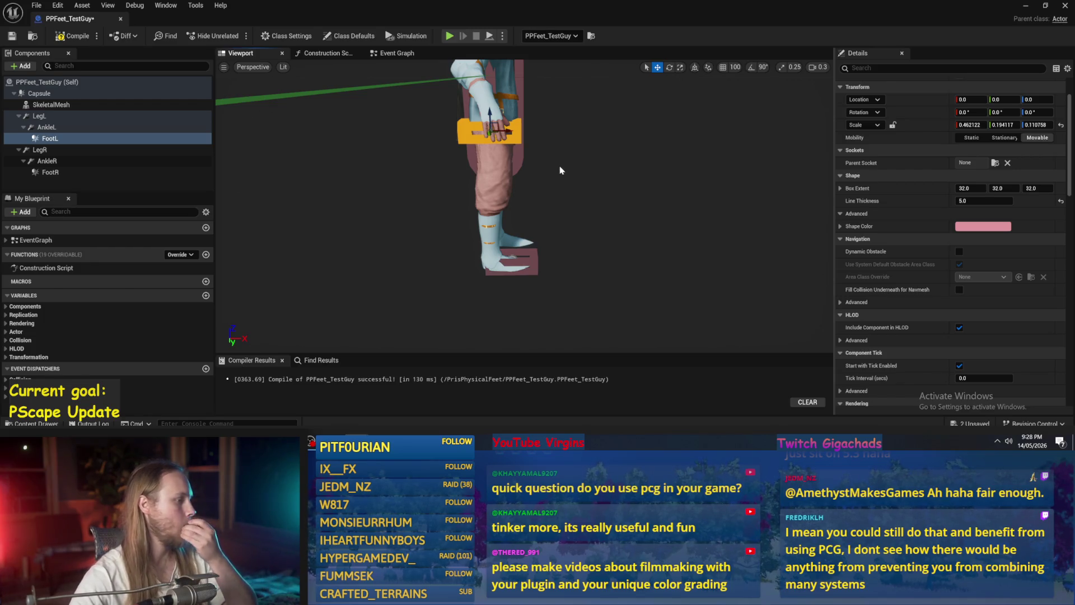
Reset FootR's rotation so it lies flat, then check LegR and LegL.
left_click(62, 149)
key("Down")
key("Down")
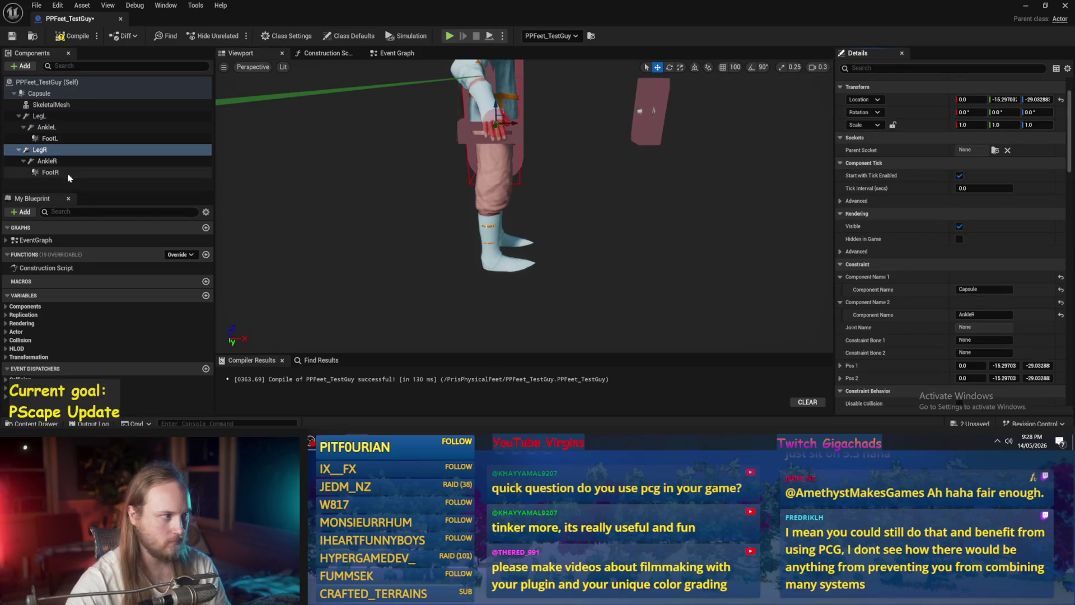
key("Up")
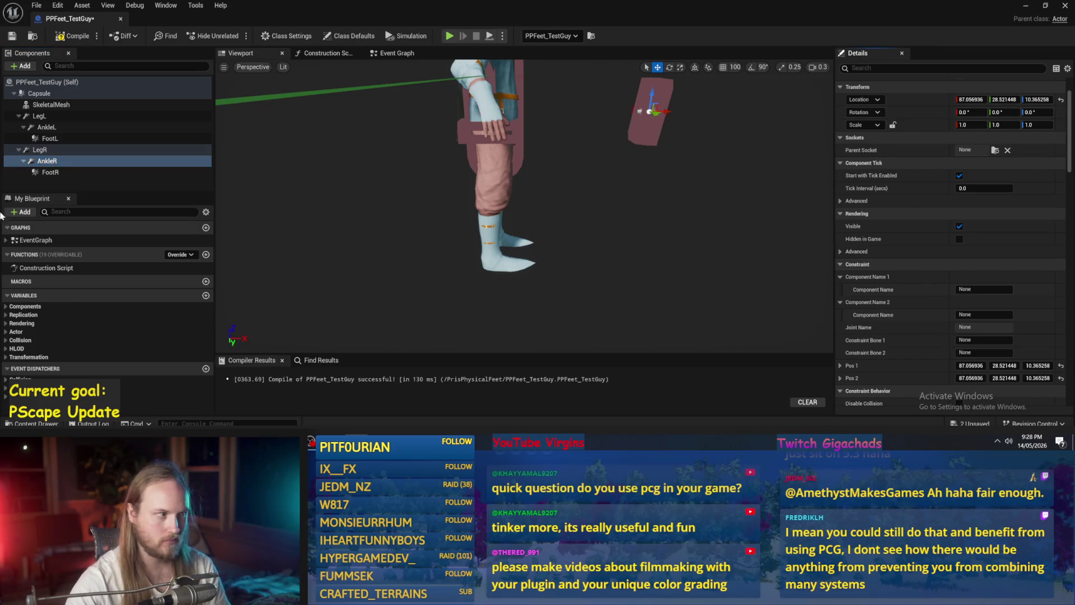
left_click(73, 172)
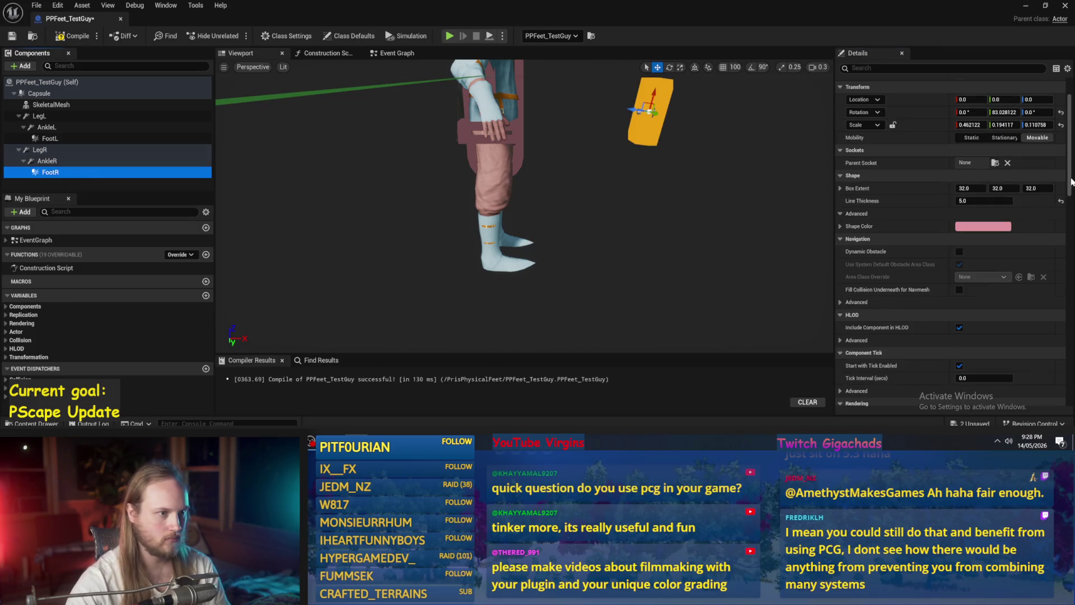
left_click(1059, 112)
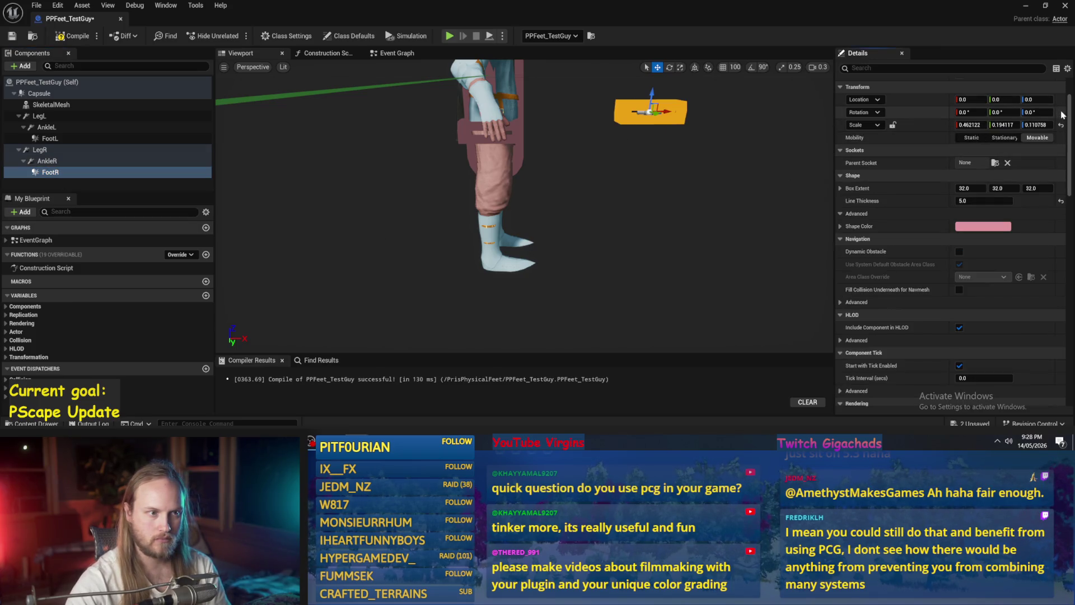
left_click(48, 160)
left_click(39, 150)
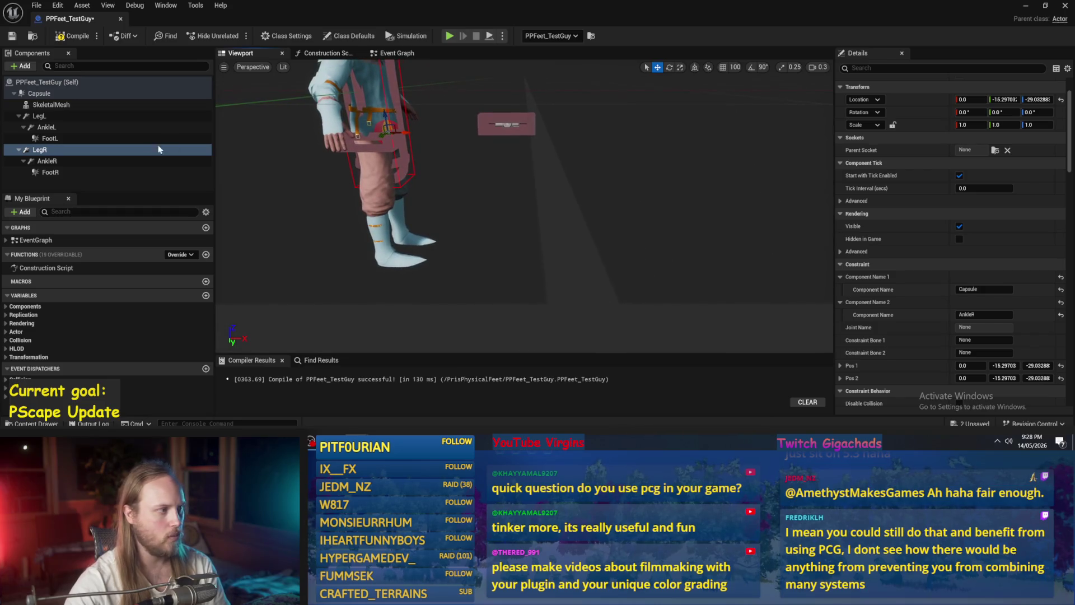
left_click(62, 118)
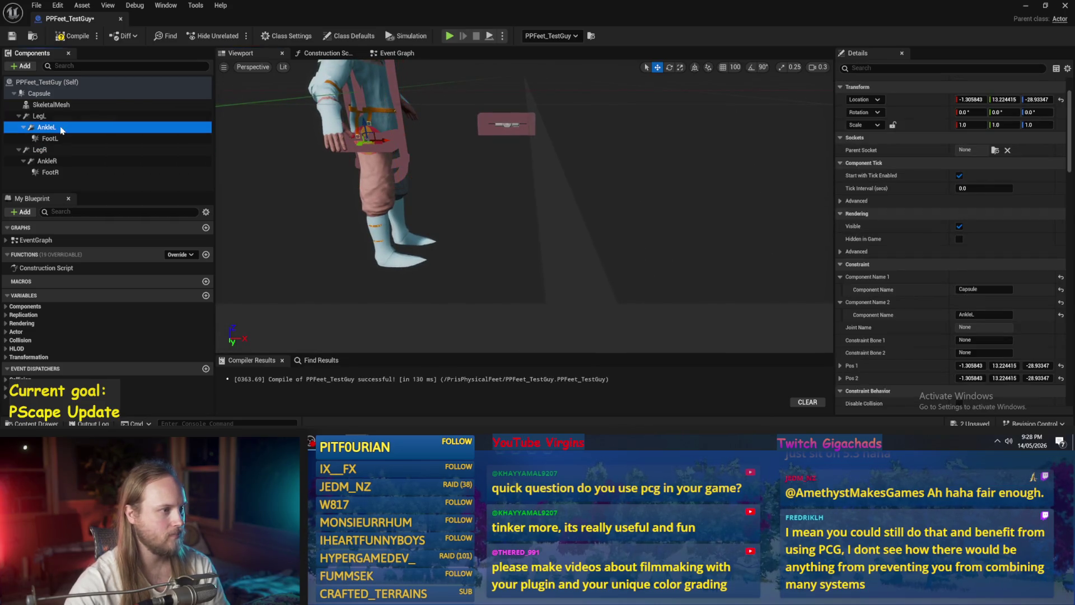
key("f")
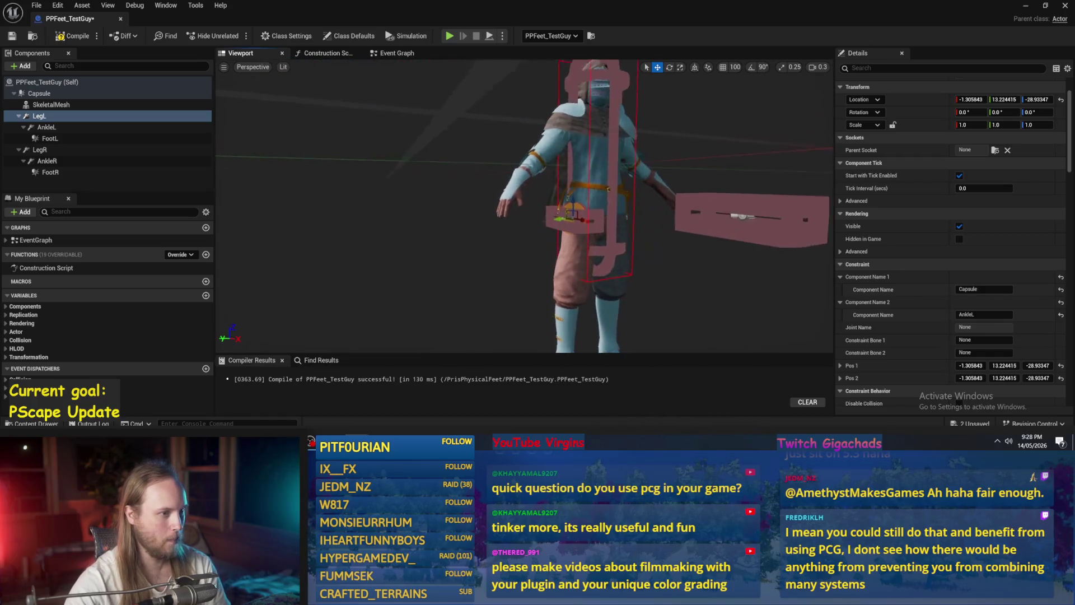
left_click_drag(551, 223, 556, 158)
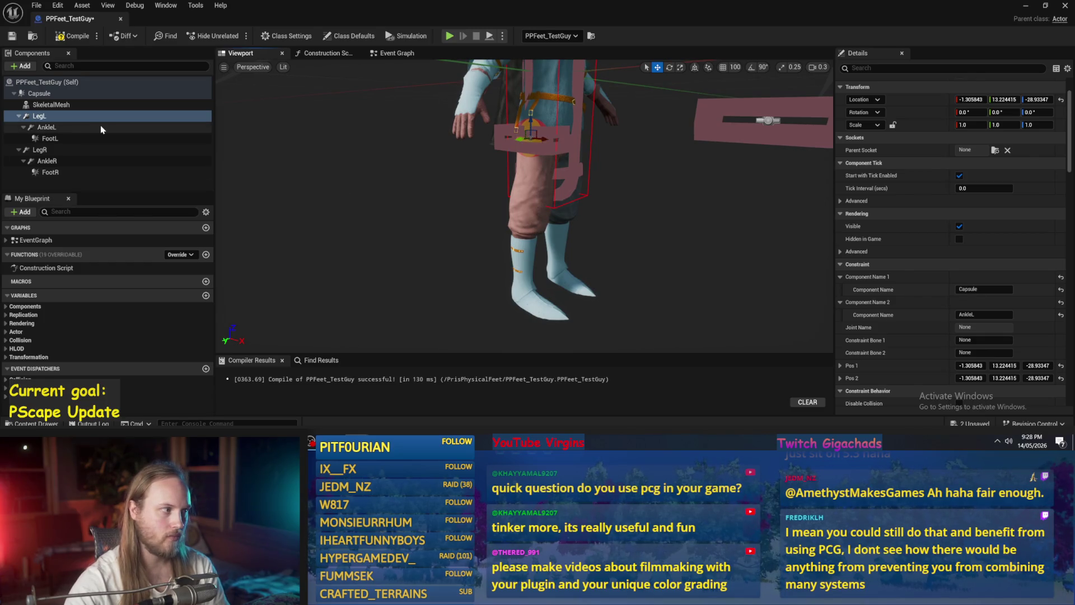
Lower the AnkleL constraint to the left foot at Location Z -85.
scroll(902, 214, "down", 1)
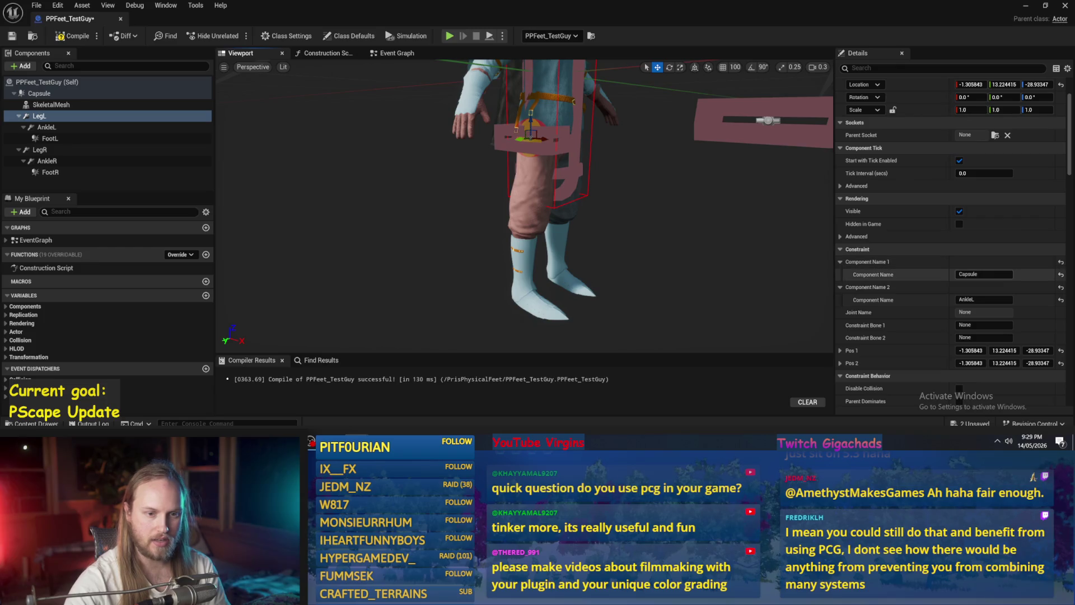
double_click(46, 127)
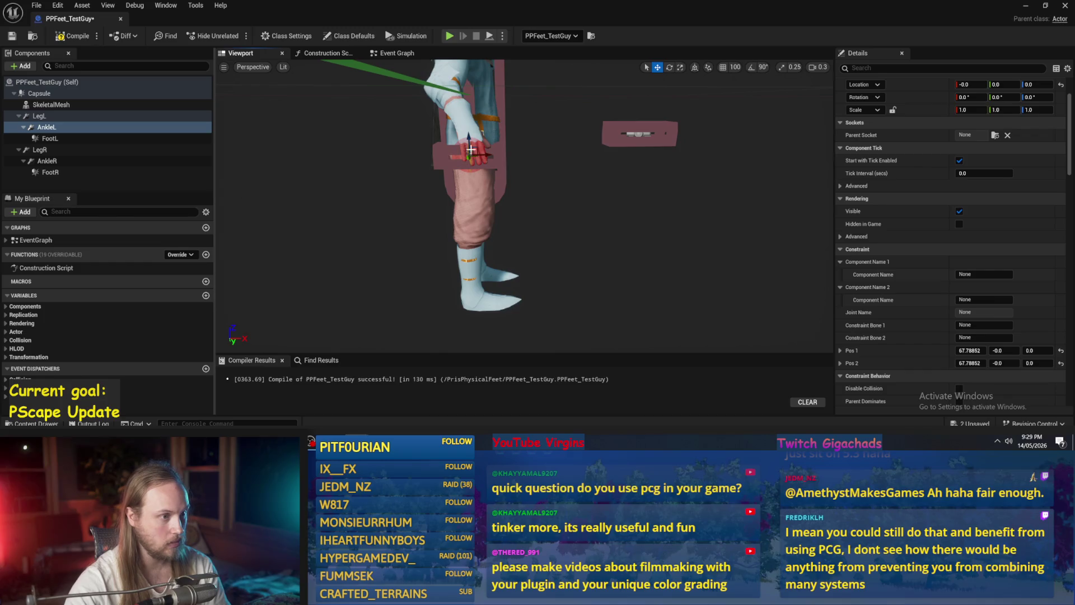
left_click_drag(469, 143, 481, 302)
key("f")
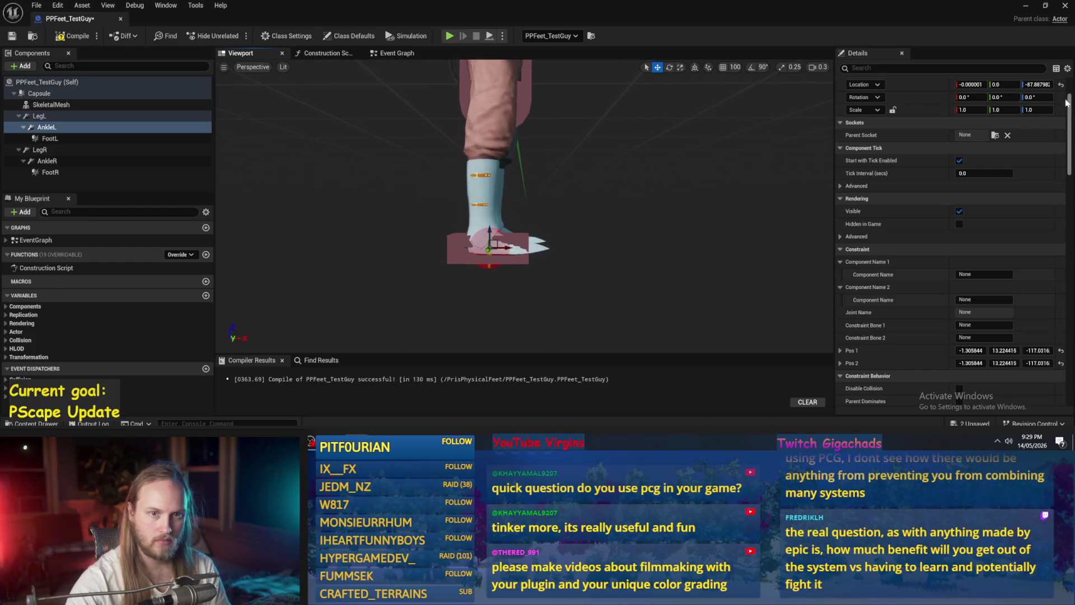
left_click(1040, 87)
type("-8")
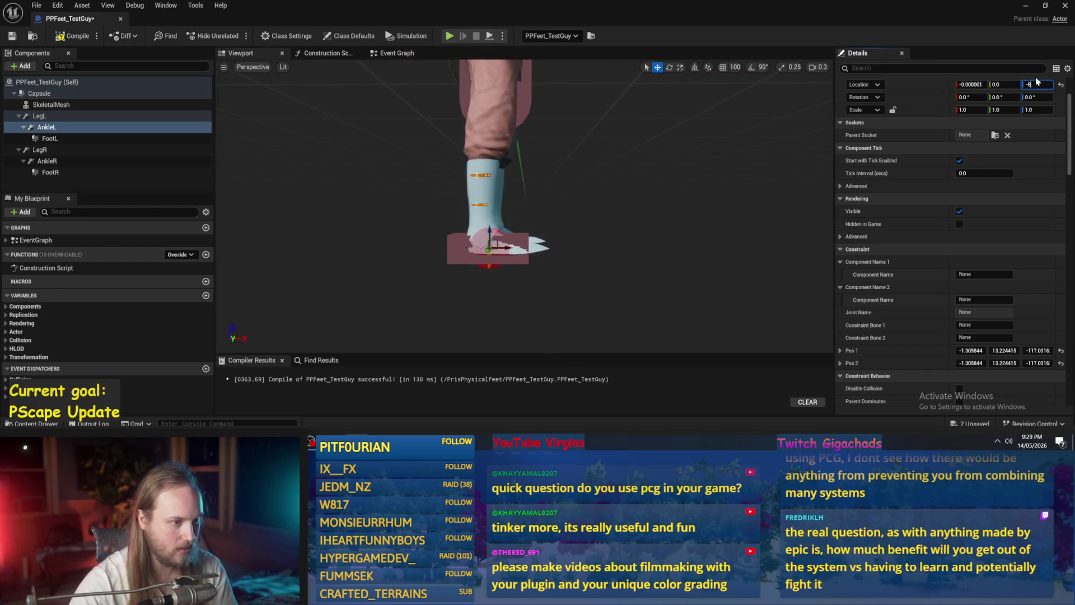
type("0")
key("Return")
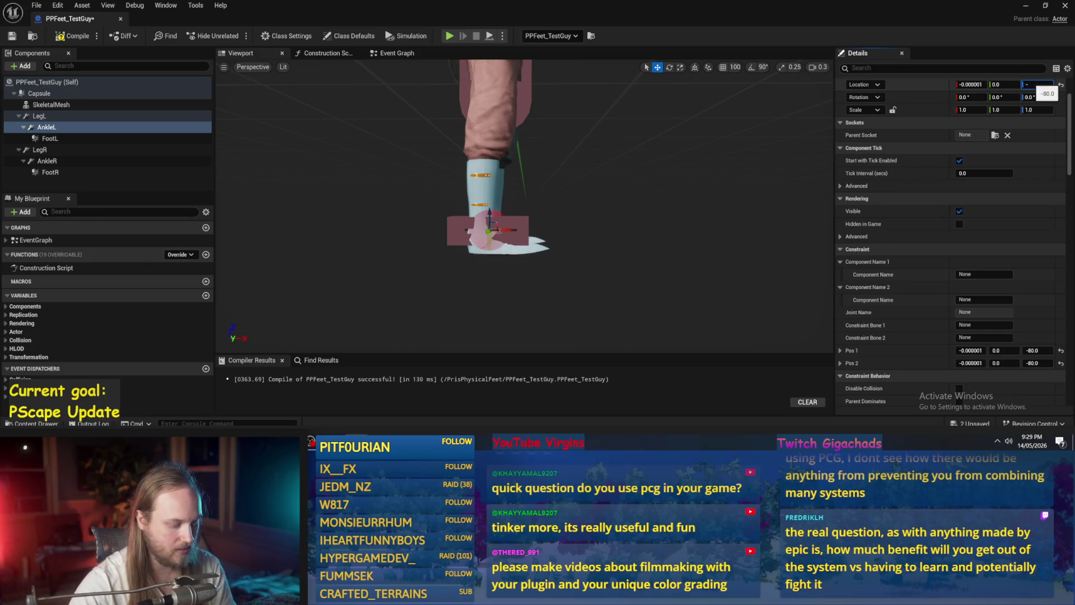
key("Return")
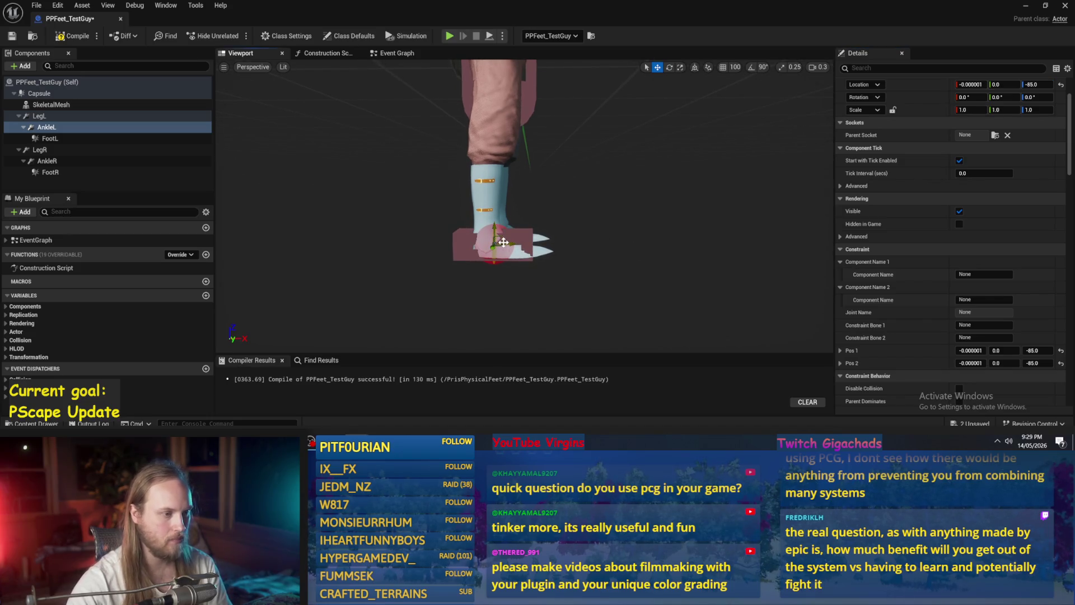
Shift the FootL box forward to Location X 8.0.
mouse_move(557, 258)
left_mouse_down()
mouse_move(535, 222)
mouse_move(529, 288)
left_mouse_up()
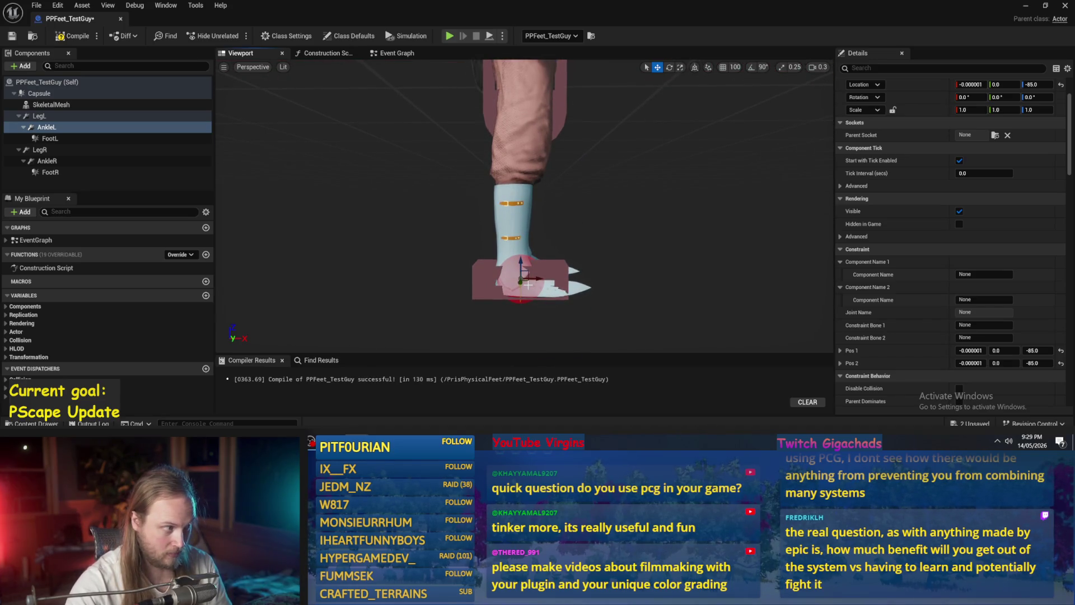
left_click(535, 277)
left_click_drag(534, 278, 558, 280)
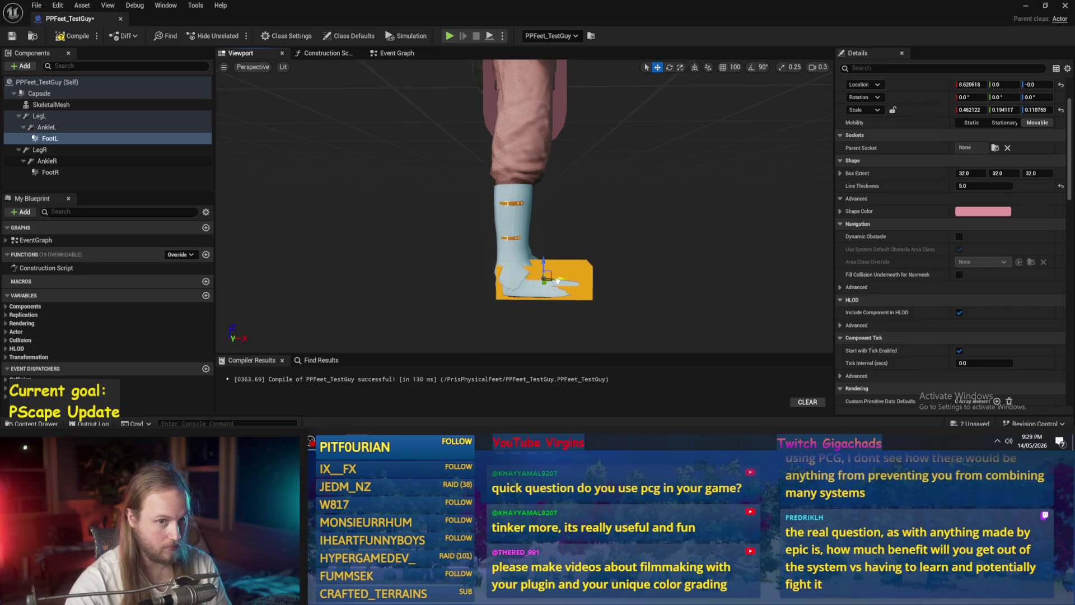
left_click(971, 85)
key("Return")
left_click_drag(671, 173, 582, 188)
left_click(46, 127)
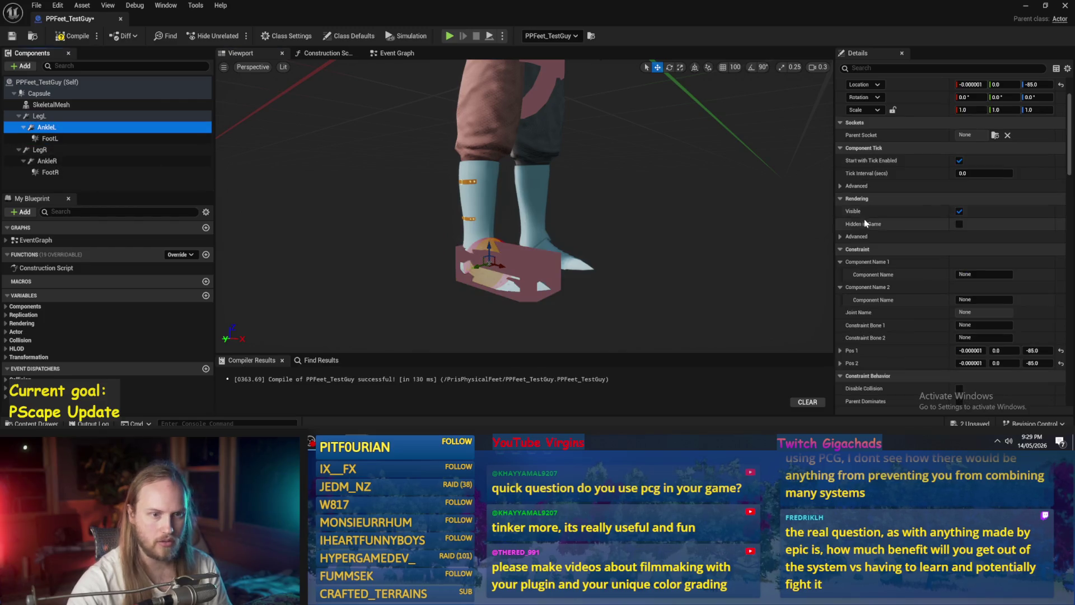
left_click(958, 275)
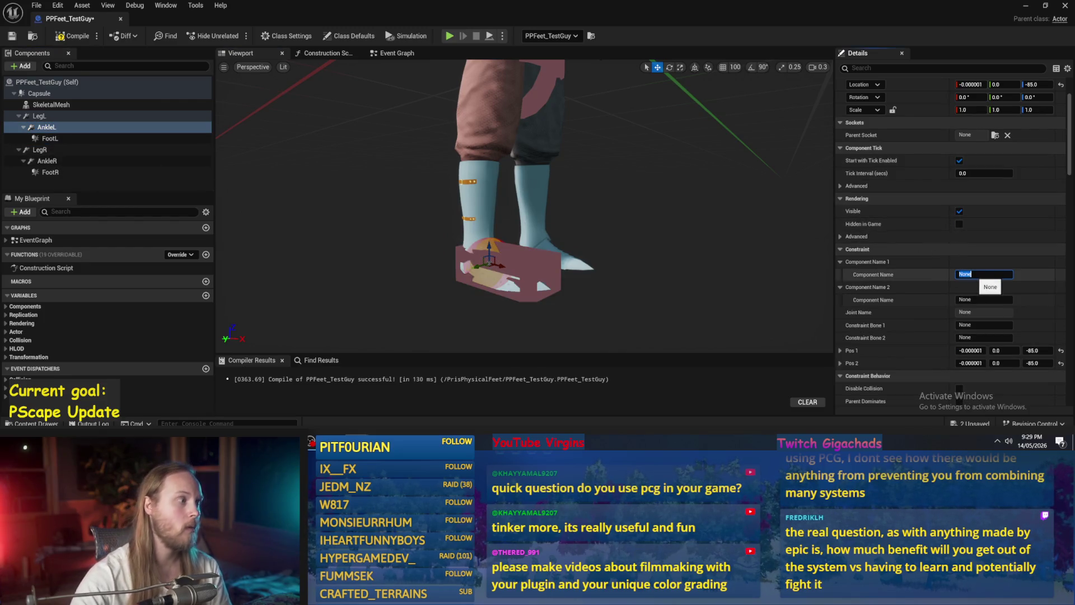
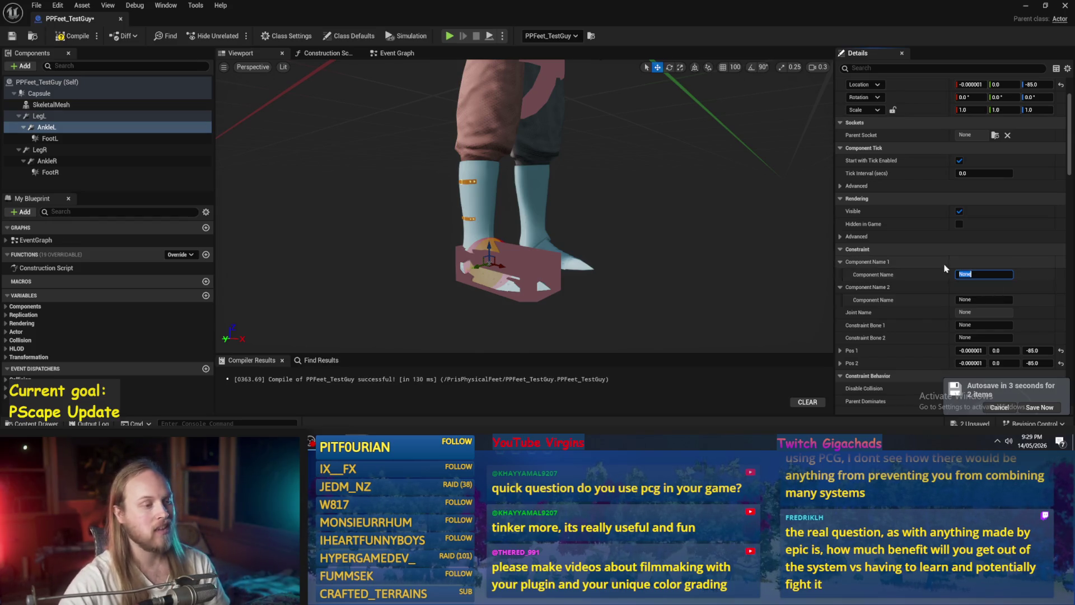
Move the LegR constraint to location 0, -15, -25.
left_click(74, 138)
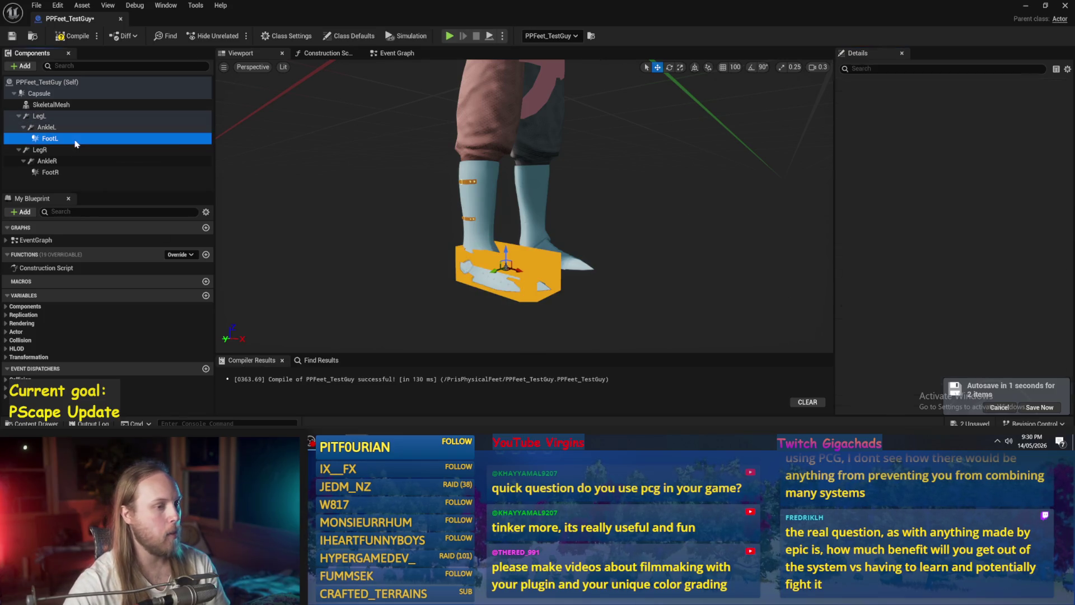
mouse_move(504, 205)
left_mouse_down()
mouse_move(476, 205)
mouse_move(504, 205)
mouse_move(504, 191)
left_mouse_up()
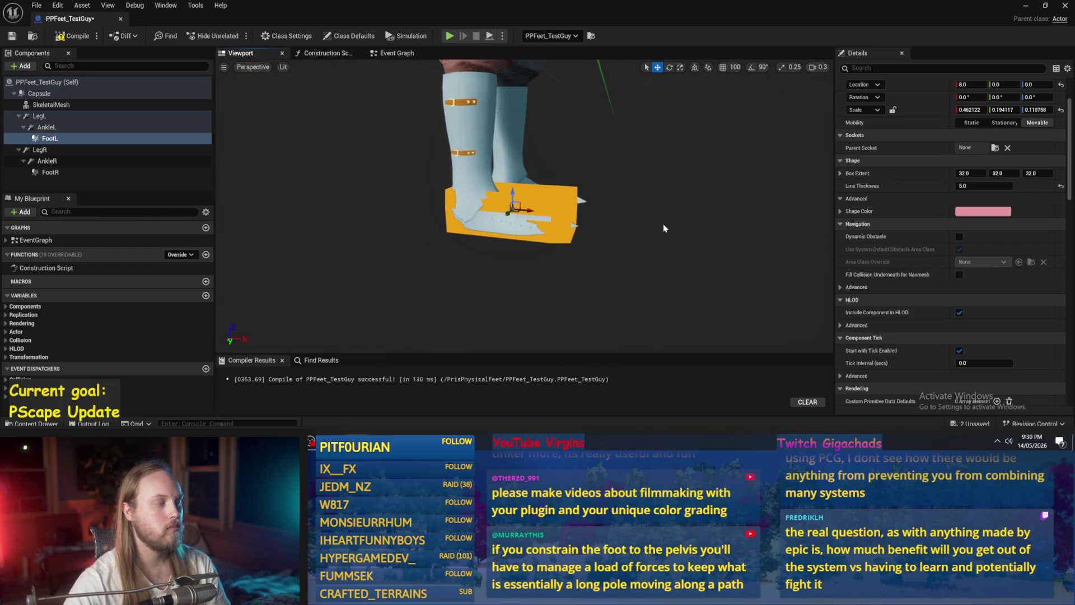
left_click_drag(663, 228, 643, 228)
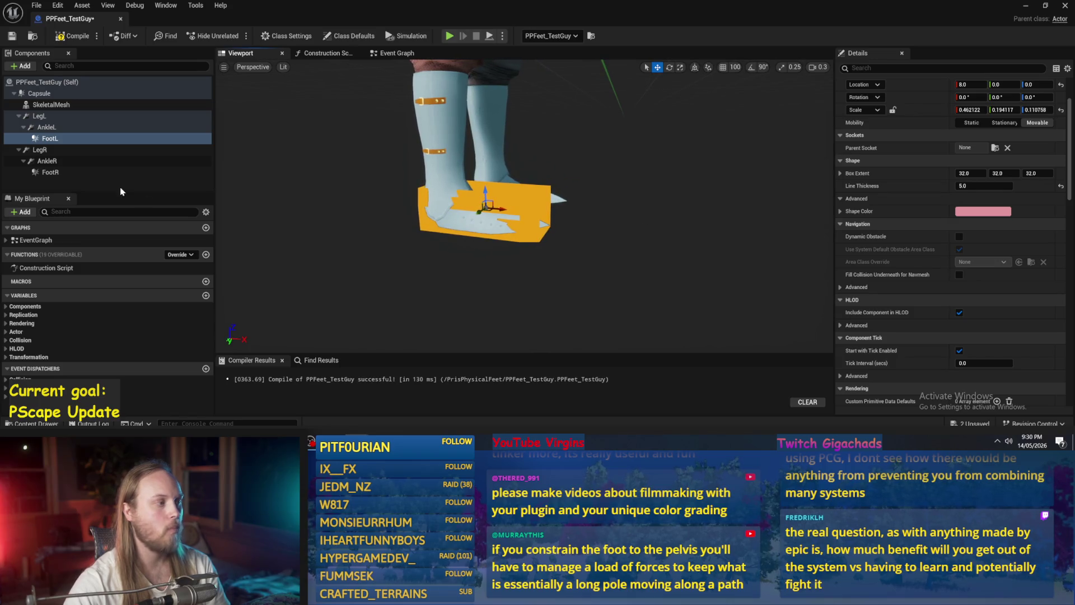
left_click(71, 150)
key("f")
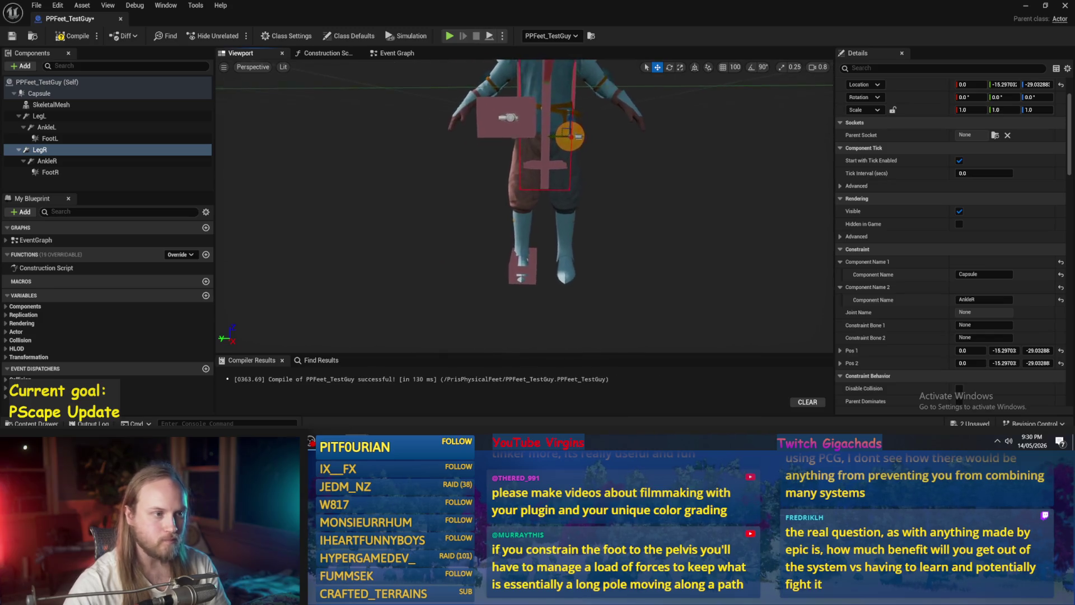
scroll(525, 224, "up", 5)
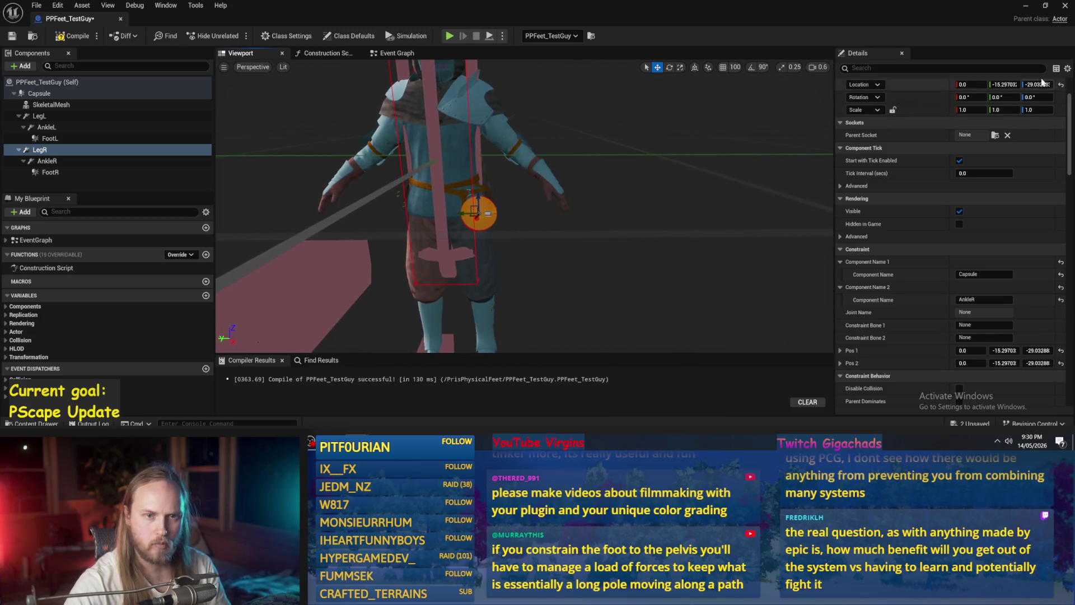
left_click(1060, 84)
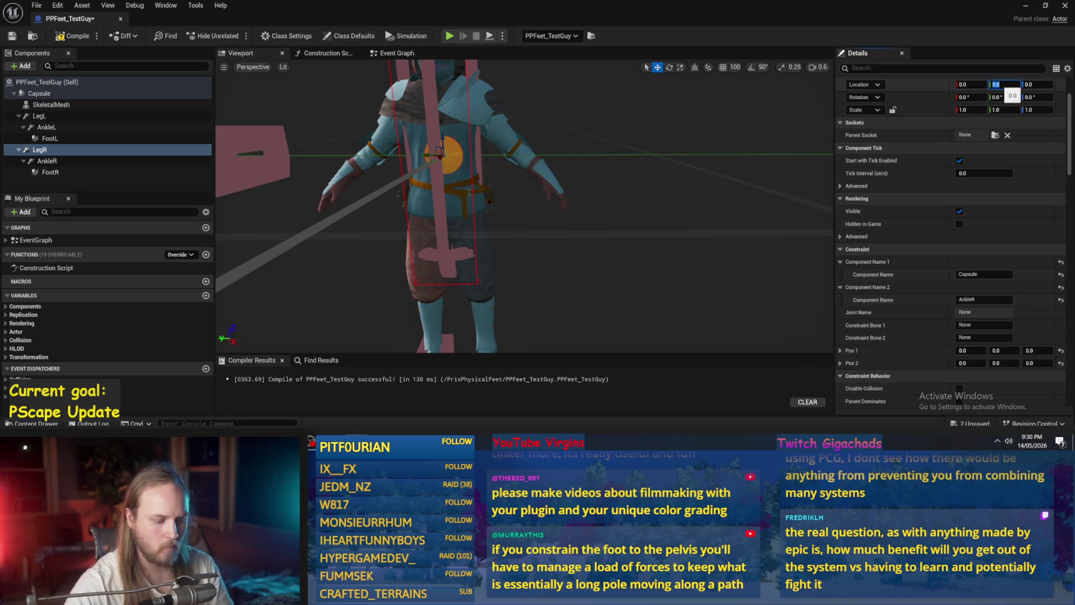
type("-15")
key("Return")
left_click(1035, 84)
type("25")
key("Return")
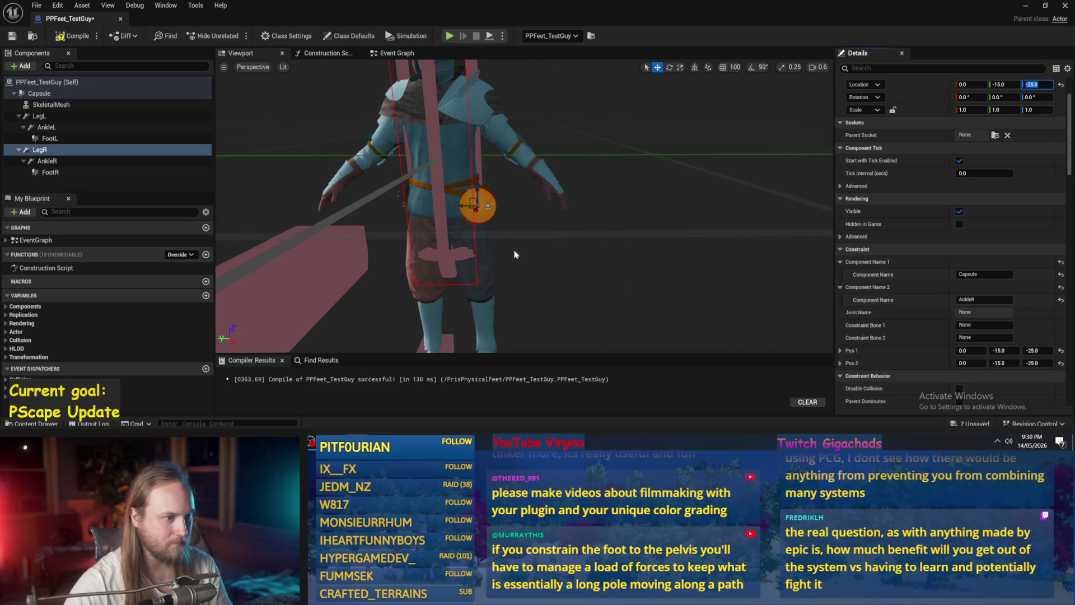
Move the LegL constraint to location 0, 15, -25.
mouse_move(480, 229)
left_mouse_down()
mouse_move(448, 235)
mouse_move(426, 212)
mouse_move(480, 229)
left_mouse_up()
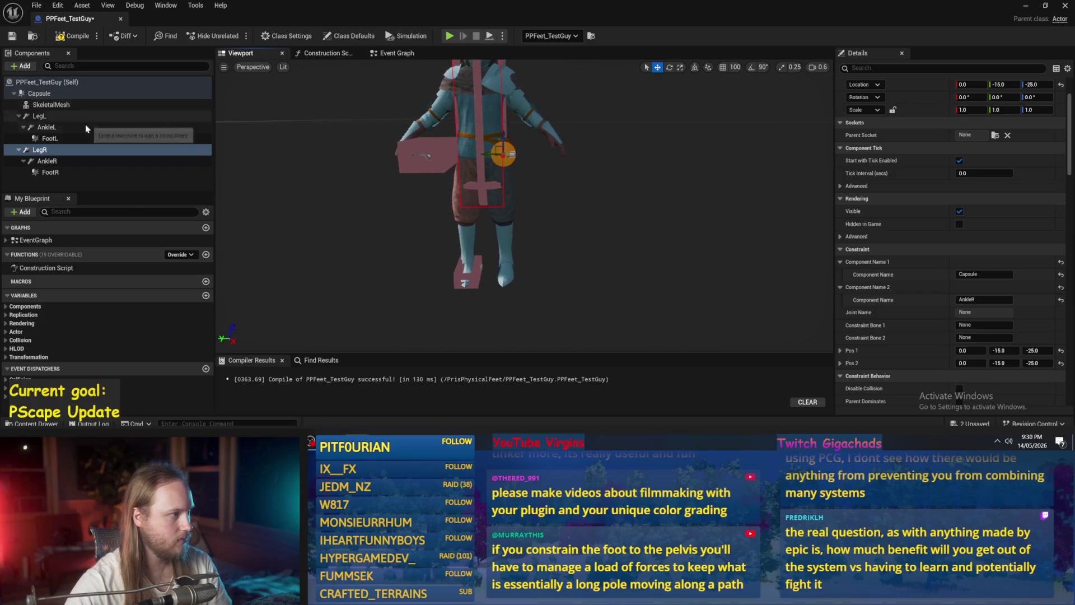
left_click(39, 116)
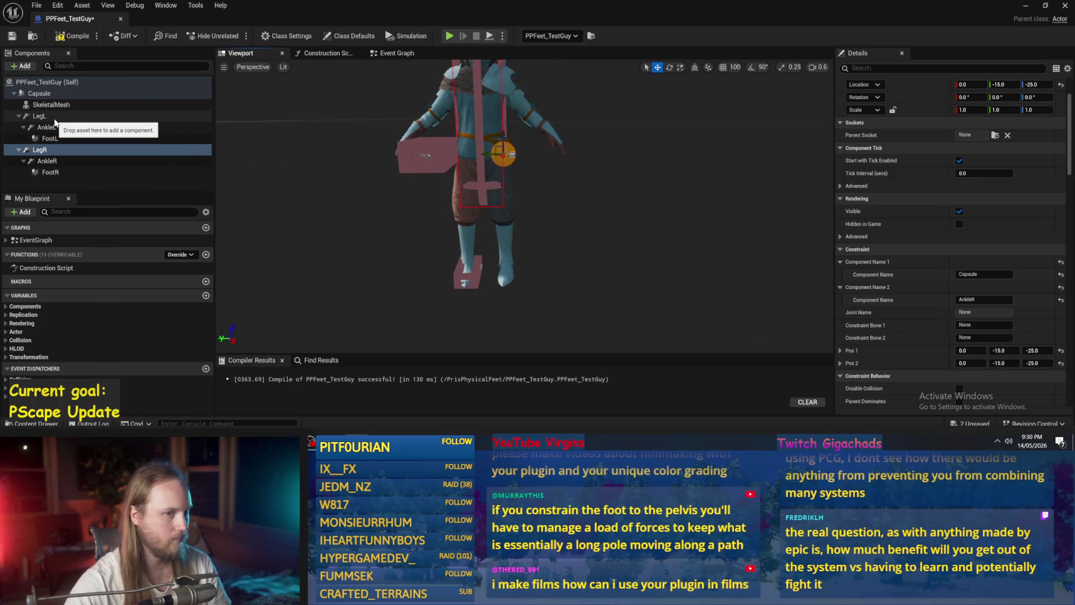
left_click(1061, 86)
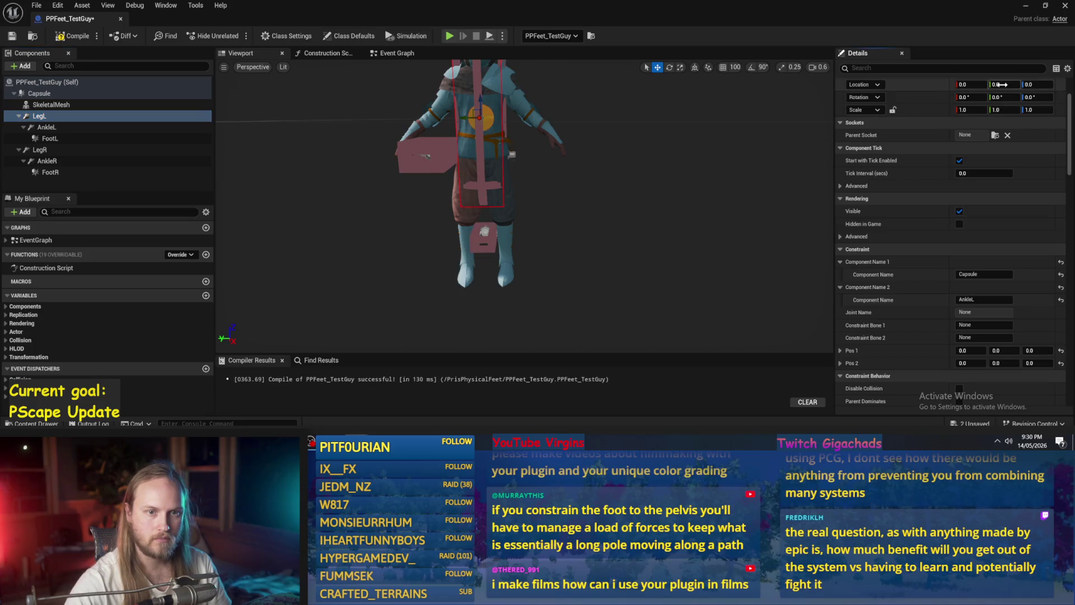
type("15")
key("Return")
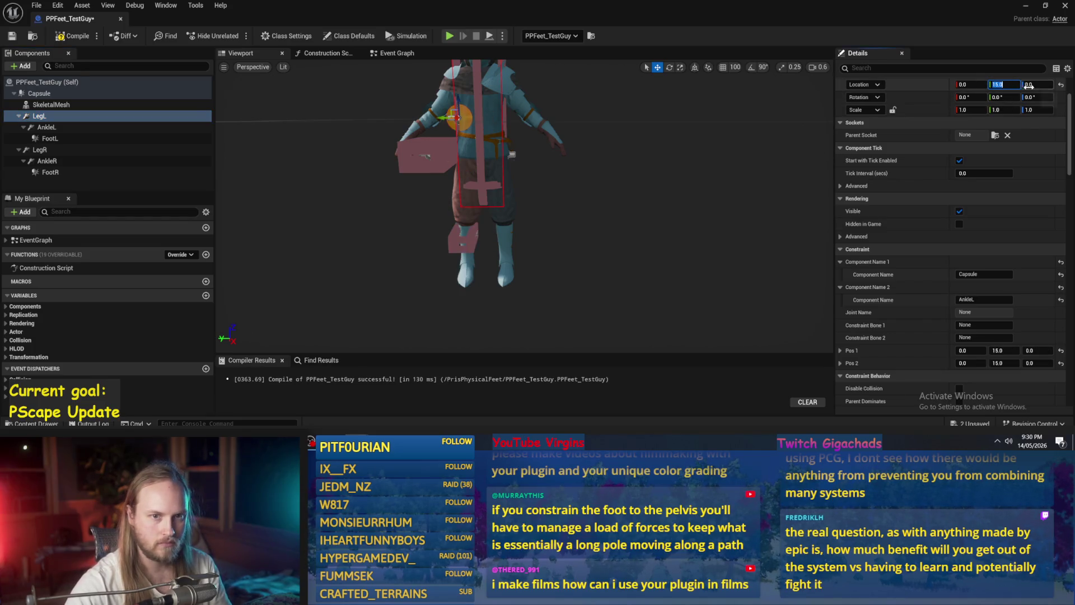
type("25")
key("Return")
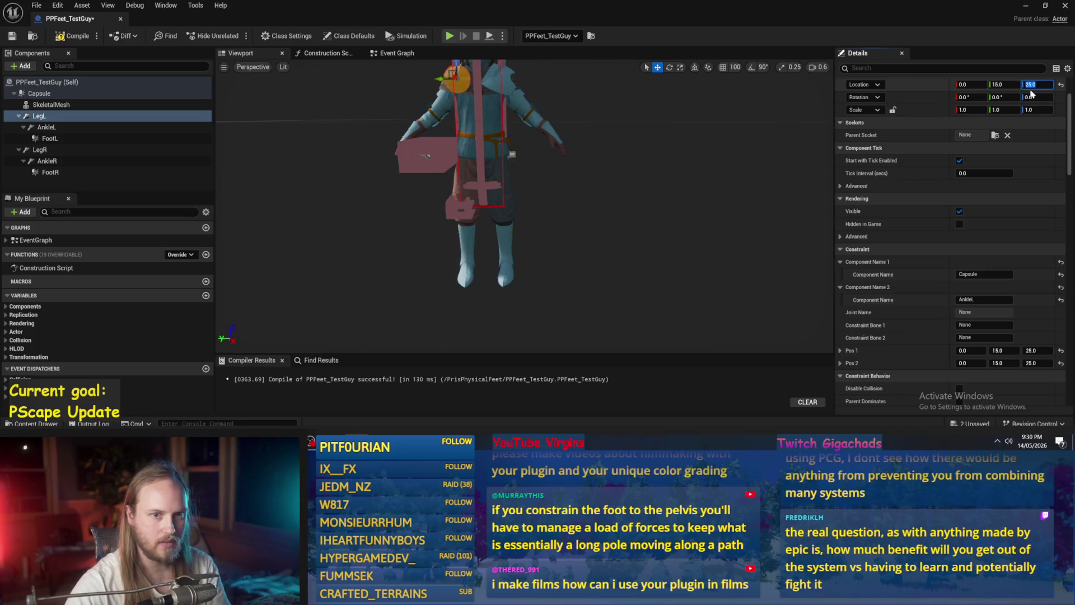
type("25")
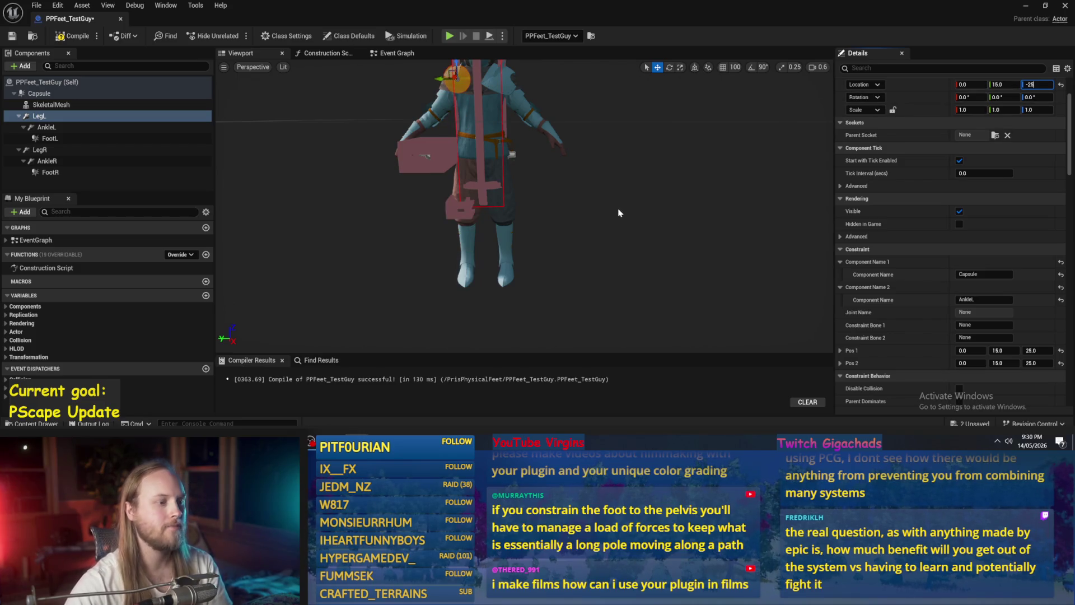
mouse_move(612, 211)
left_mouse_down()
mouse_move(532, 168)
mouse_move(595, 211)
left_mouse_up()
left_click(49, 127)
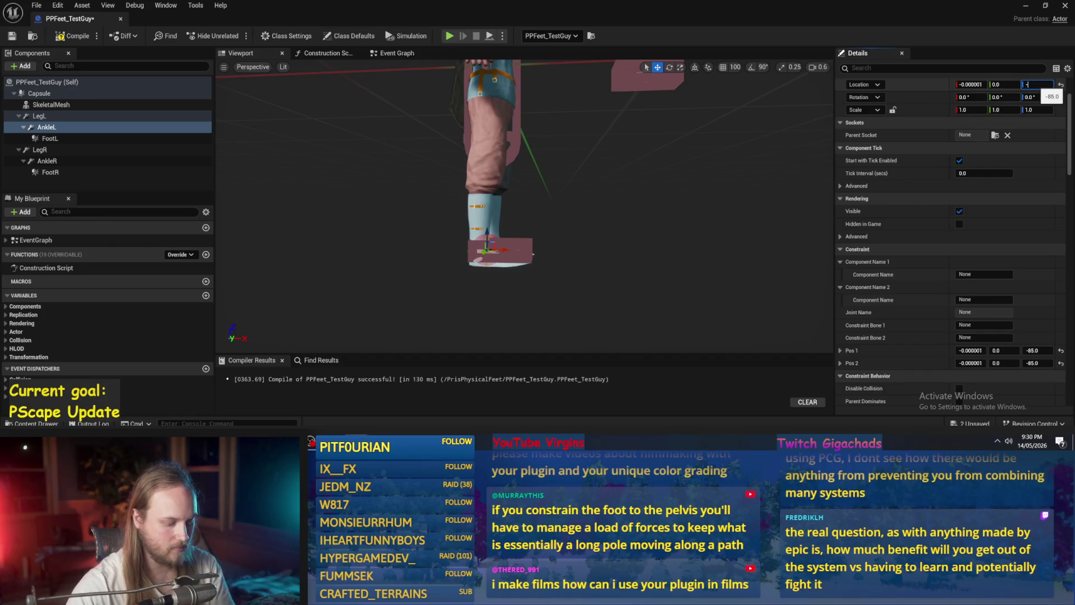
Lower the AnkleL and AnkleR constraints to a Z location of -90.
type("90")
key("Return")
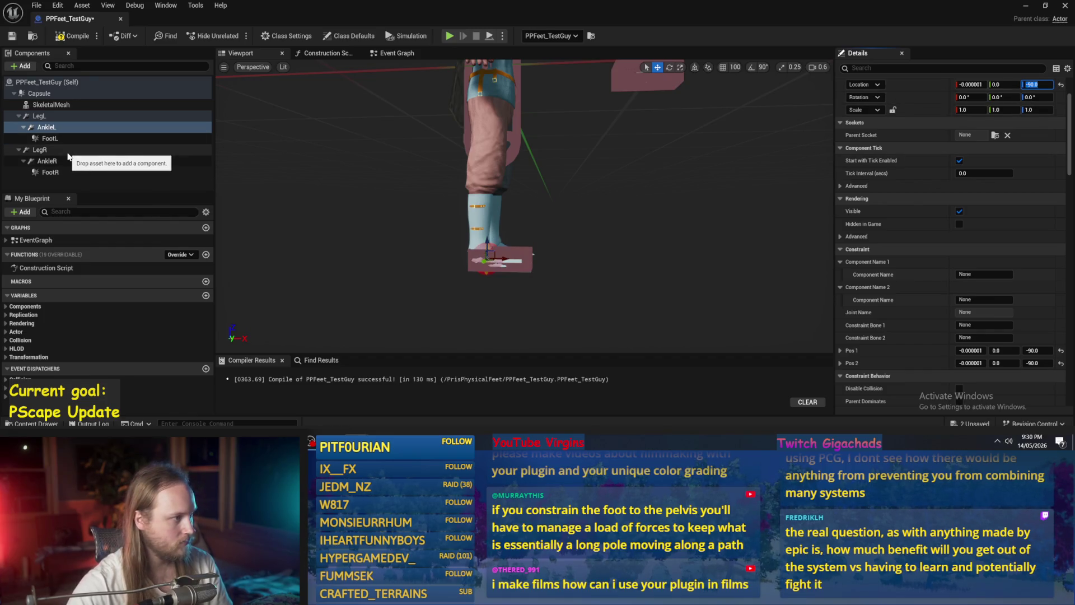
left_click(78, 161)
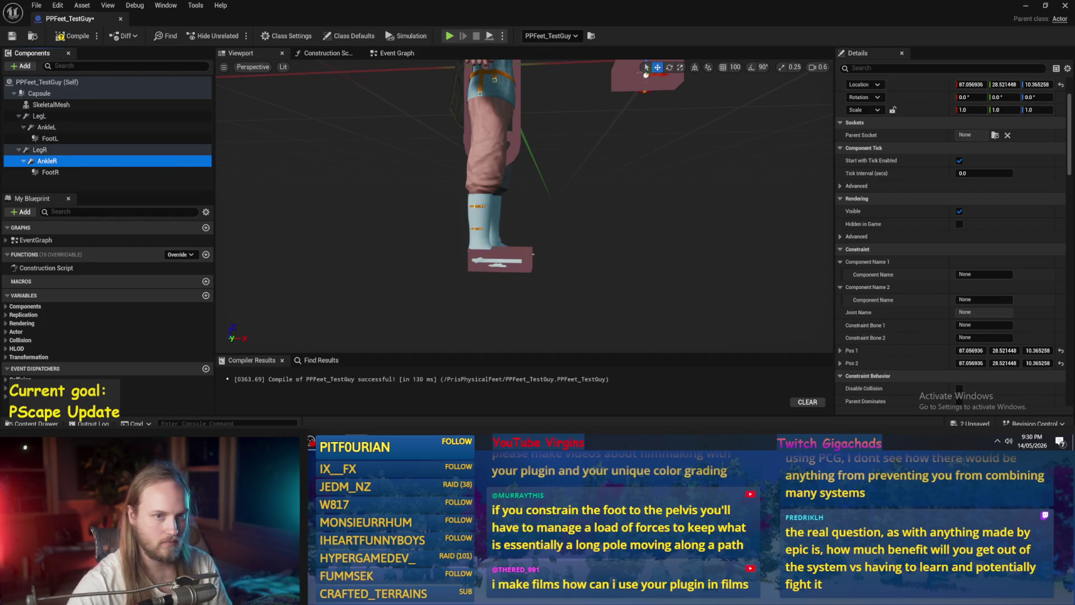
left_click(1061, 84)
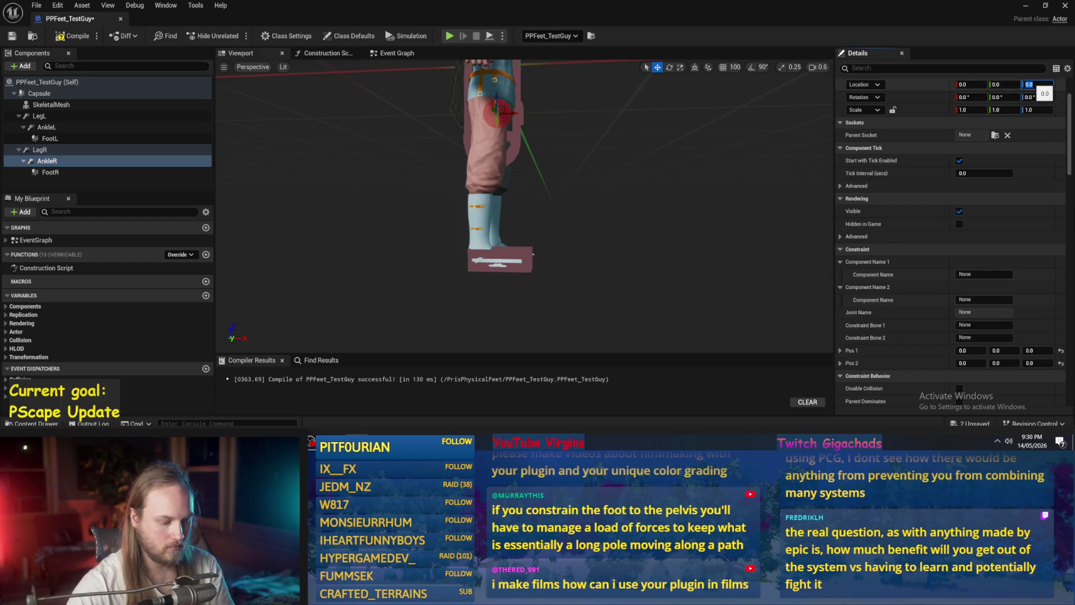
type("-90")
key("Return")
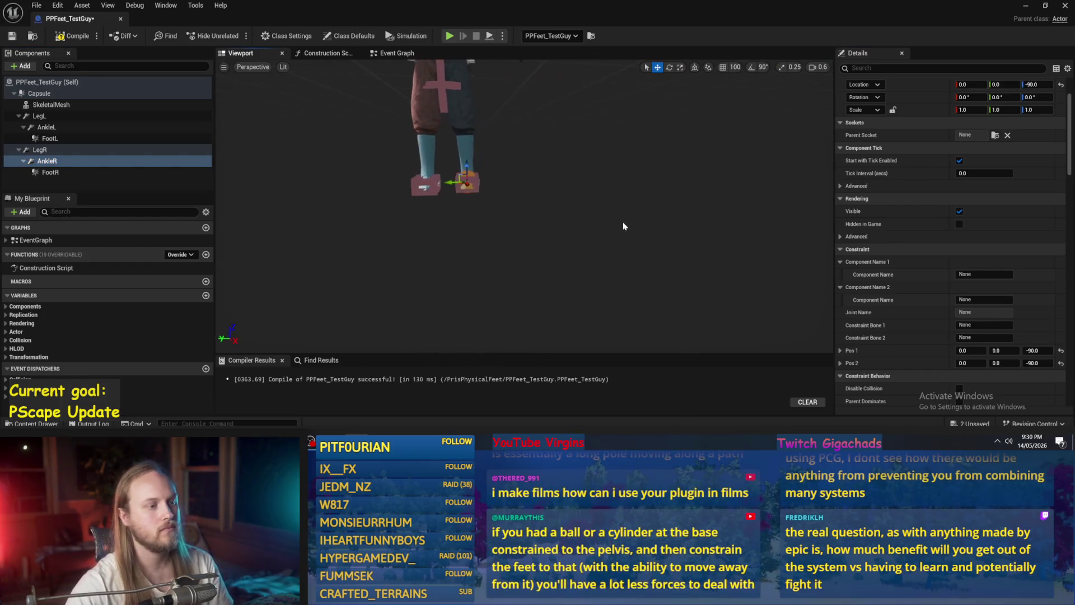
Move FootR and FootL forward to X 7, then compile and save.
left_click(50, 172)
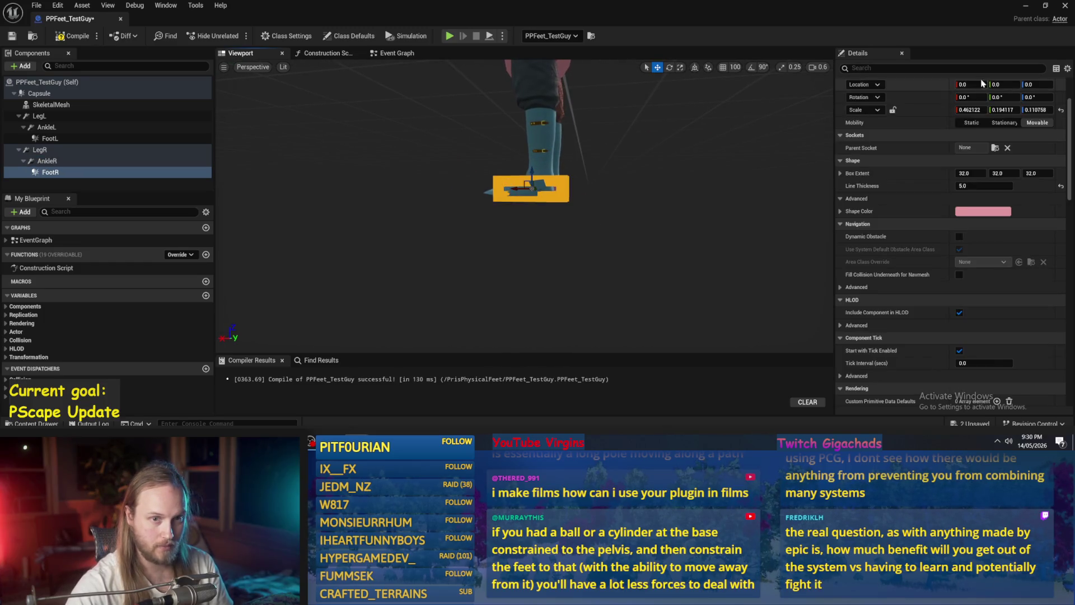
type("8")
key("Return")
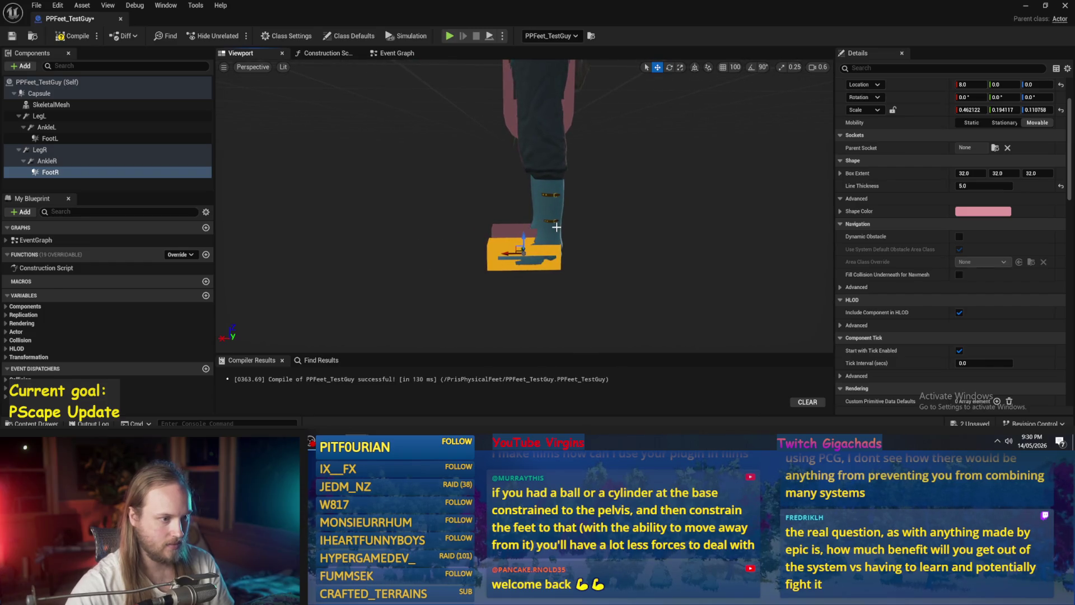
type("7")
key("Return")
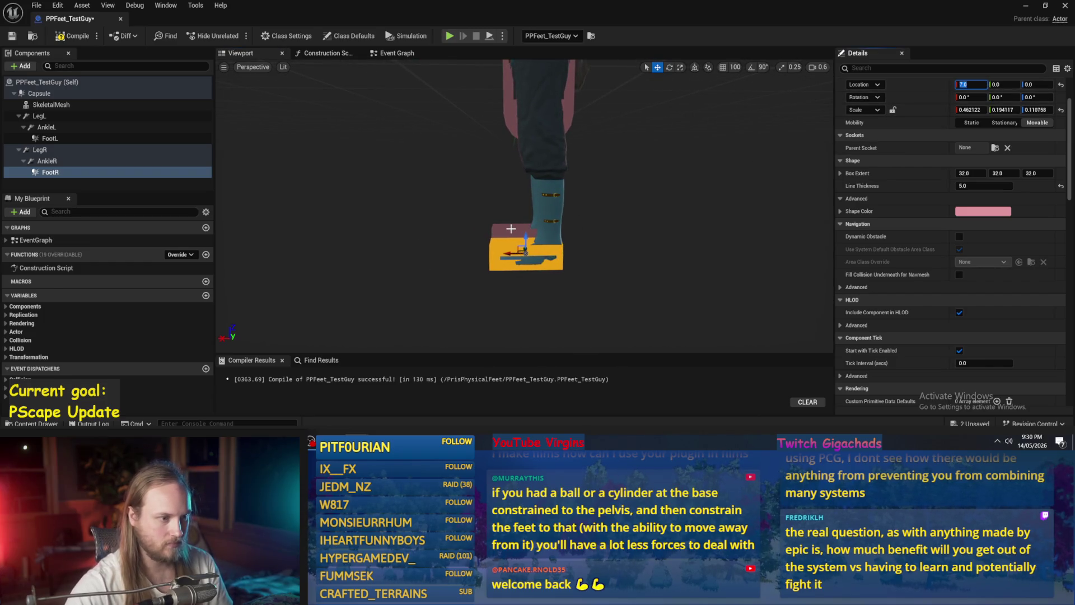
left_click(50, 138)
key("Return")
mouse_move(669, 215)
left_mouse_down()
mouse_move(655, 280)
mouse_move(381, 207)
left_mouse_up()
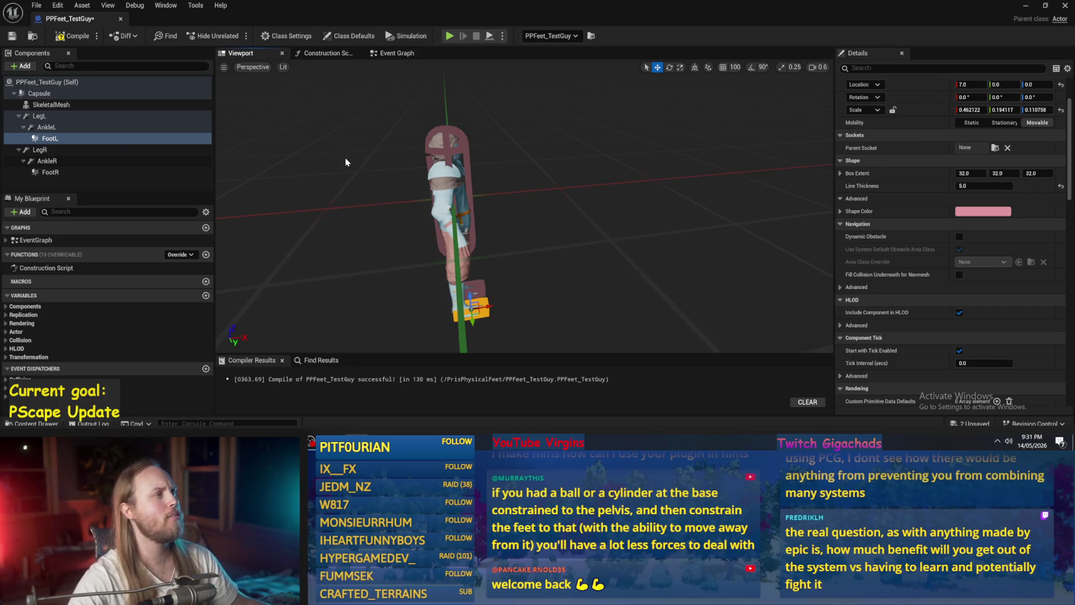
left_click(63, 37)
Compile and save the blueprint, then inspect the Capsule and LegL components in the viewport.
left_click(12, 36)
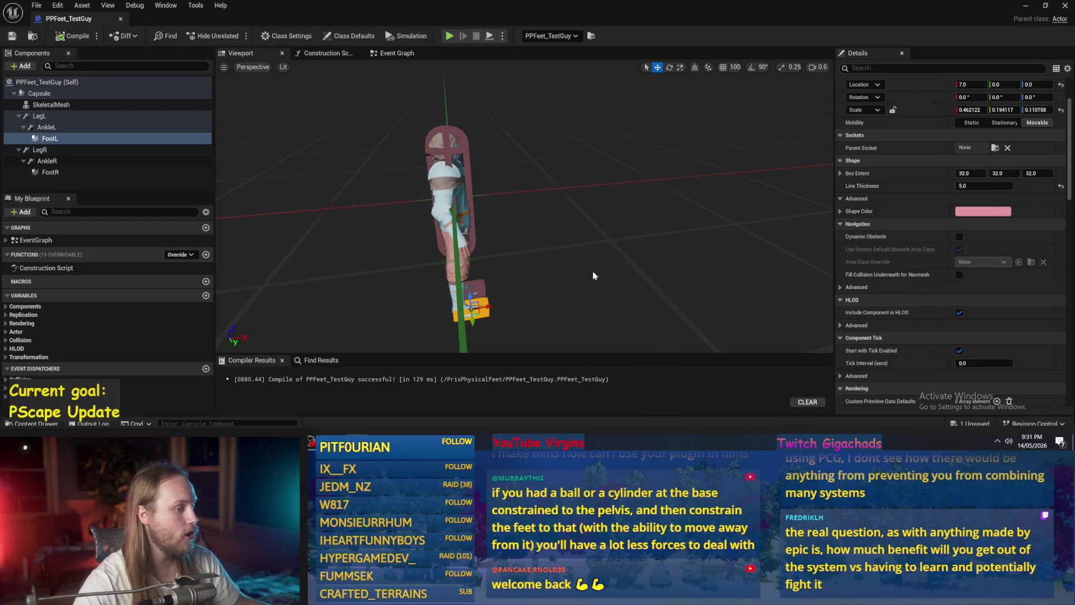
scroll(592, 271, "up", 8)
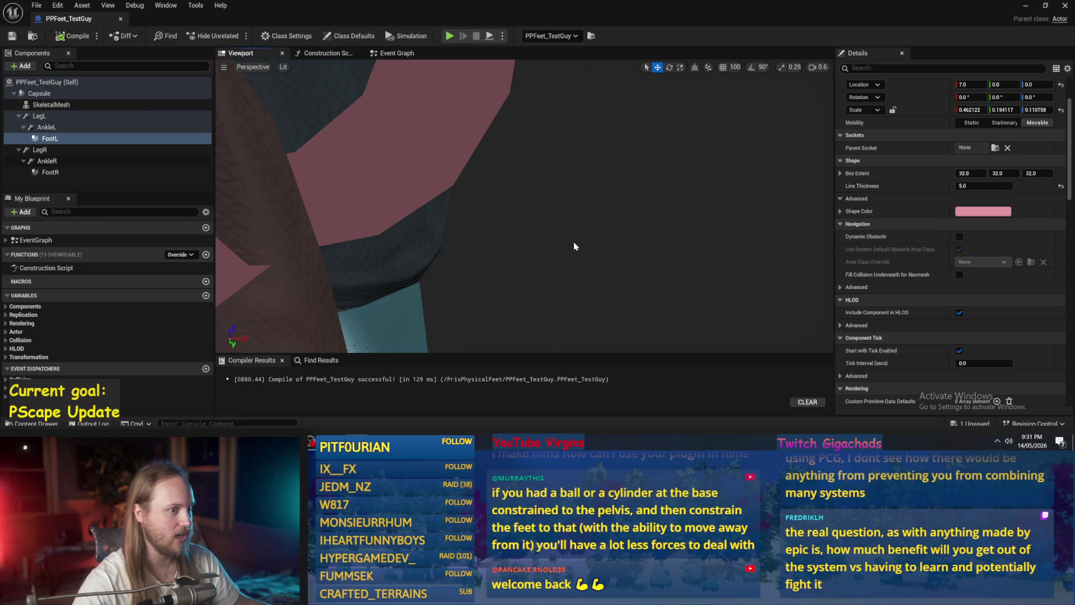
scroll(549, 224, "down", 10)
scroll(549, 224, "up", 6)
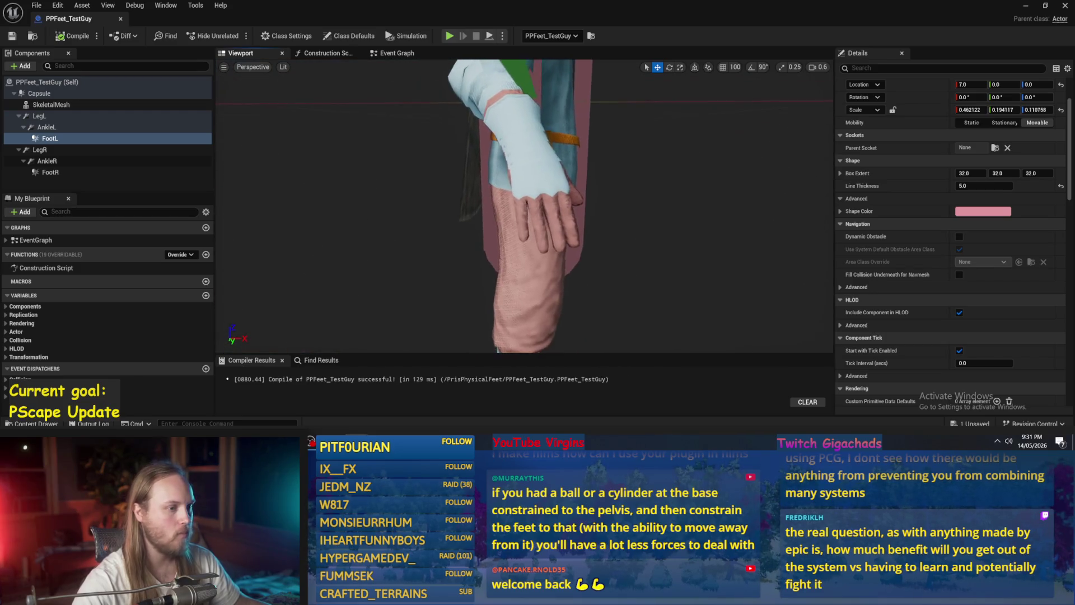
scroll(552, 235, "down", 5)
scroll(521, 259, "up", 5)
scroll(521, 259, "down", 5)
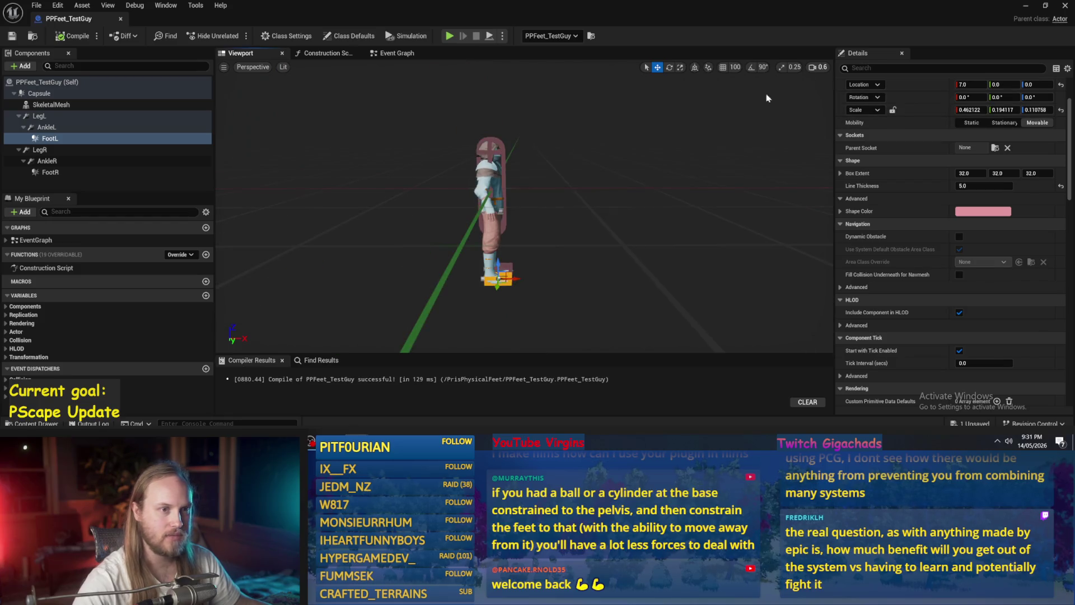
key("q")
left_click(507, 225)
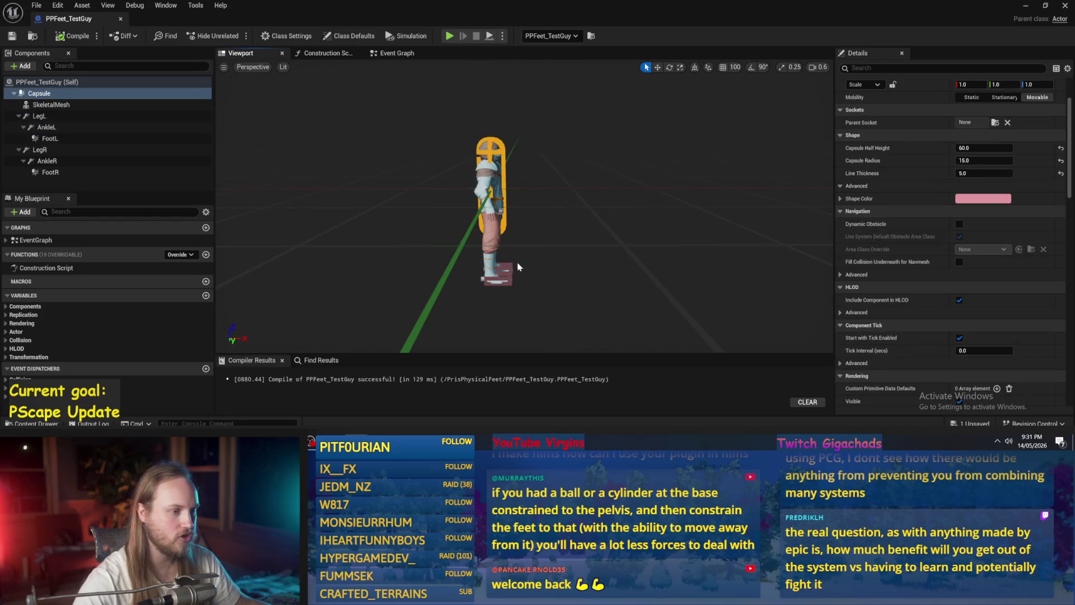
left_click(39, 116)
key("w")
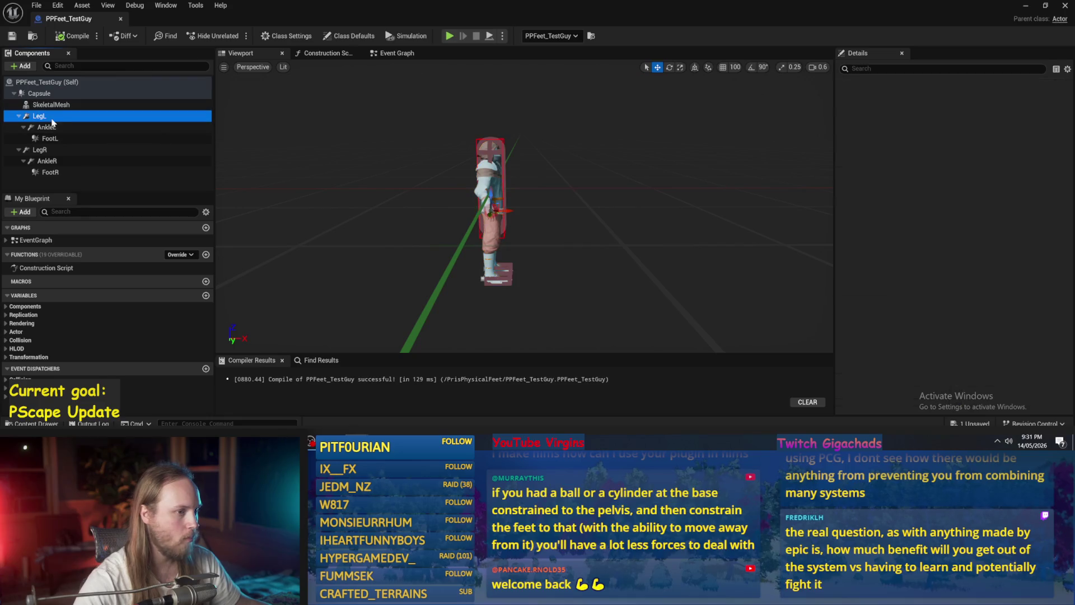
scroll(449, 234, "up", 4)
left_click_drag(539, 252, 517, 253)
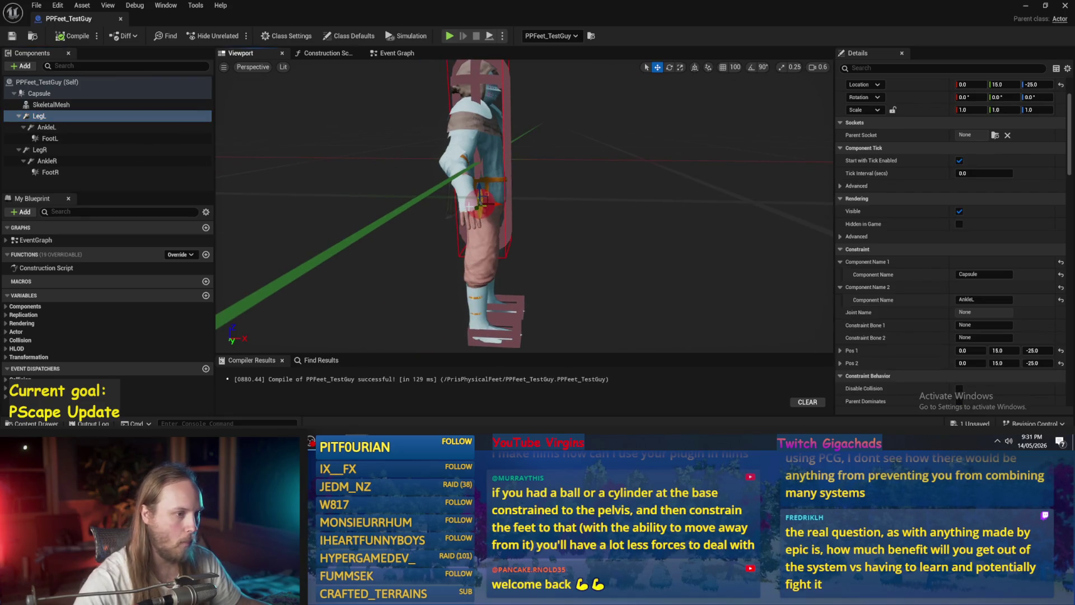
Lock Swing 1 and Swing 2 motion on the AnkleR constraint.
left_click(53, 149)
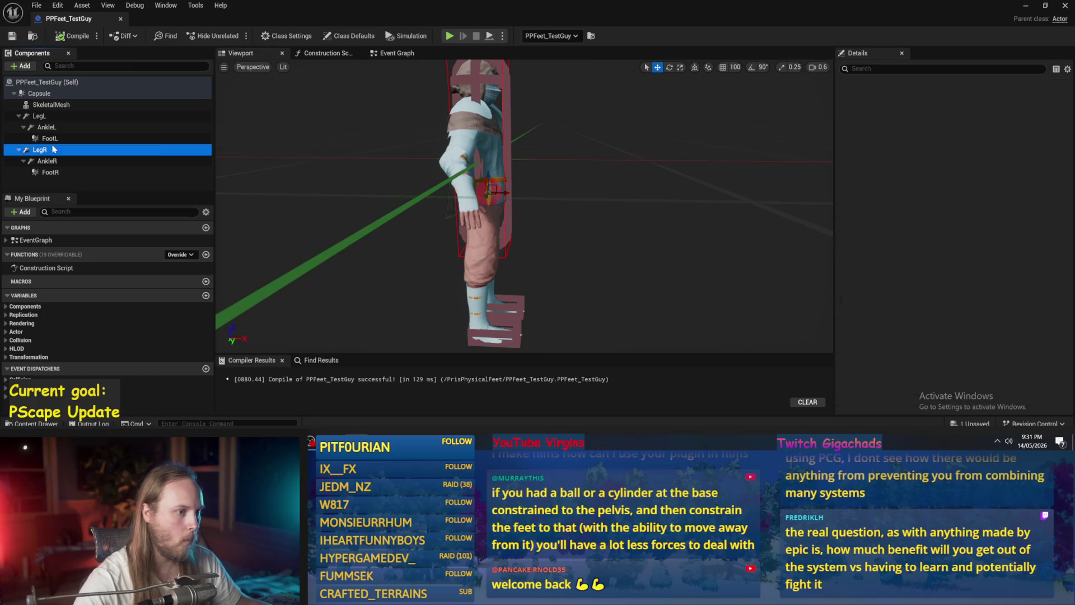
left_click(47, 160)
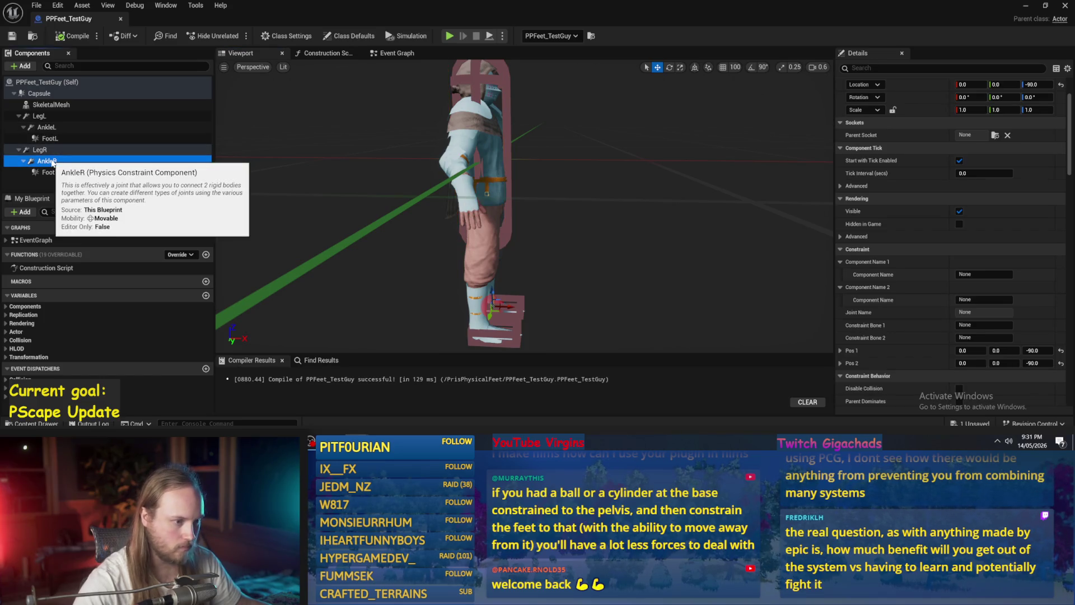
scroll(907, 263, "down", 5)
left_click_drag(593, 267, 593, 267)
key("f")
scroll(590, 260, "down", 3)
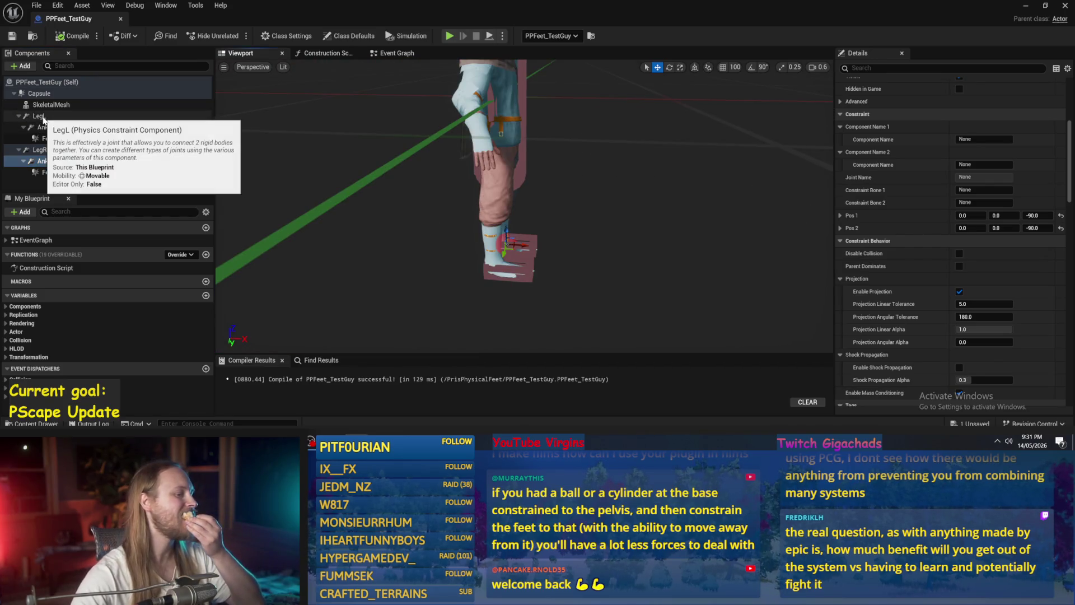
left_click(78, 149)
left_click(72, 160)
left_click(57, 151)
left_click(56, 161)
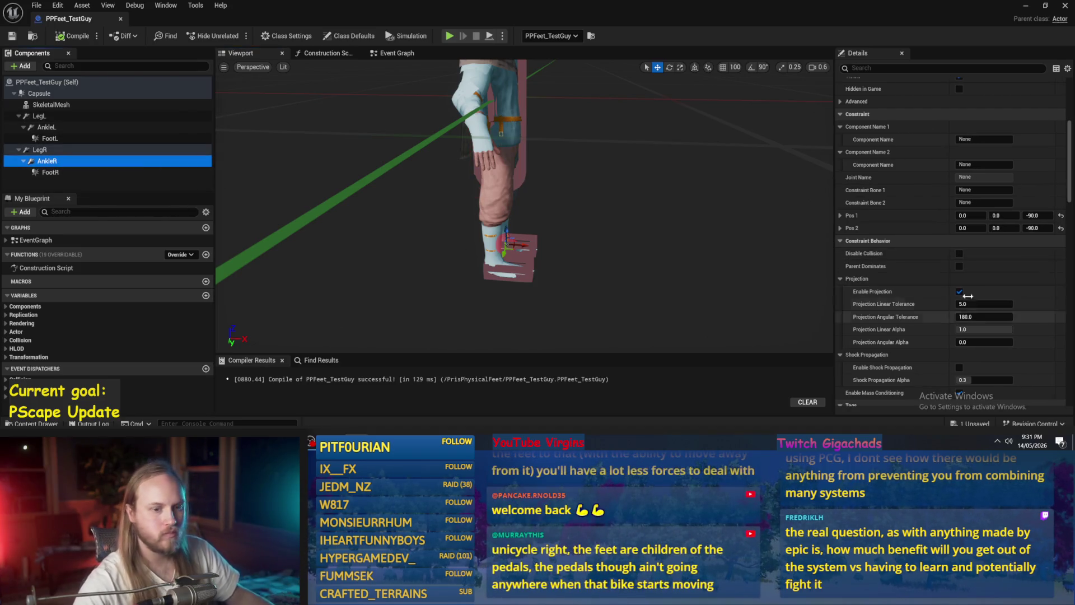
scroll(962, 270, "down", 4)
scroll(962, 273, "down", 6)
left_click(1016, 299)
left_click(1016, 312)
Lock AnkleL's angular swing motion and compile the blueprint.
left_click(47, 127)
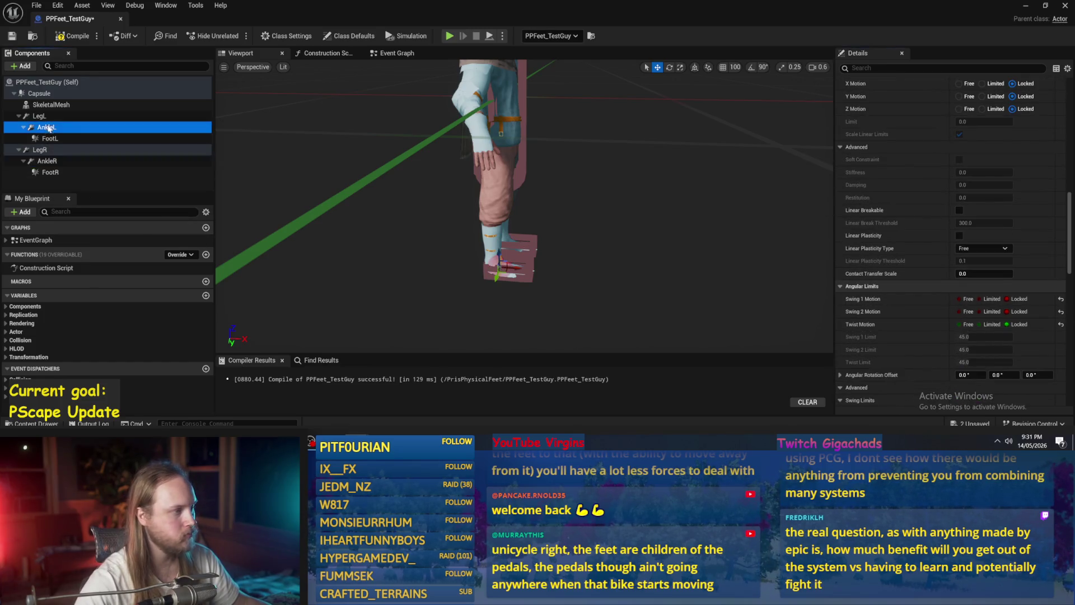
left_click(1007, 299)
left_click(1007, 311)
left_click(1006, 324)
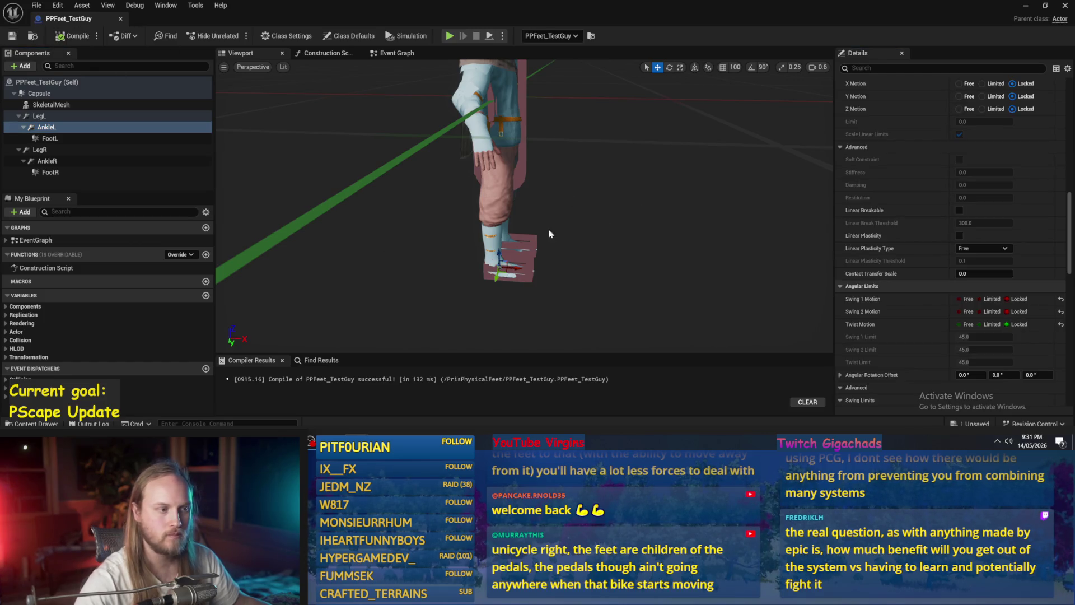
scroll(951, 253, "up", 5)
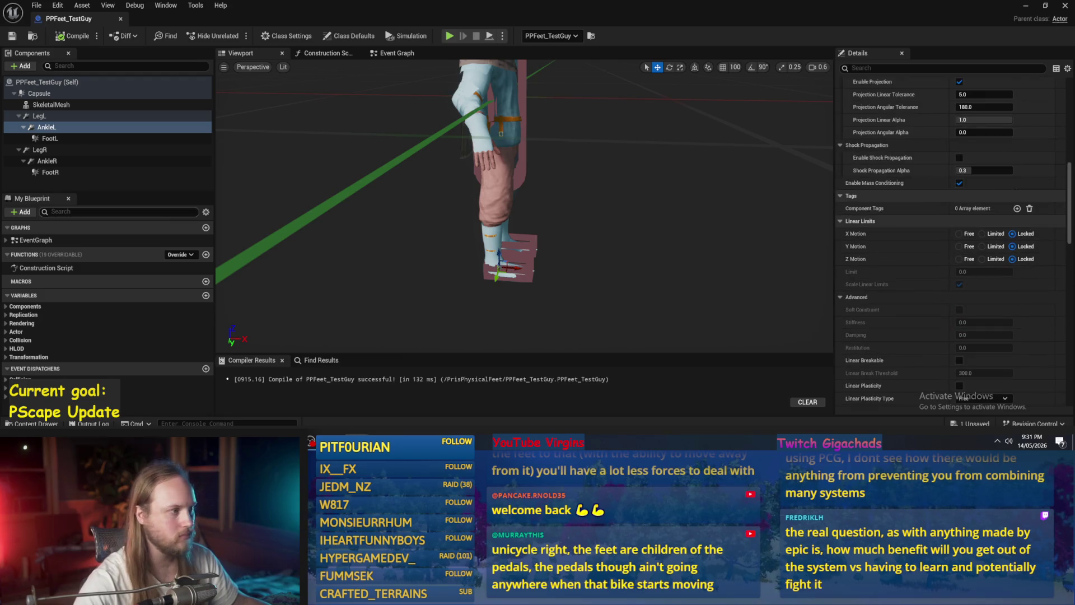
left_click(39, 115)
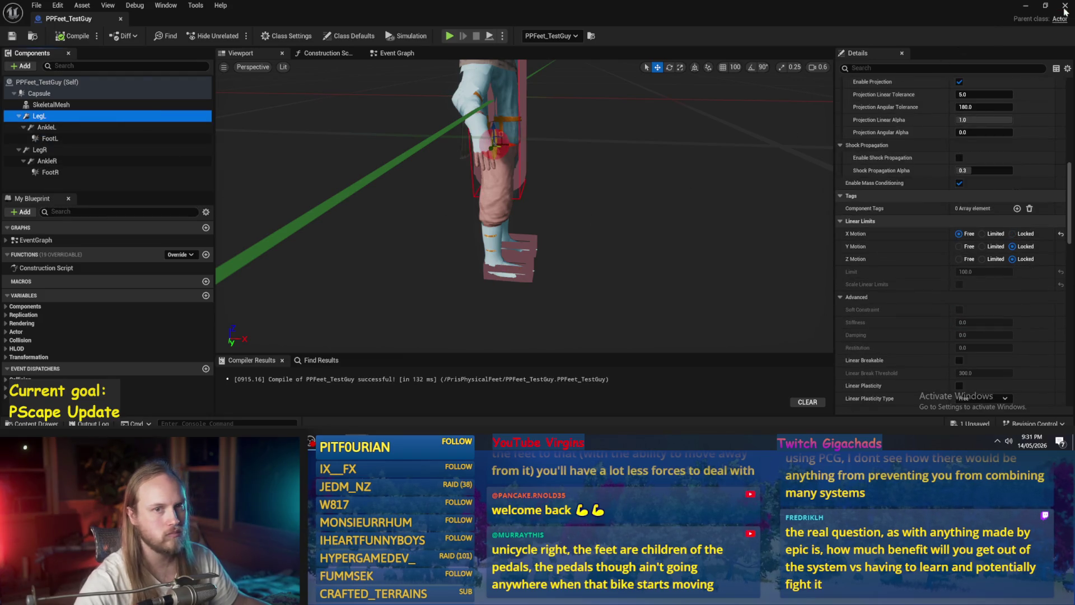
left_click(1029, 6)
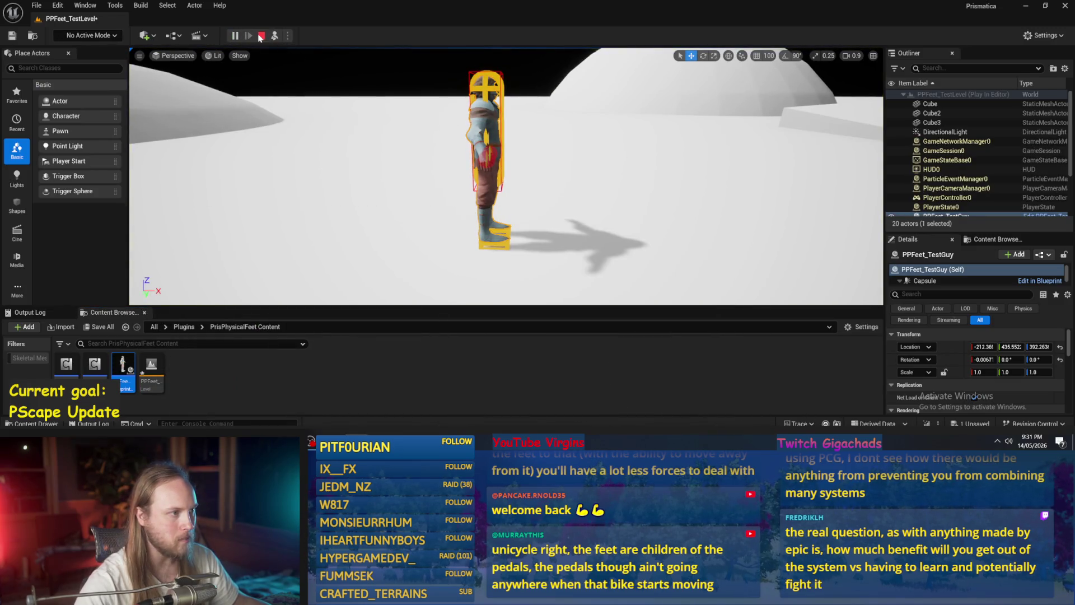
Stop the level test and return to the PPFeet_TestGuy blueprint.
left_click(261, 36)
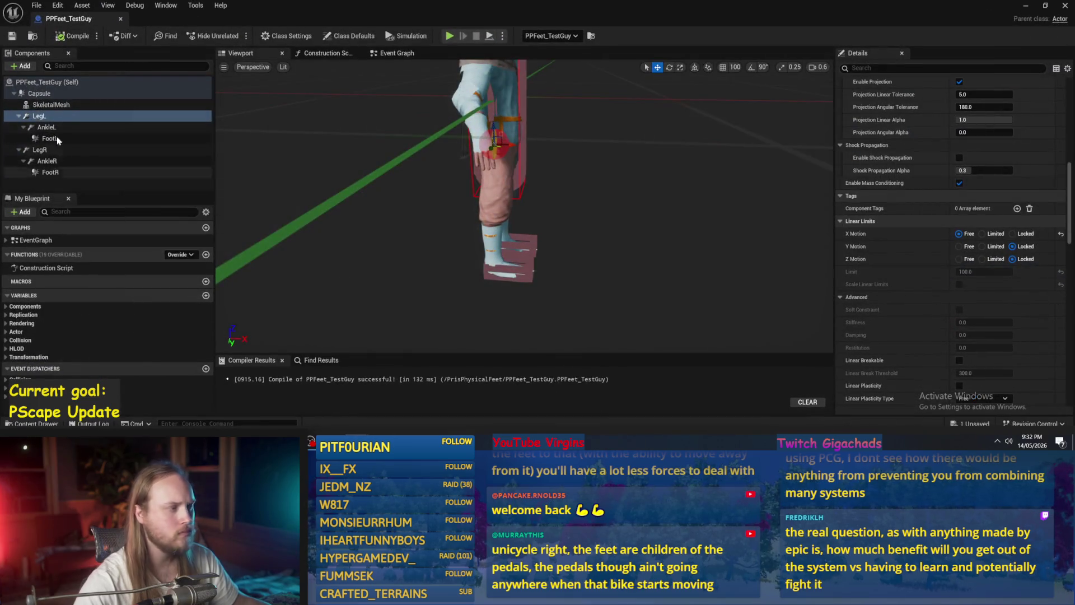
left_click(51, 105)
left_click(40, 115)
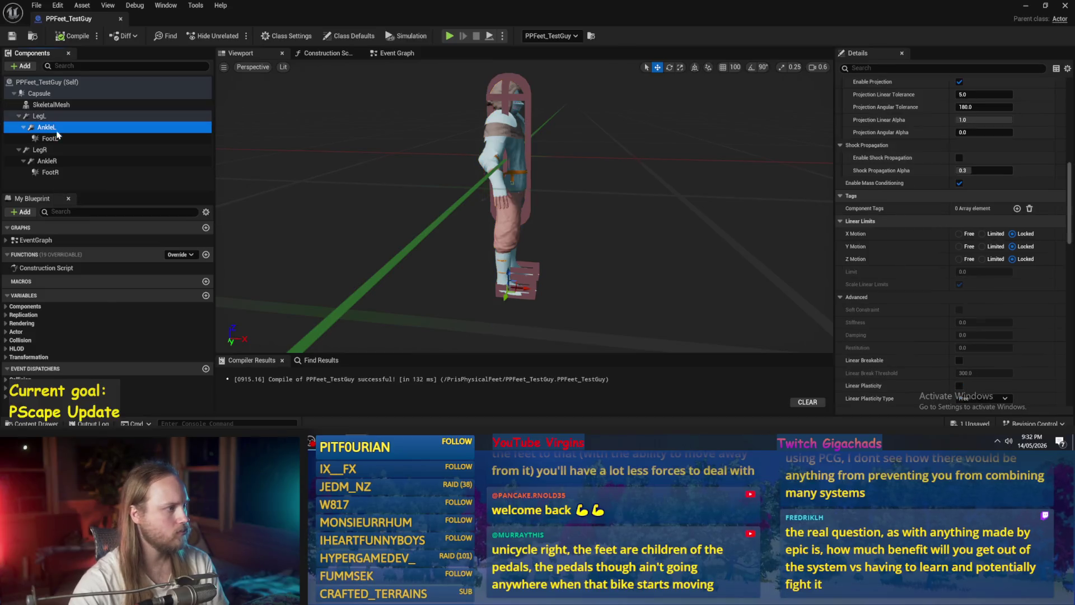
Filter Details by 'simu' to check Simulate Physics on FootL and FootR.
left_click(882, 68)
type("simu")
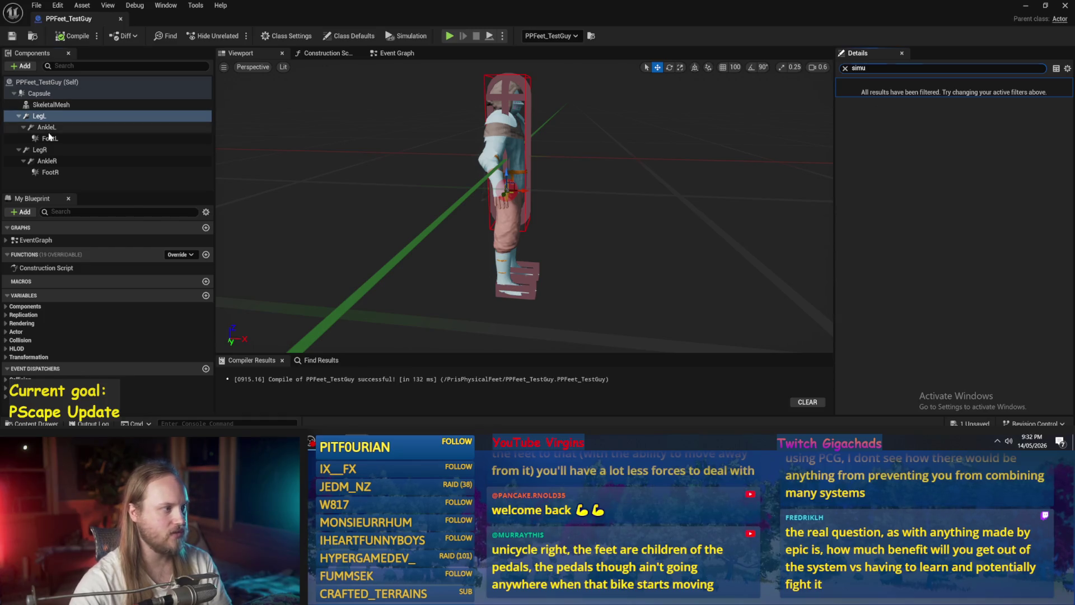
left_click(50, 138)
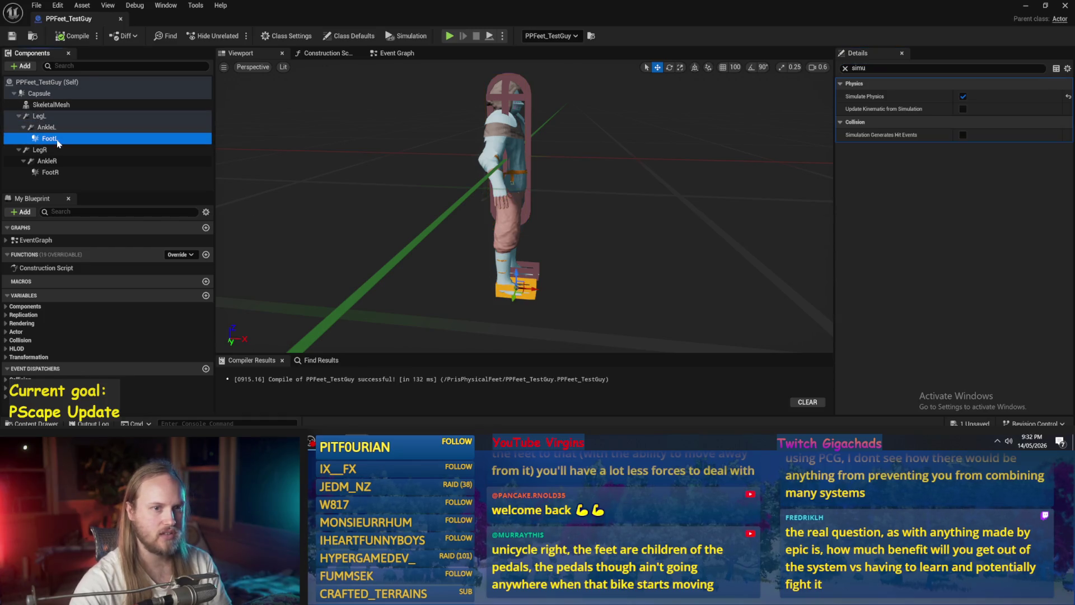
left_click(50, 172)
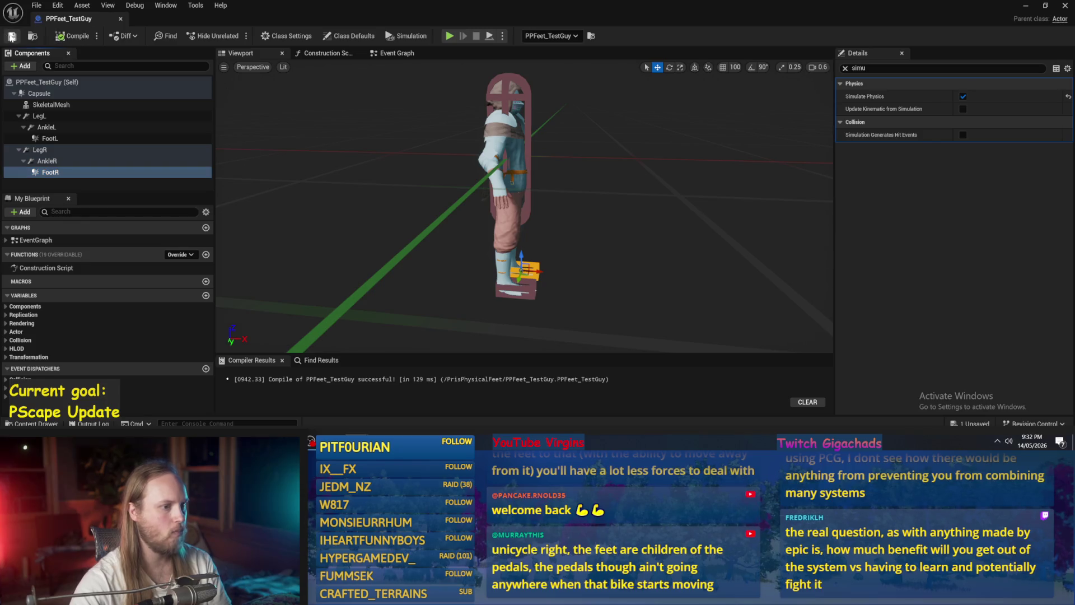
Set AnkleL's Component Name 1 to LegL and Component Name 2 to FootL.
left_click(61, 160)
left_click(61, 127)
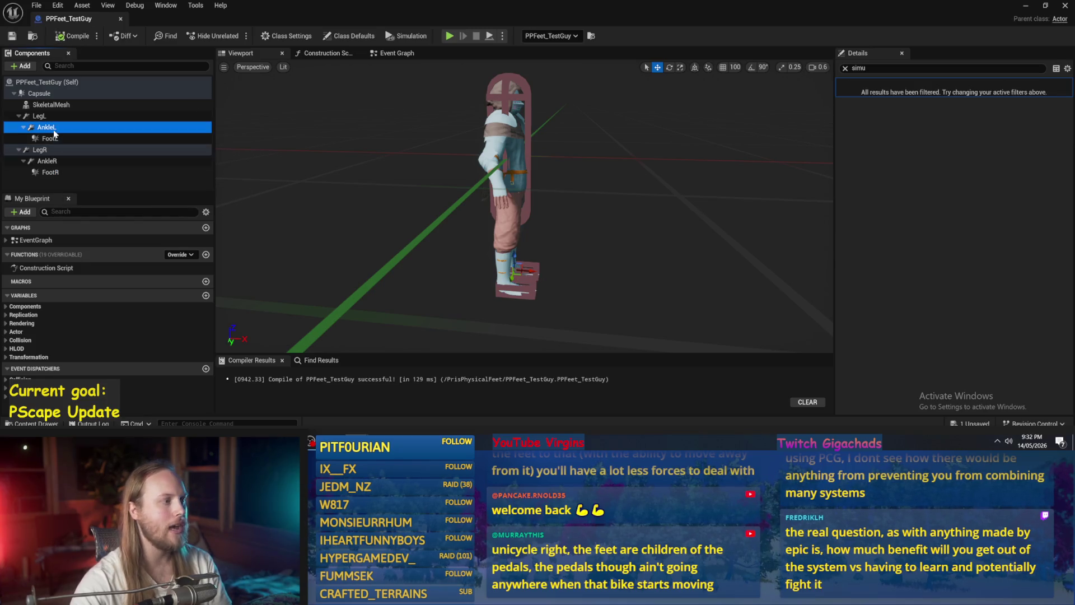
left_click(845, 67)
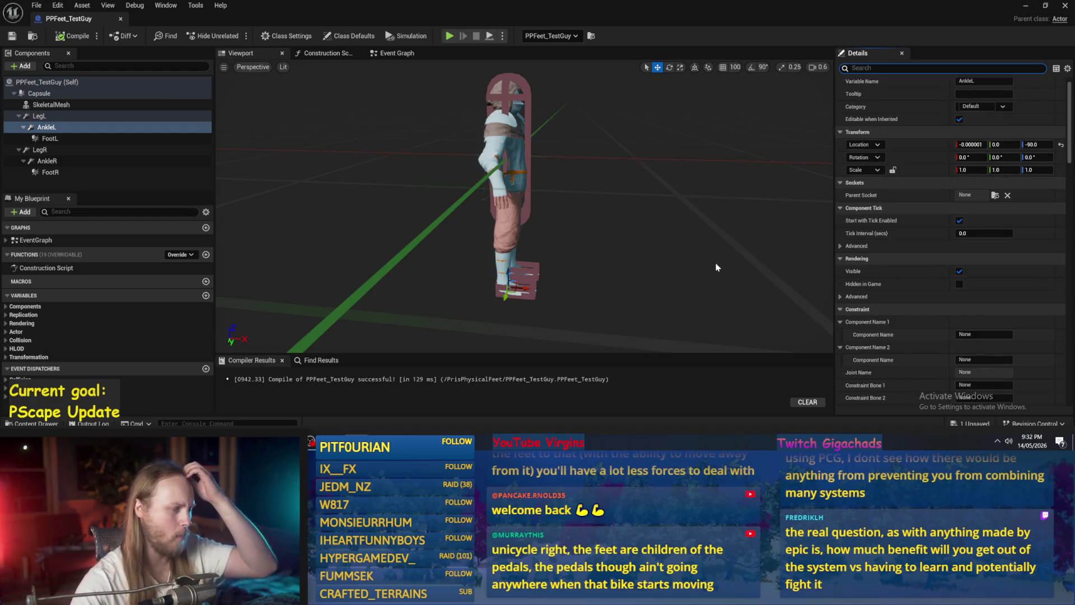
key("f")
type("LegL")
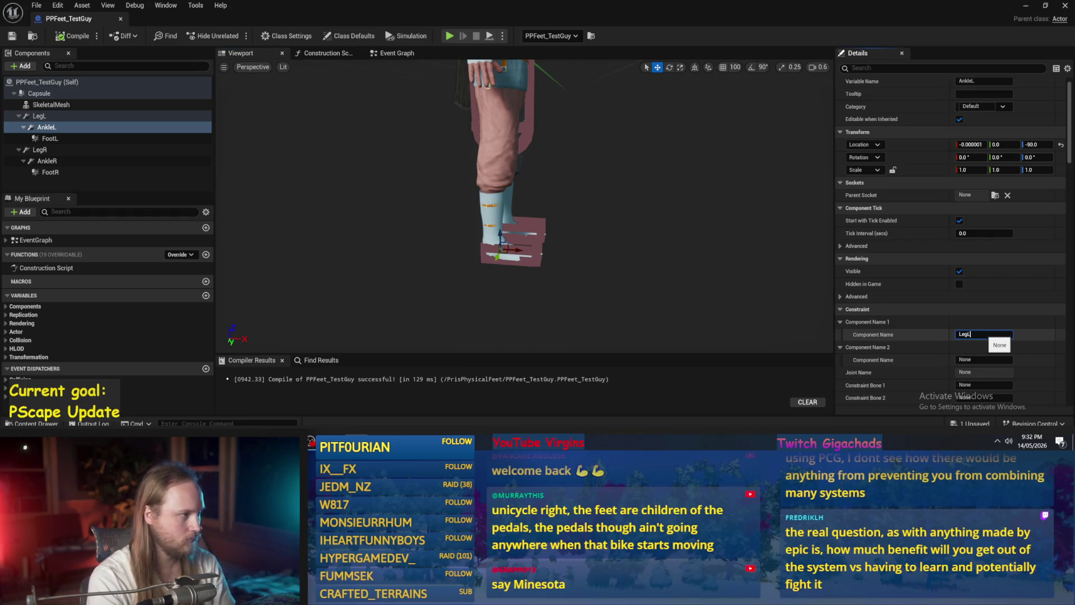
left_click(984, 359)
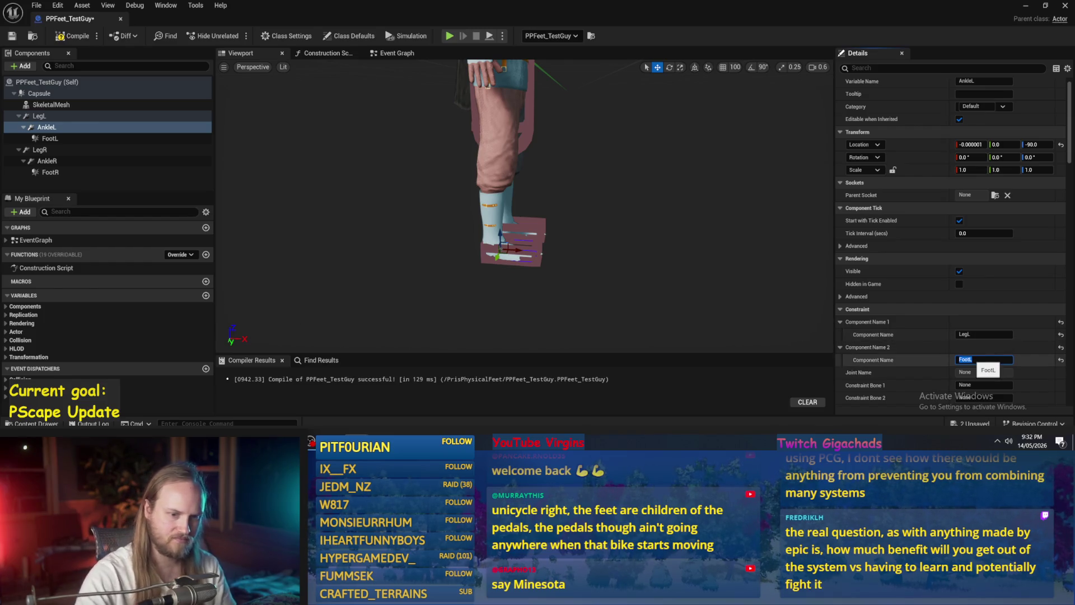
key("Return")
left_click_drag(358, 224, 269, 224)
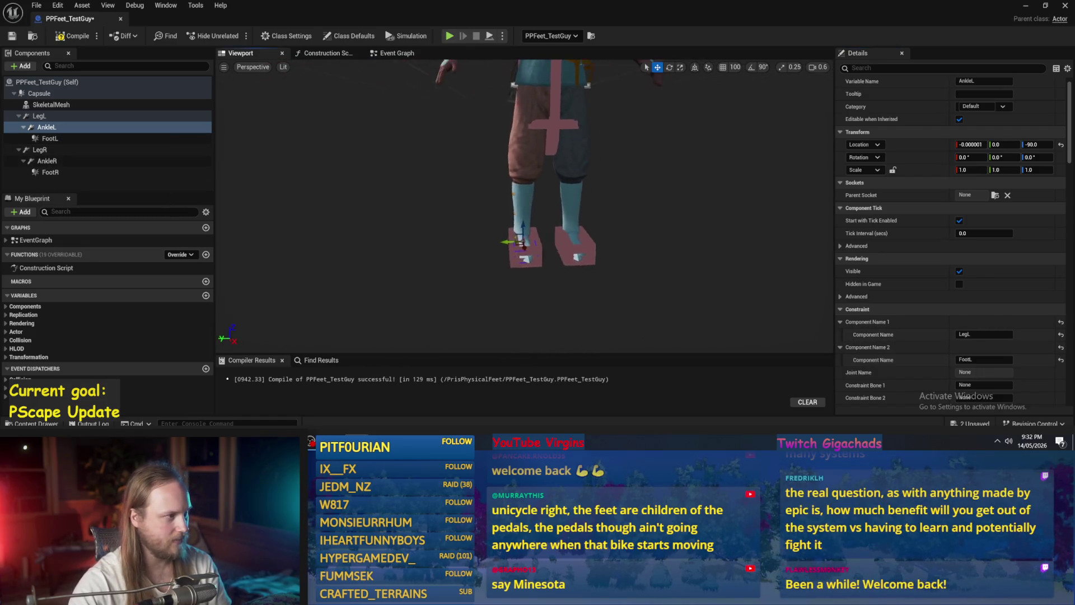
left_click(56, 138)
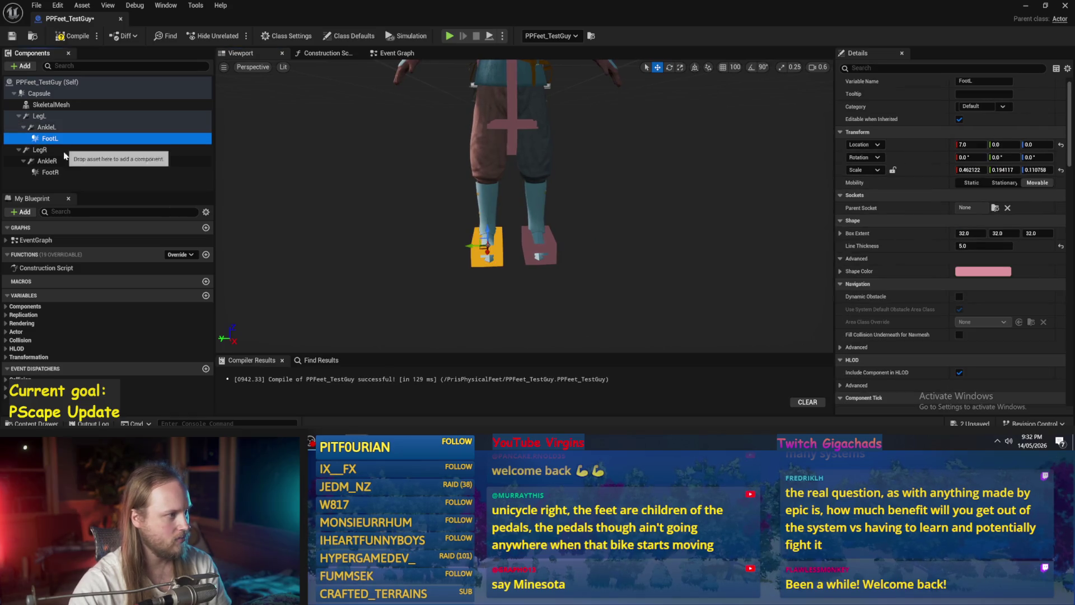
Set AnkleR's components to LegR and FootR, then compile and save the blueprint.
left_click(40, 149)
left_click(47, 161)
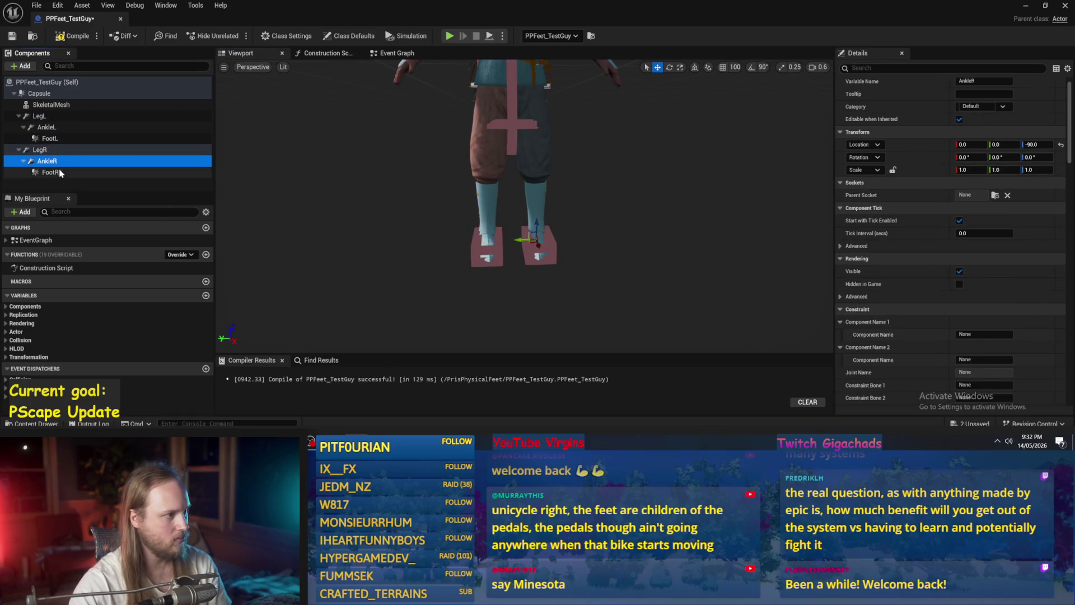
left_click(61, 173)
left_click(40, 149)
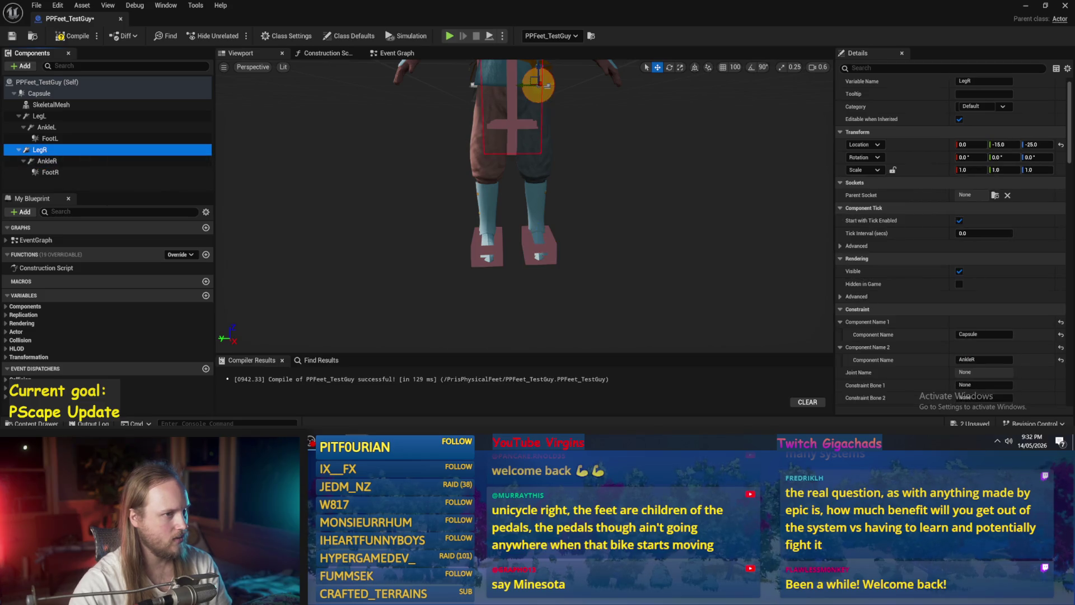
double_click(38, 150)
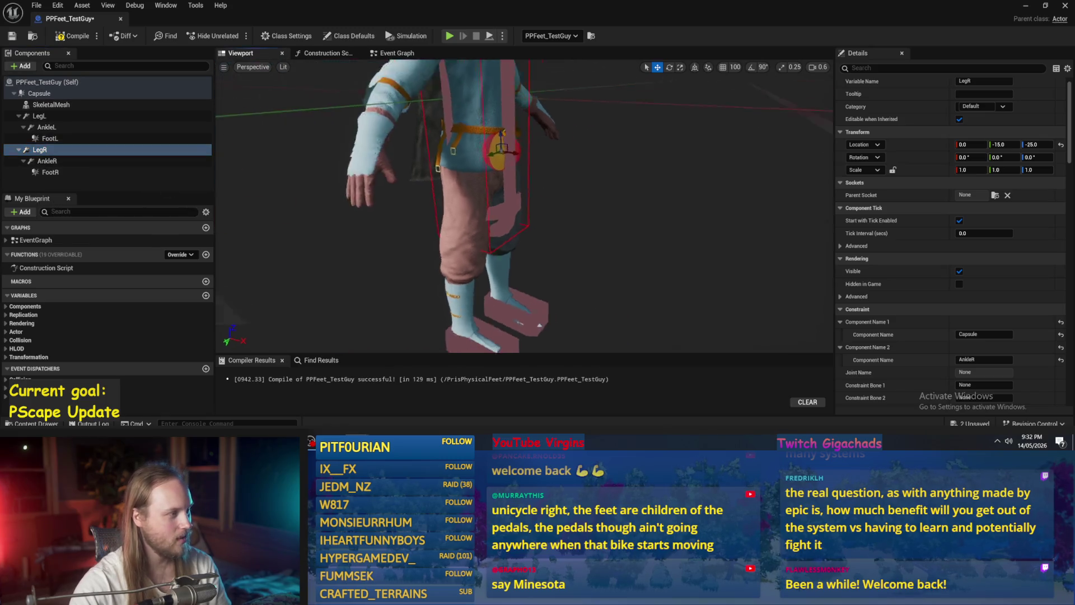
left_click(112, 160)
left_click(104, 173)
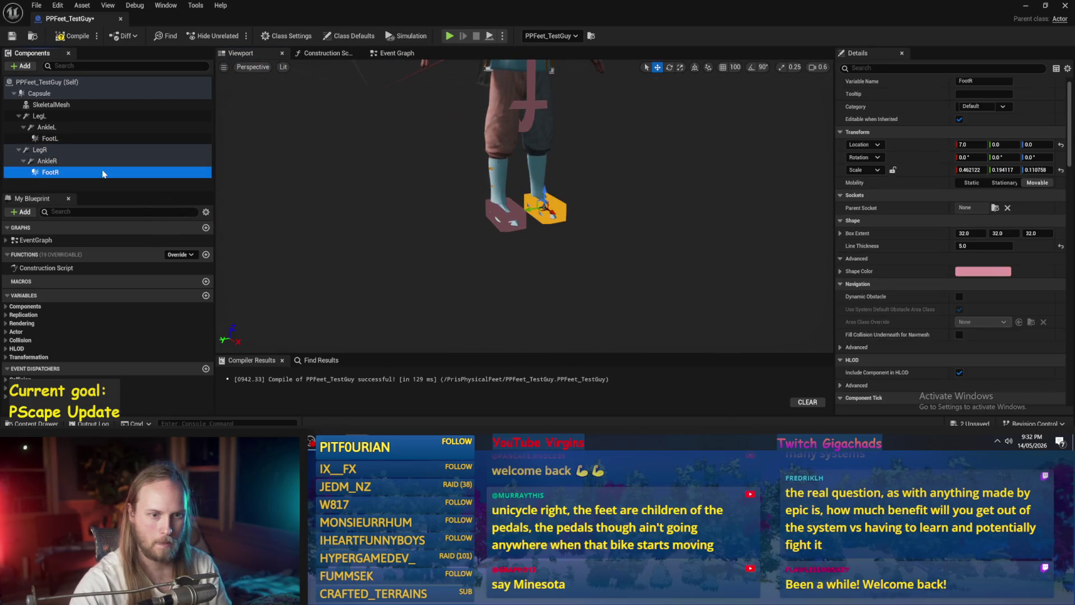
left_click(79, 161)
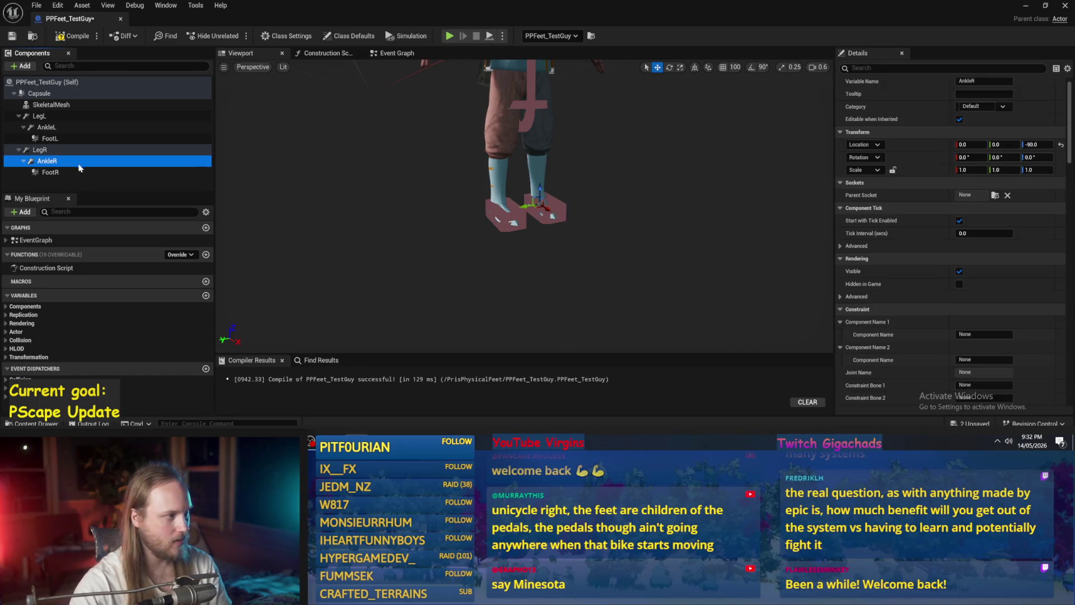
scroll(983, 264, "down", 5)
left_click(984, 260)
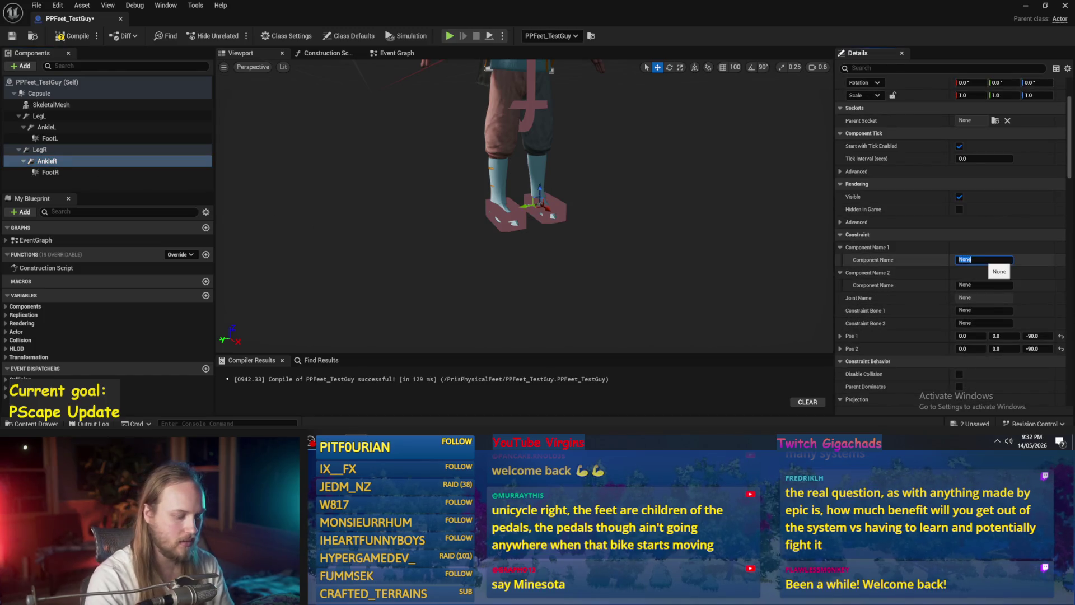
type("LegR")
left_click(983, 285)
type("FootR")
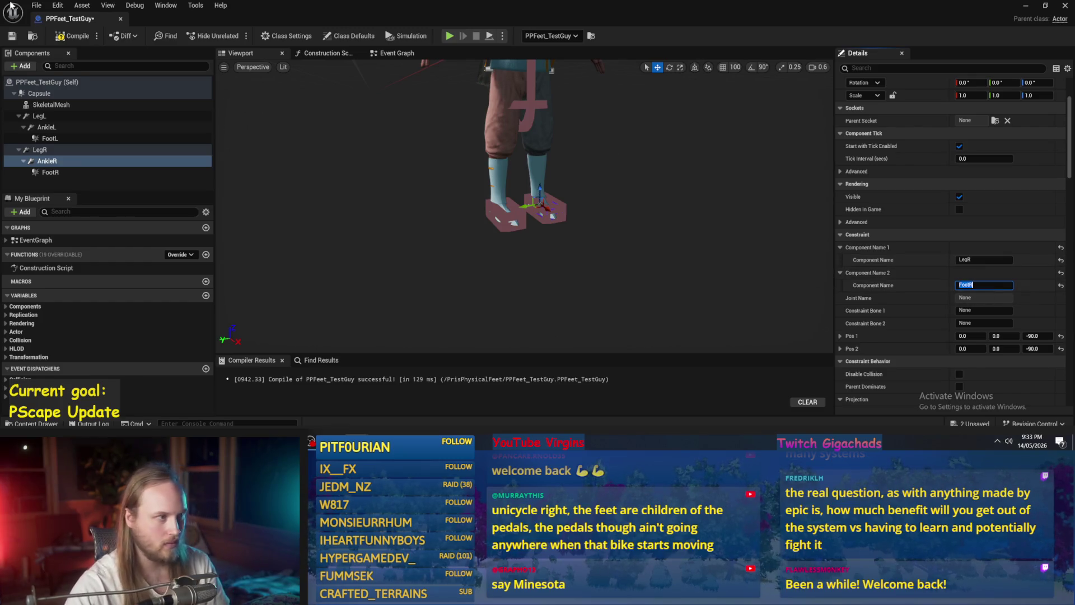
left_click(12, 36)
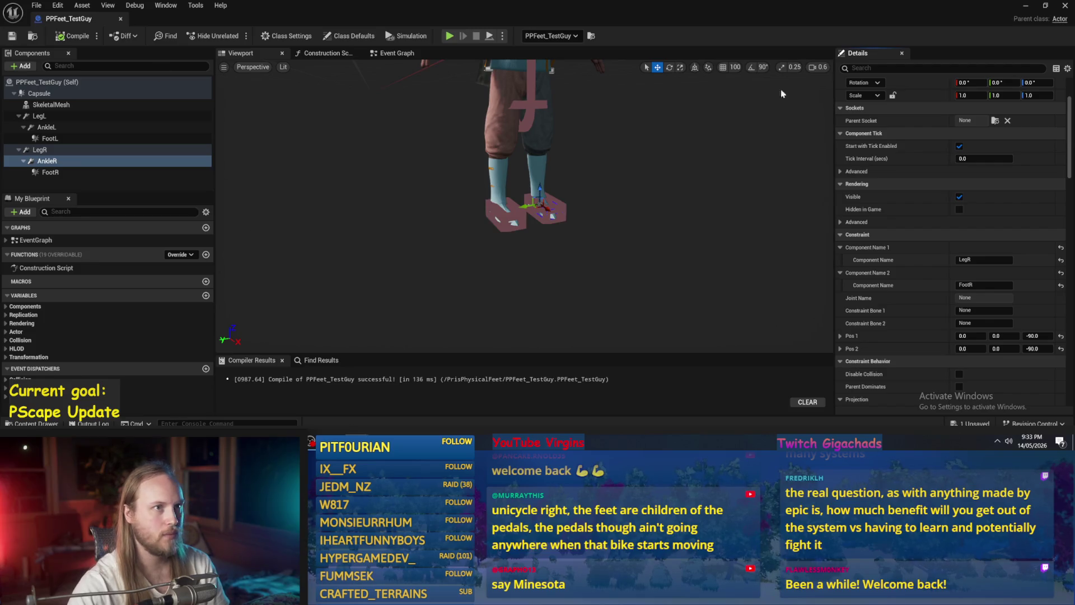
left_click(1021, 8)
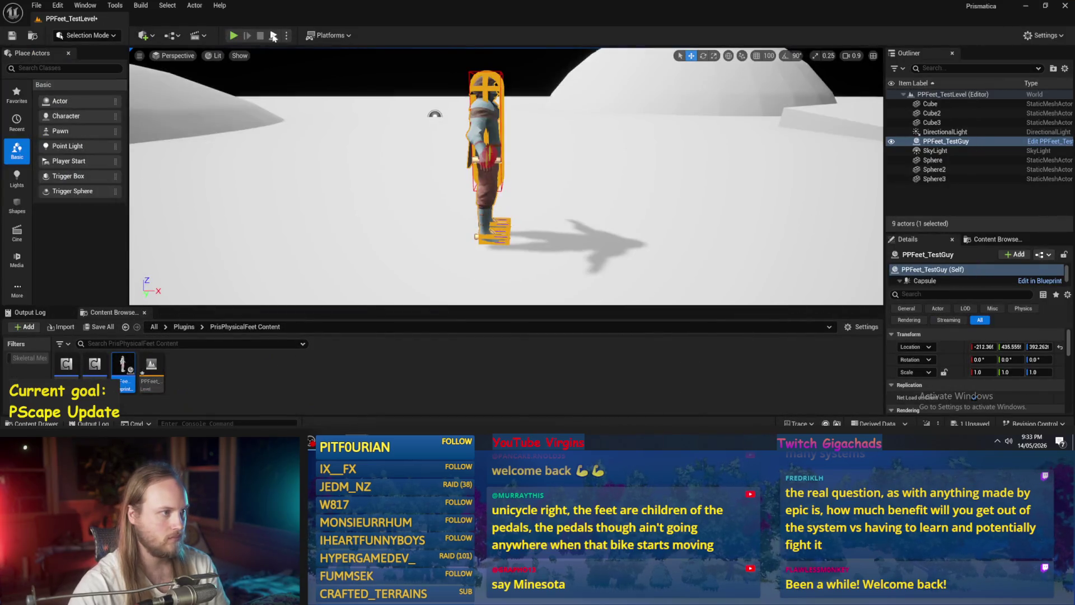
Play PPFeet_TestLevel, frame PPFeet_TestGuy to watch its legs, then stop the session.
left_click(234, 36)
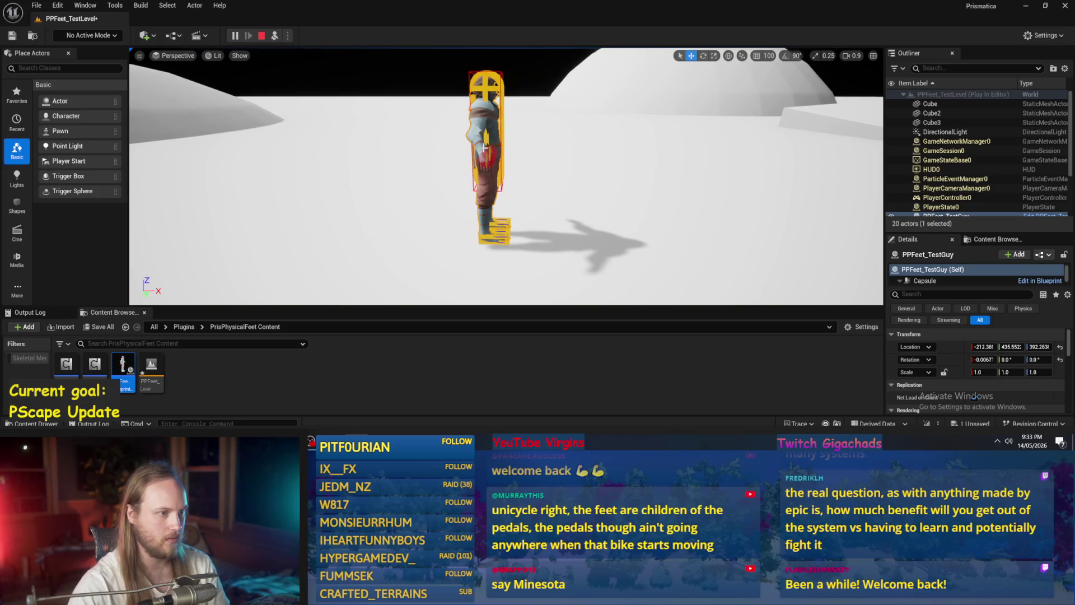
left_click(587, 187)
left_click(543, 171)
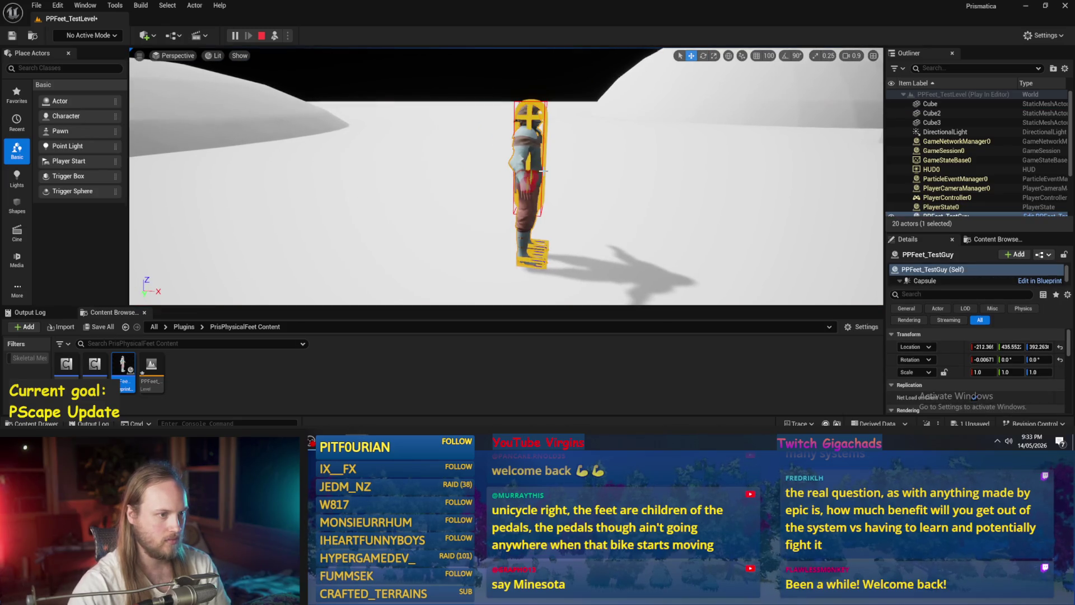
key("f")
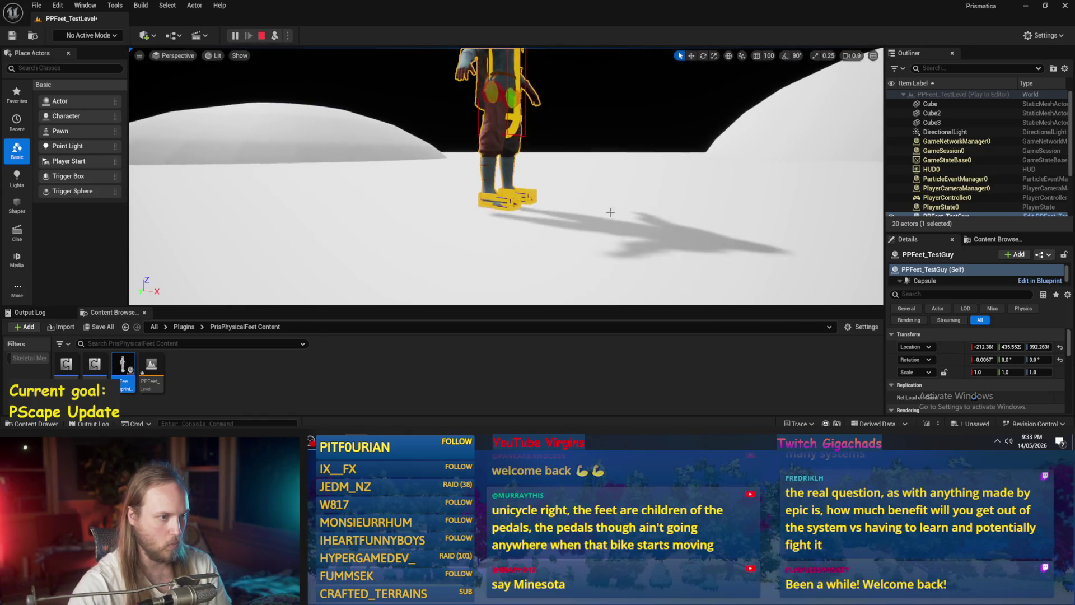
left_click(560, 263)
key("Escape")
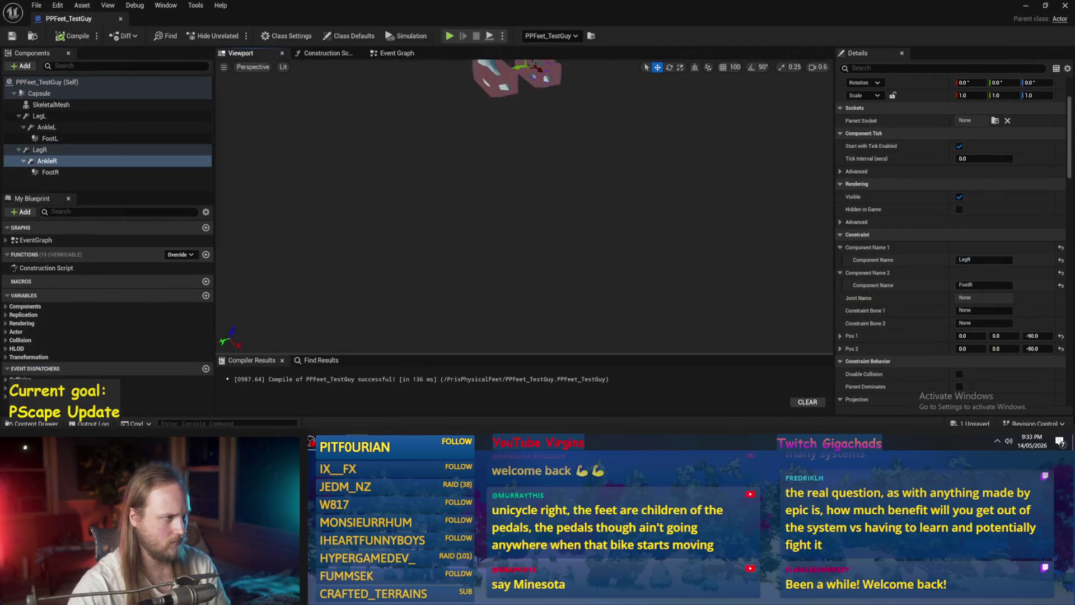
left_click(39, 94)
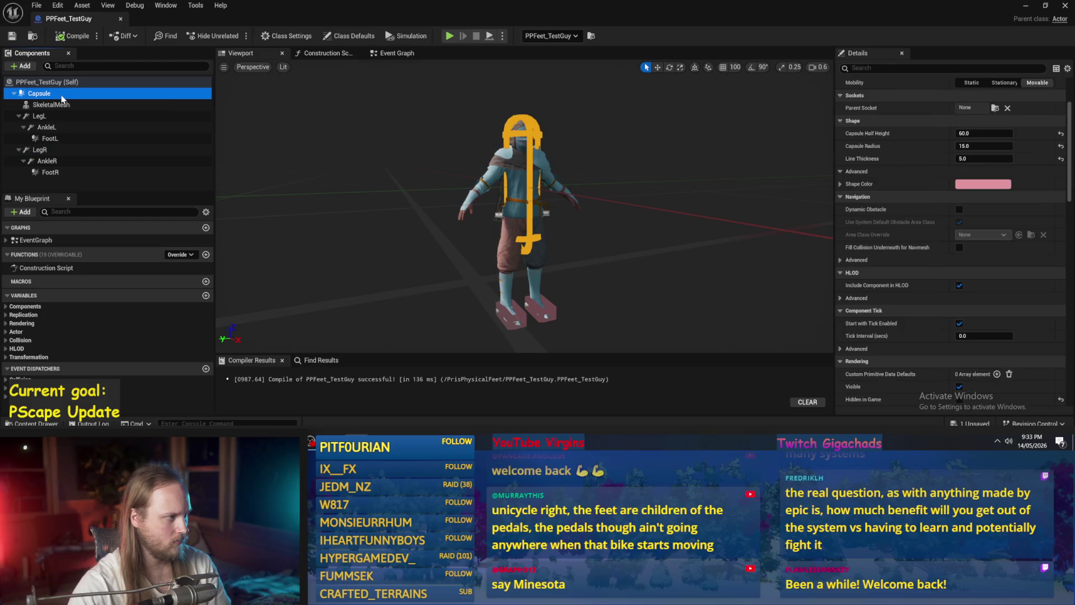
left_click(39, 116)
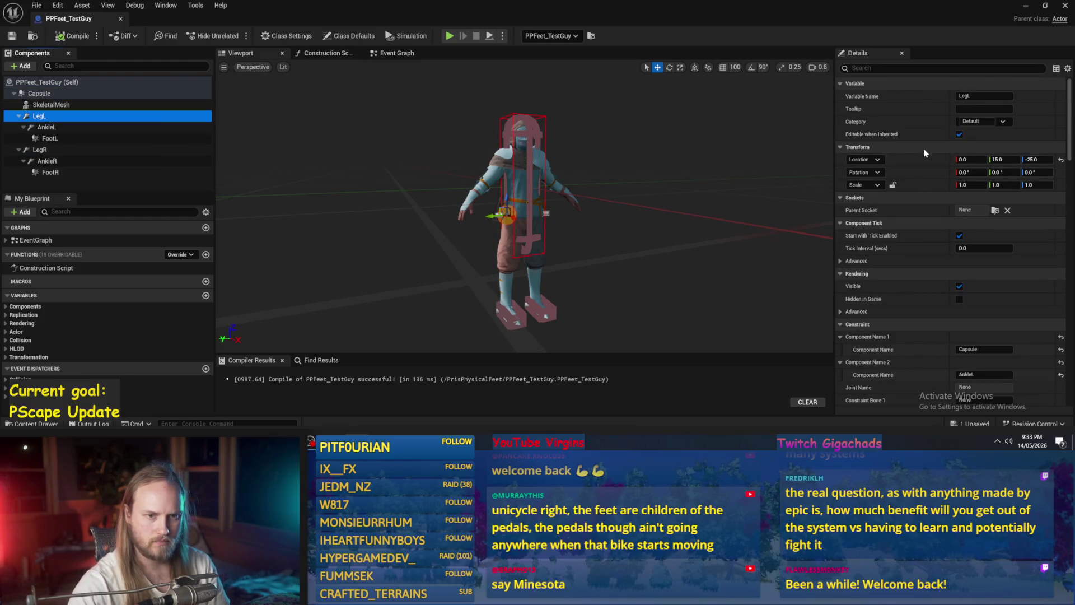
left_click_drag(40, 116, 40, 96)
left_click(896, 68)
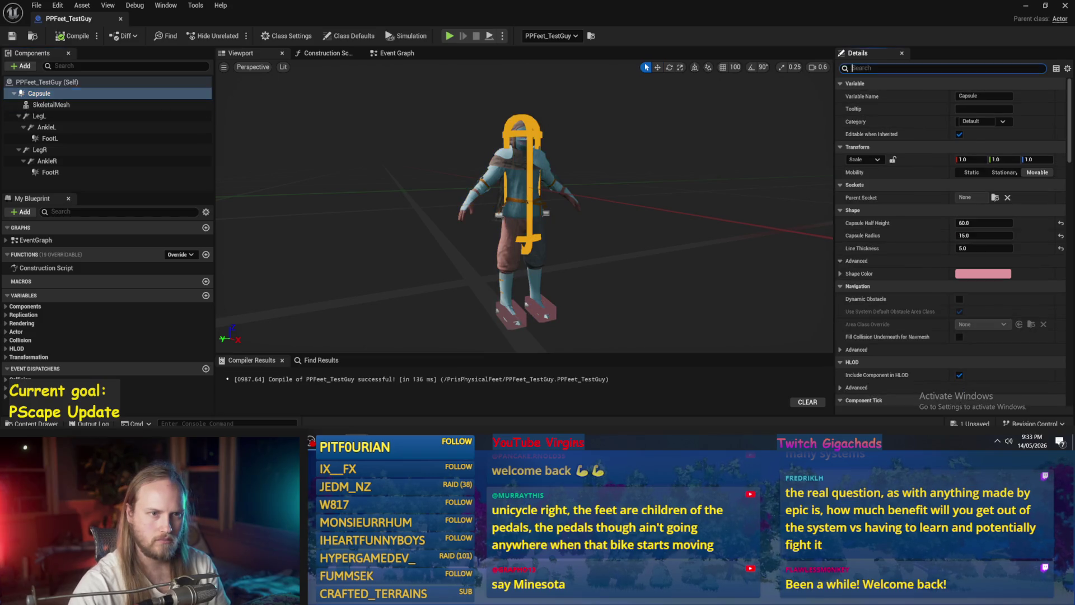
type("sim")
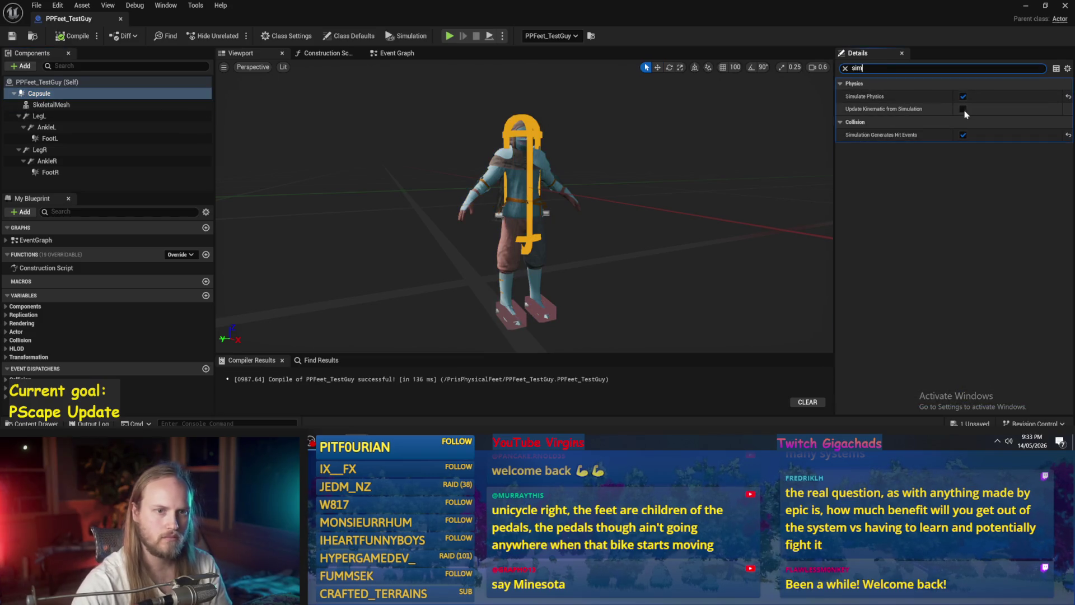
left_click(845, 67)
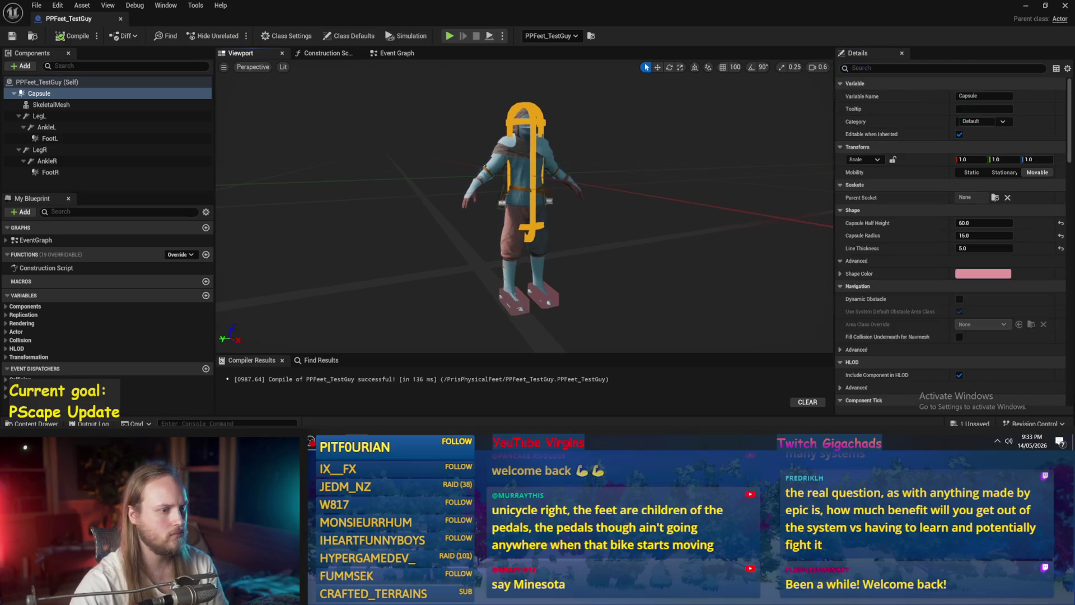
left_click(51, 172)
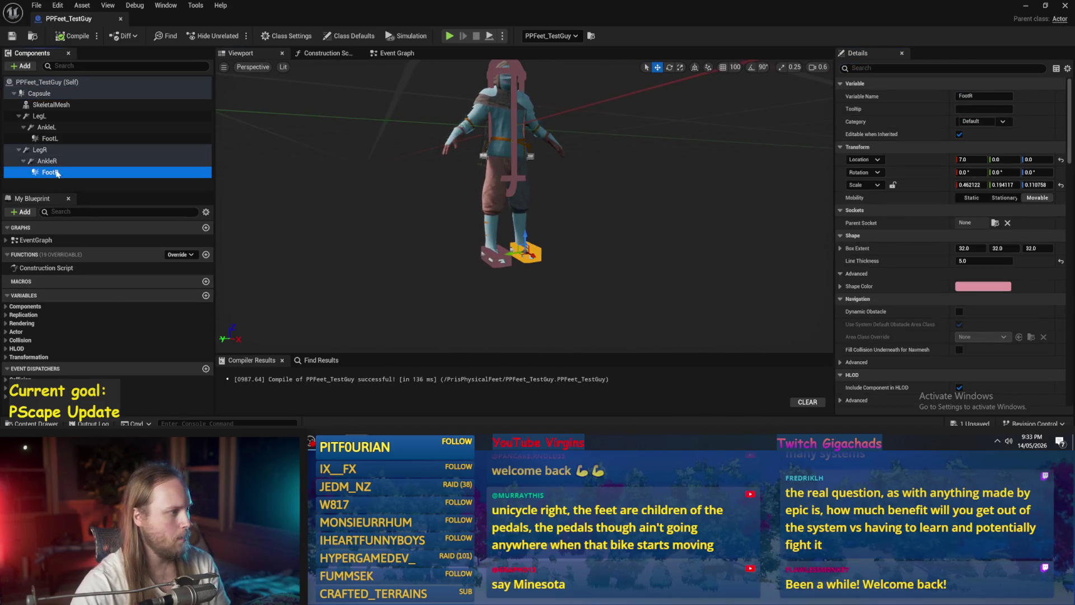
left_click(47, 161)
scroll(1017, 289, "down", 3)
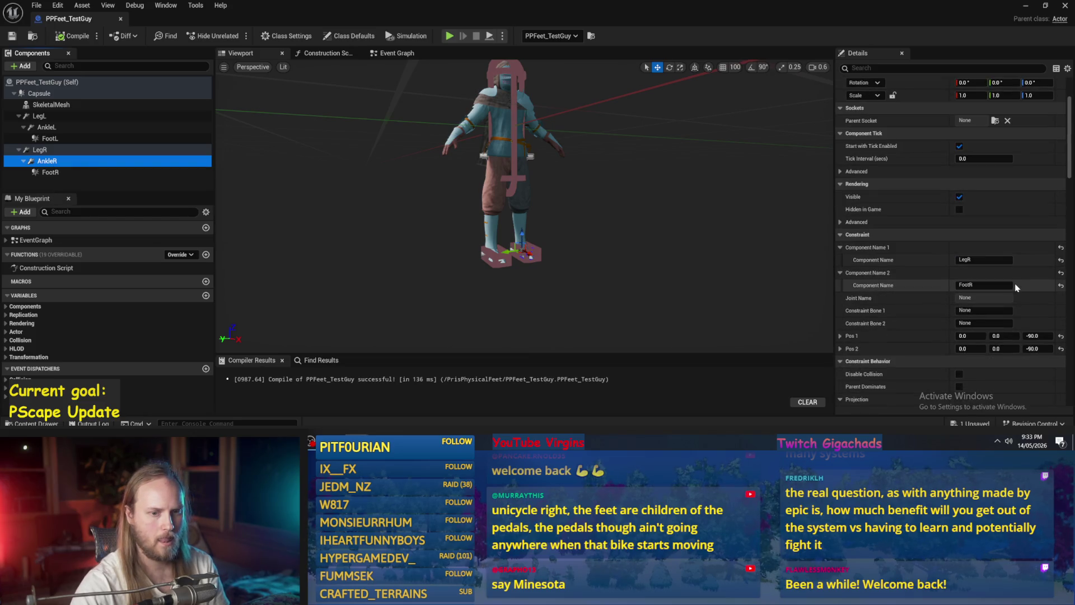
scroll(1013, 285, "down", 10)
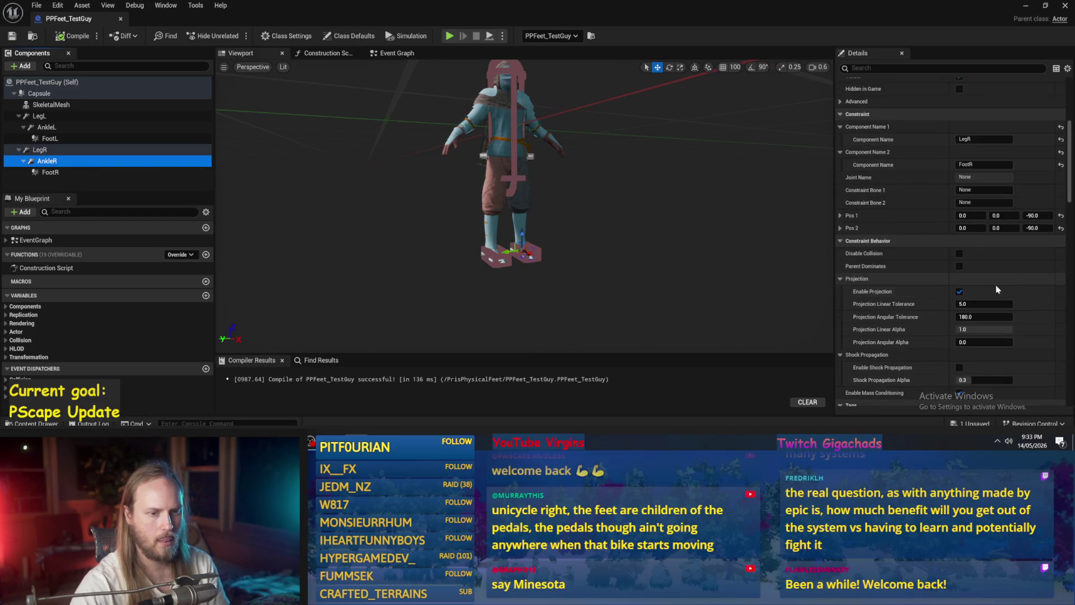
scroll(960, 297, "down", 5)
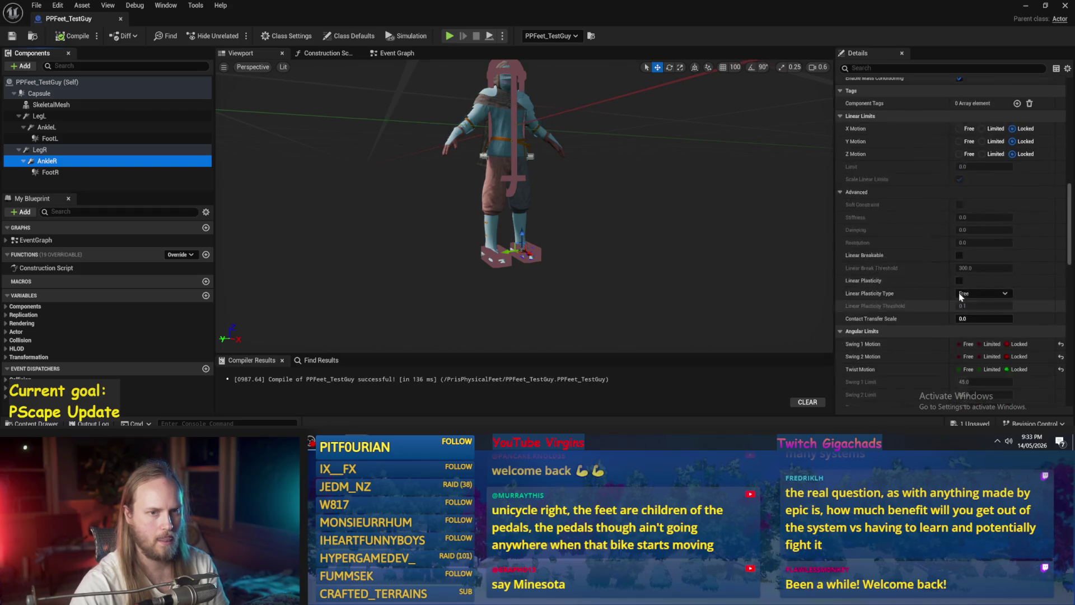
left_click_drag(477, 241, 477, 238)
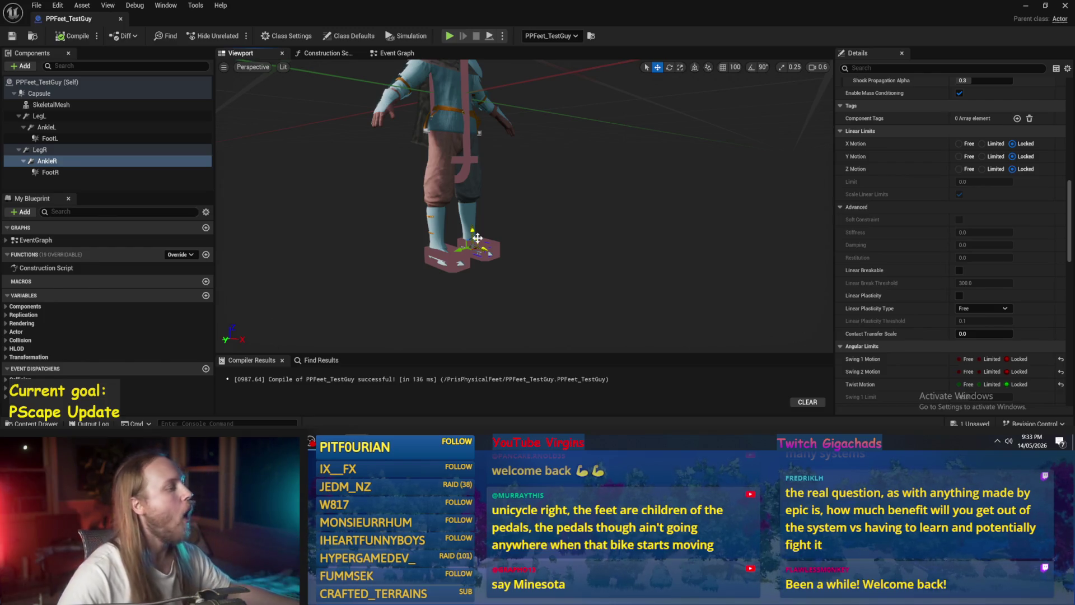
left_click(50, 173)
left_click(47, 161)
scroll(967, 300, "down", 2)
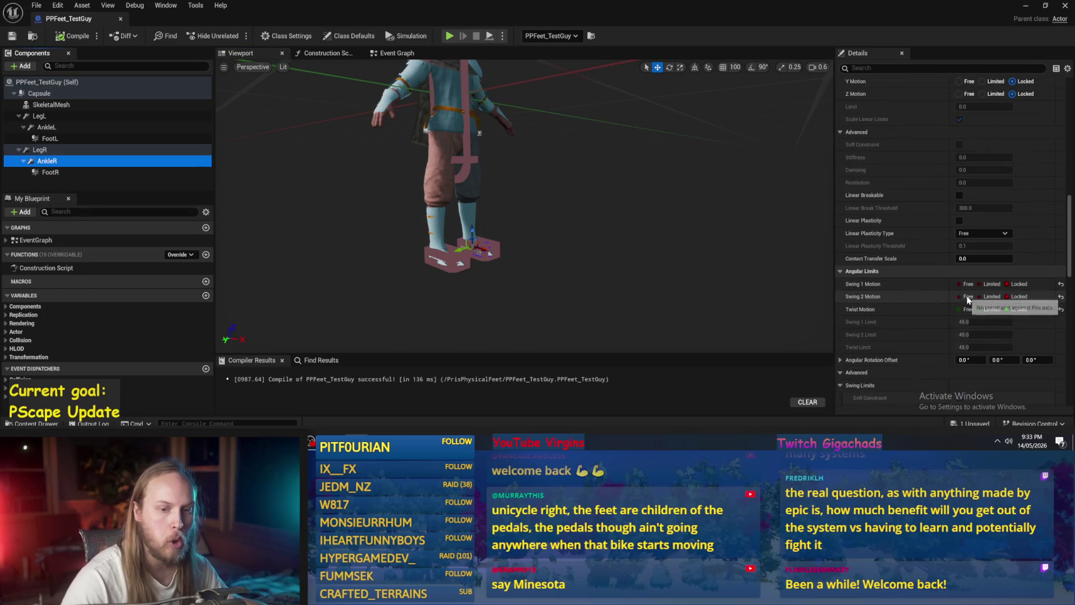
scroll(968, 300, "down", 2)
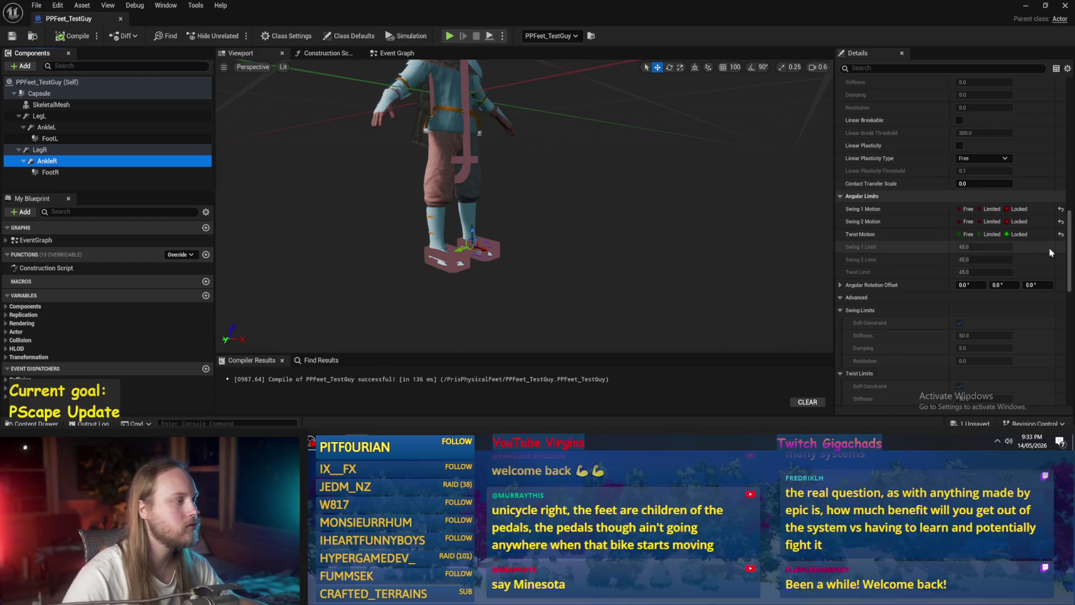
left_click(39, 150)
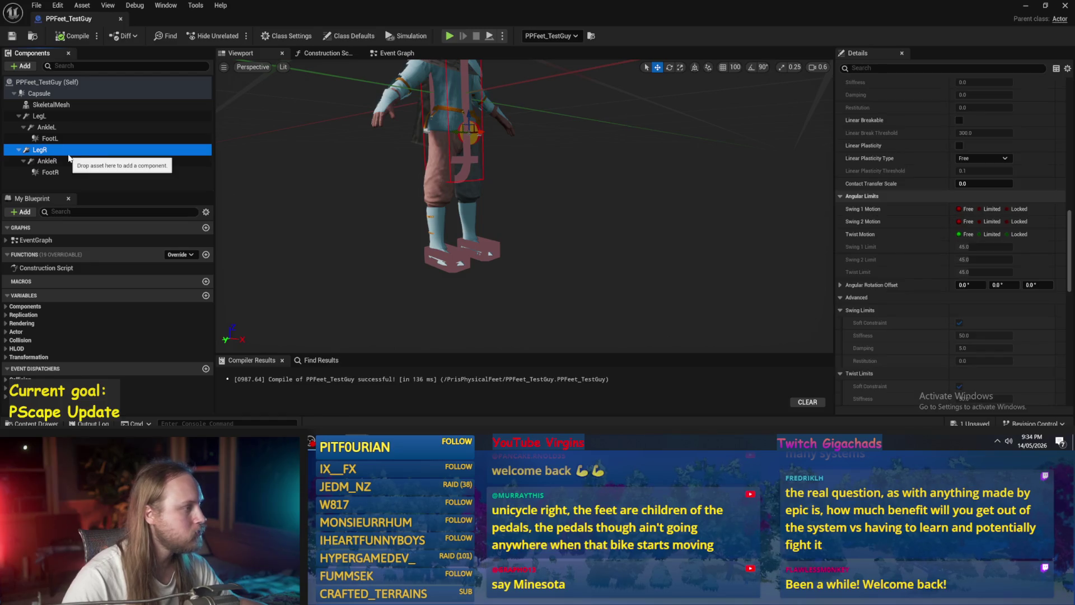
key("f")
scroll(525, 168, "down", 3)
scroll(525, 140, "up", 5)
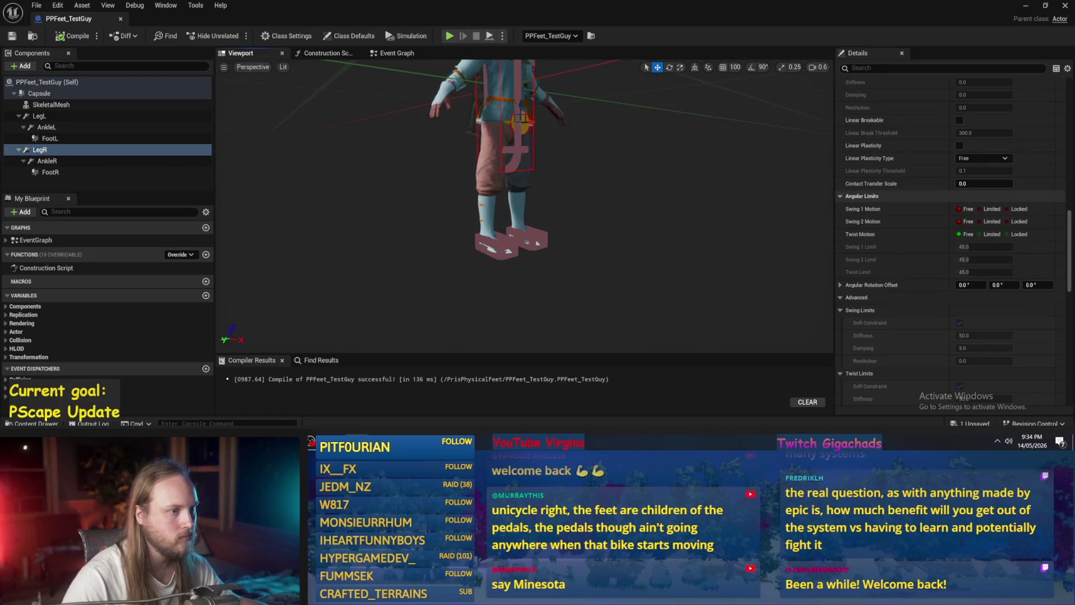
left_click_drag(521, 121, 616, 121)
scroll(525, 207, "up", 5)
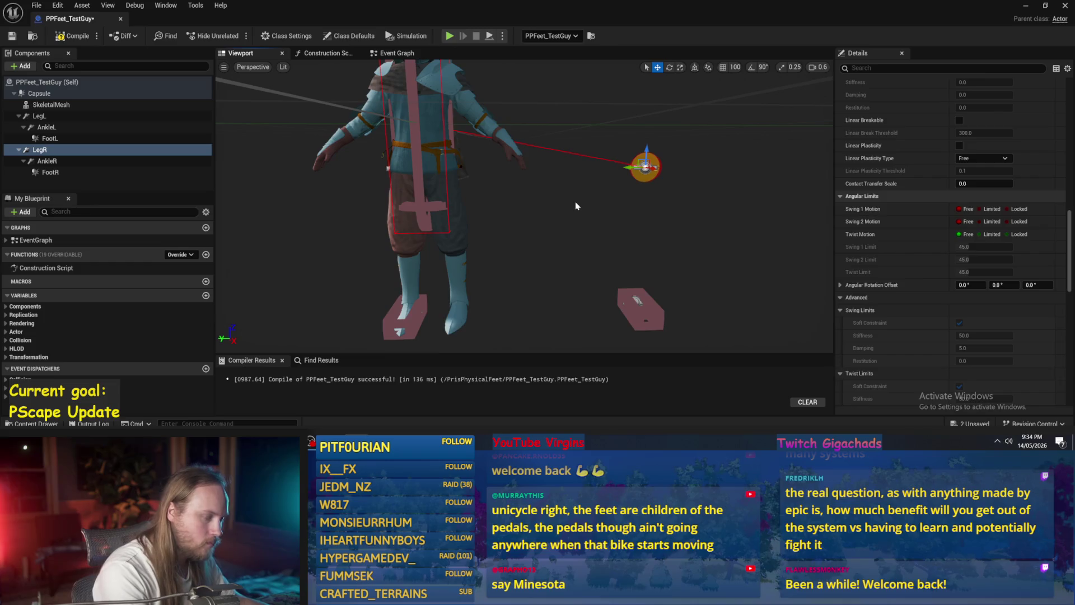
key("ctrl+z")
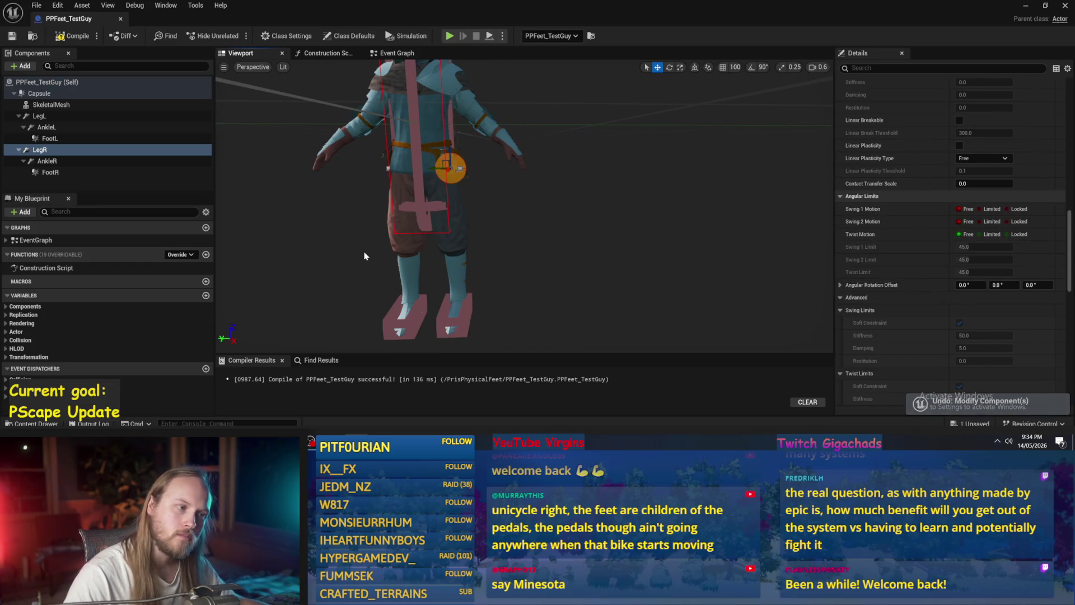
left_click(50, 161)
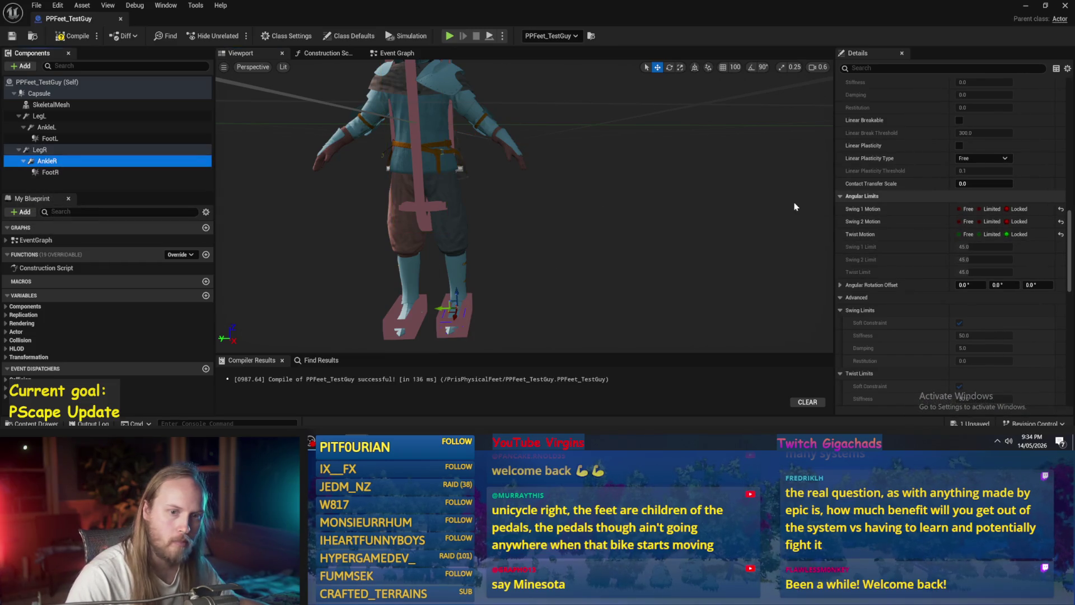
left_click_drag(548, 223, 521, 224)
scroll(868, 255, "up", 10)
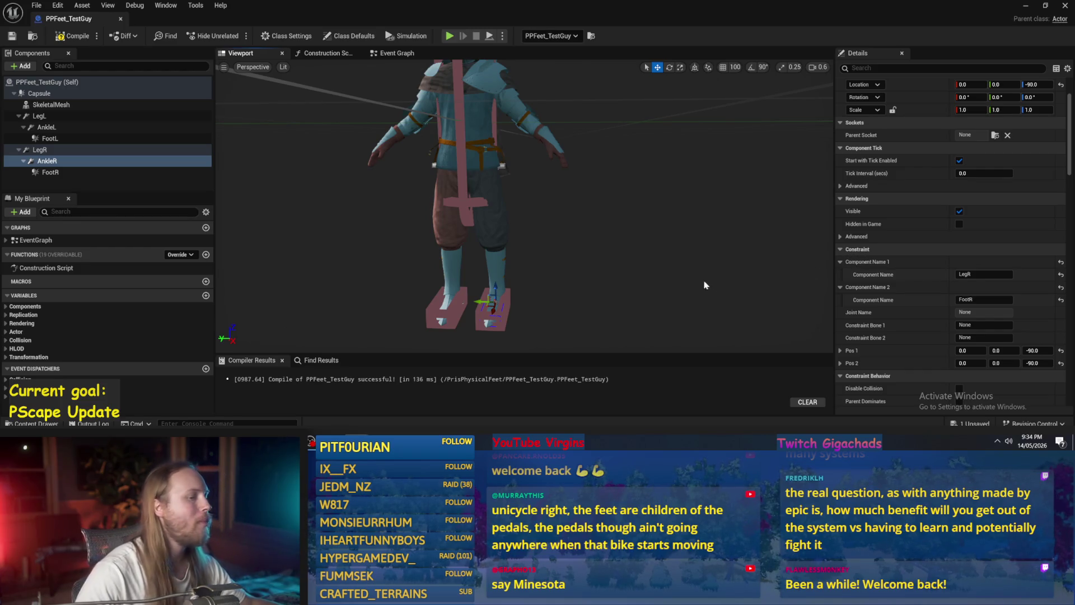
left_click_drag(532, 248, 547, 250)
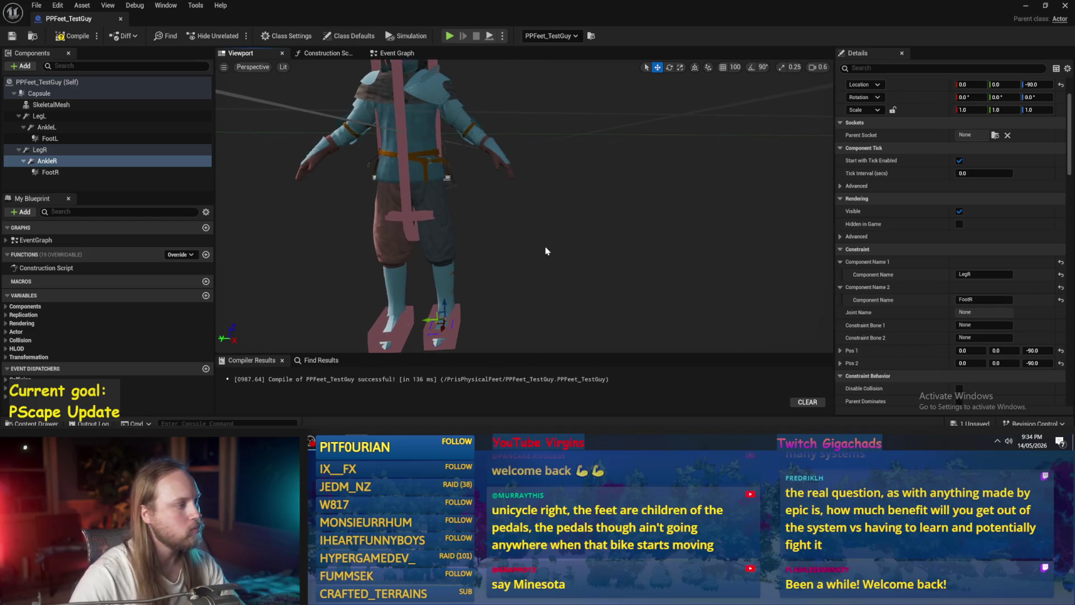
Inspect LegL and AnkleL's component names around the feet, then return to the level editor.
left_click(84, 118)
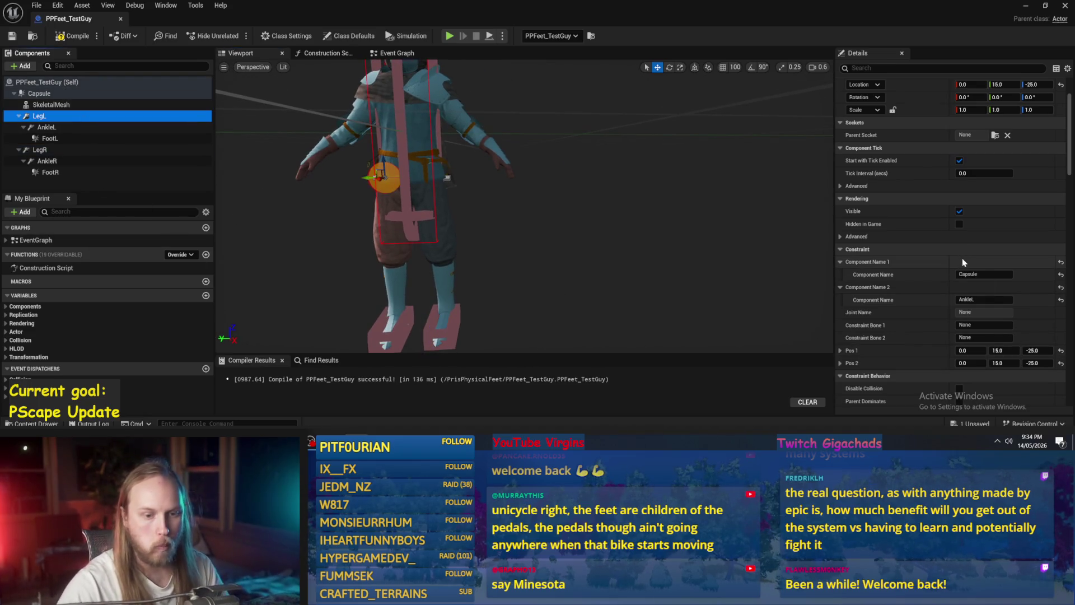
mouse_move(736, 271)
left_mouse_down()
mouse_move(680, 291)
mouse_move(667, 273)
left_mouse_up()
left_click(47, 127)
left_click_drag(448, 232, 448, 266)
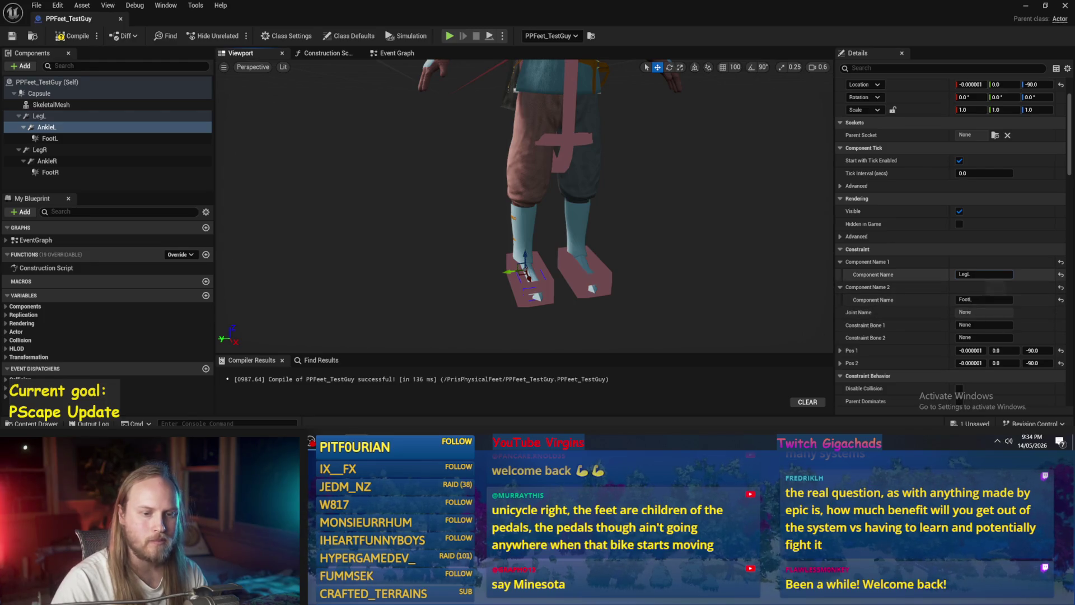
left_click(971, 275)
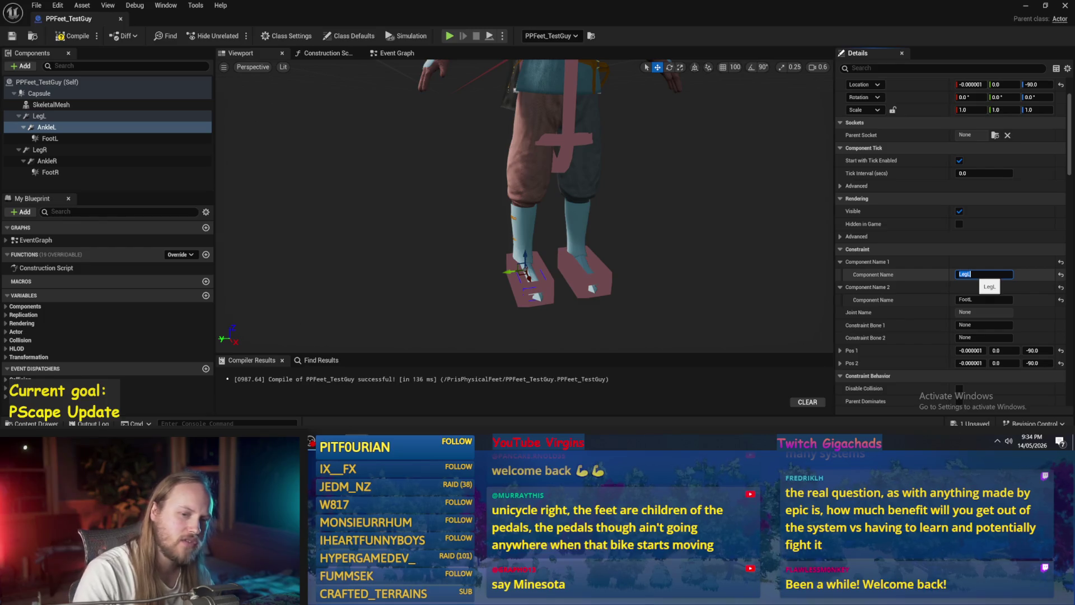
mouse_move(724, 307)
left_mouse_down()
mouse_move(660, 307)
mouse_move(632, 291)
left_mouse_up()
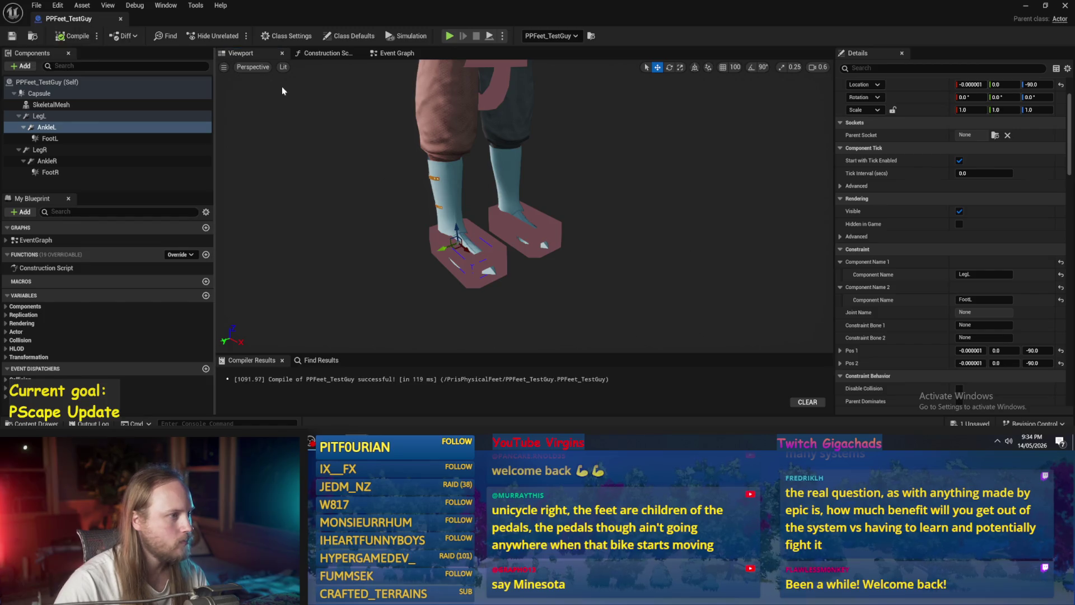
left_click(1033, 9)
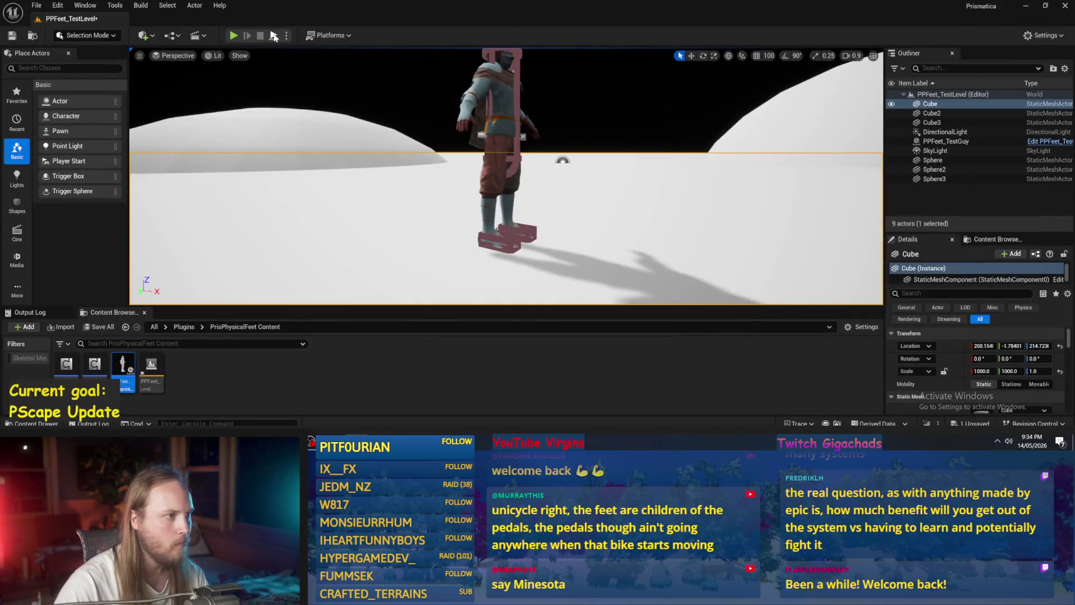
key("alt+p")
left_click(505, 157)
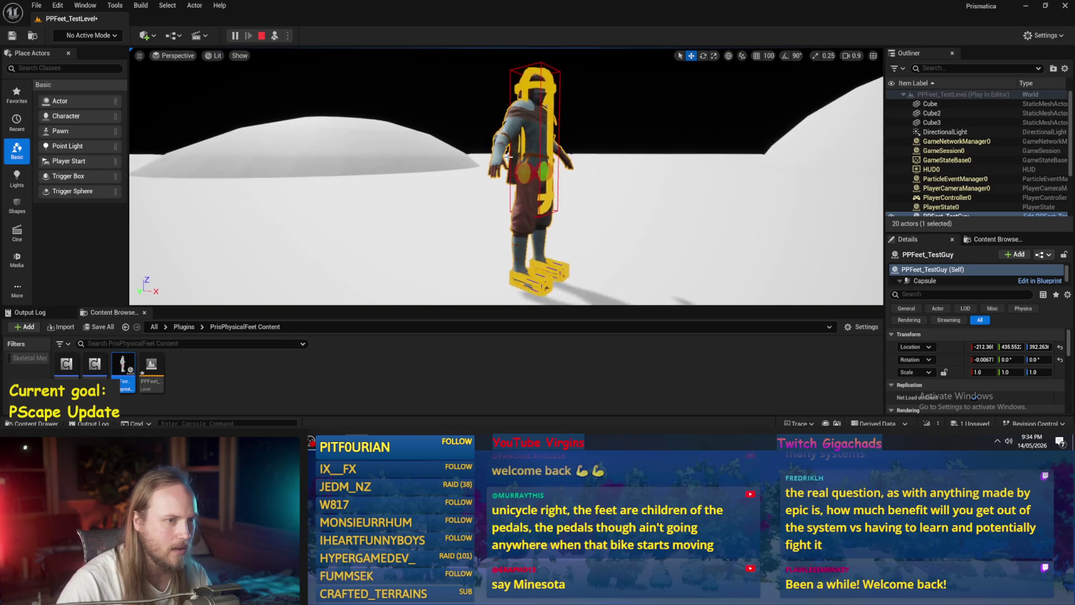
left_click(551, 174)
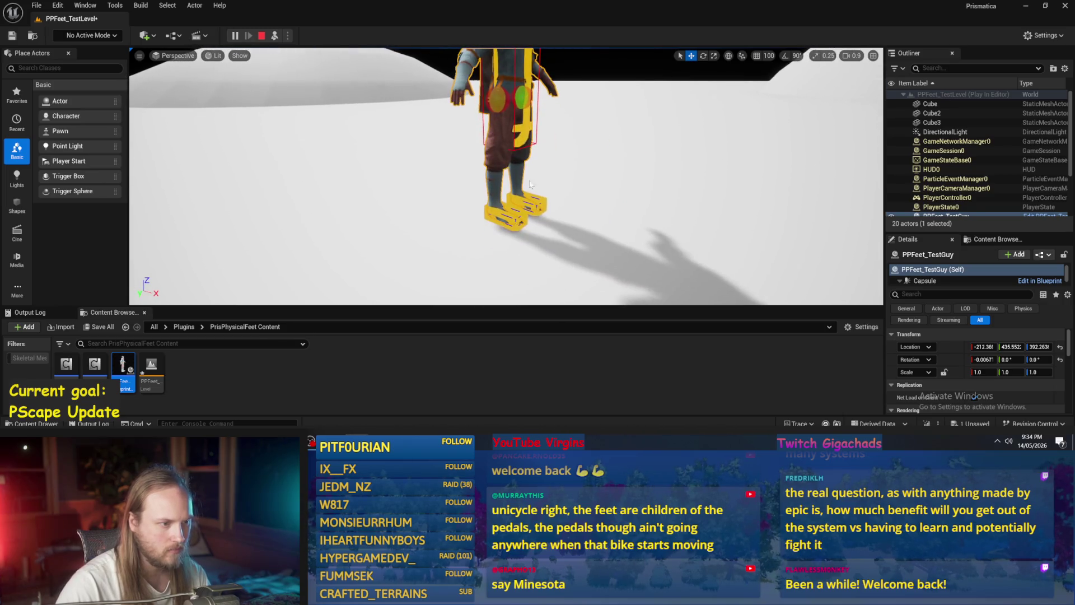
key("Escape")
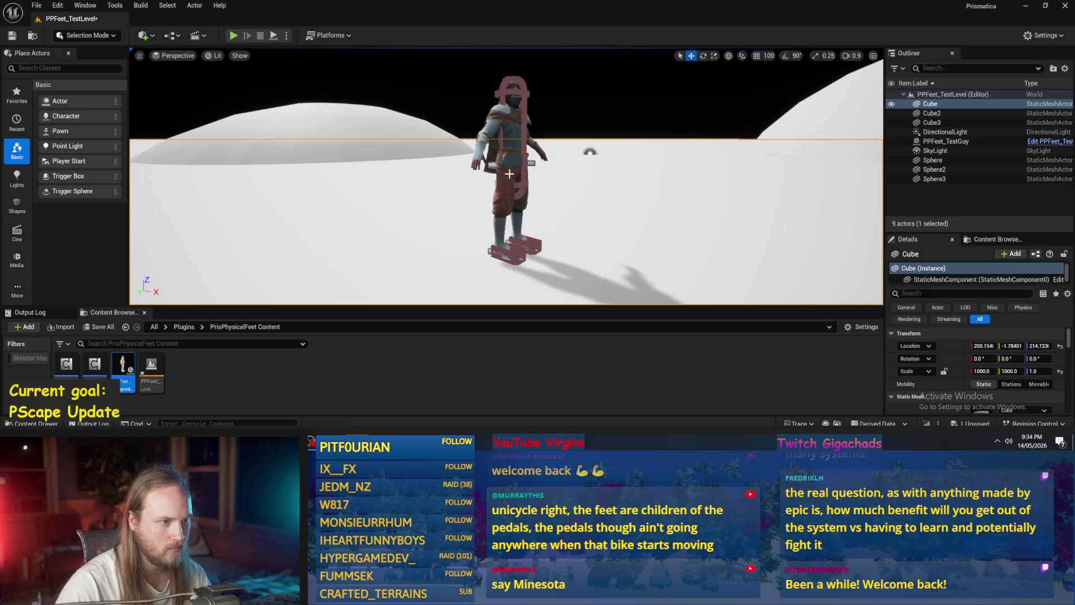
key("w")
mouse_move(505, 170)
left_mouse_down()
mouse_move(501, 218)
mouse_move(555, 204)
mouse_move(554, 179)
left_mouse_up()
left_click(555, 204)
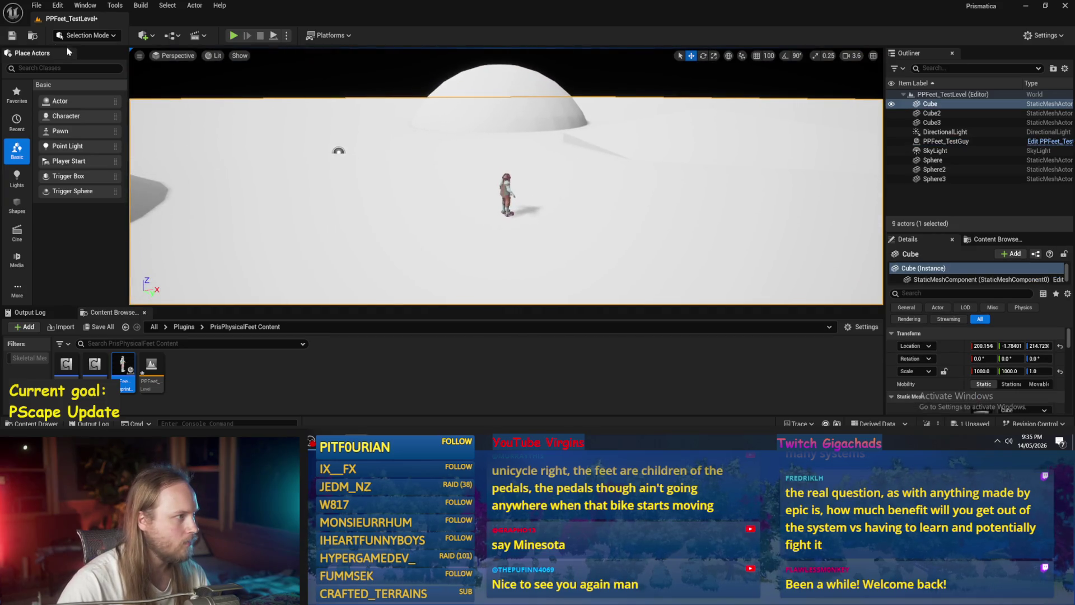
Save the level and inspect the placed PPFeet_TestGuy, switching transforms to world space.
left_click(12, 37)
scroll(533, 140, "up", 5)
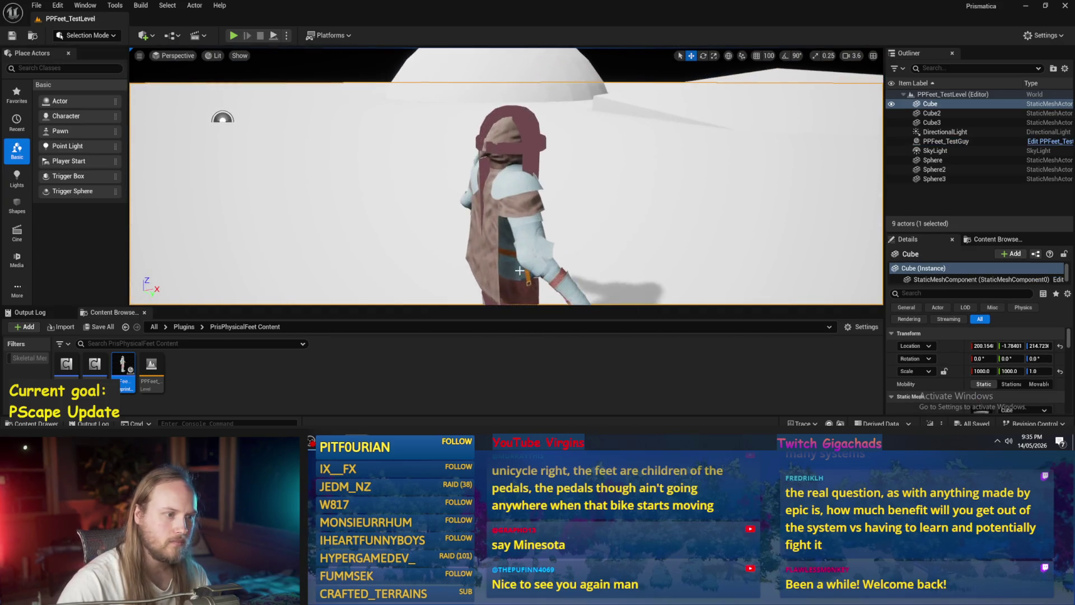
left_click(532, 140)
scroll(532, 168, "down", 5)
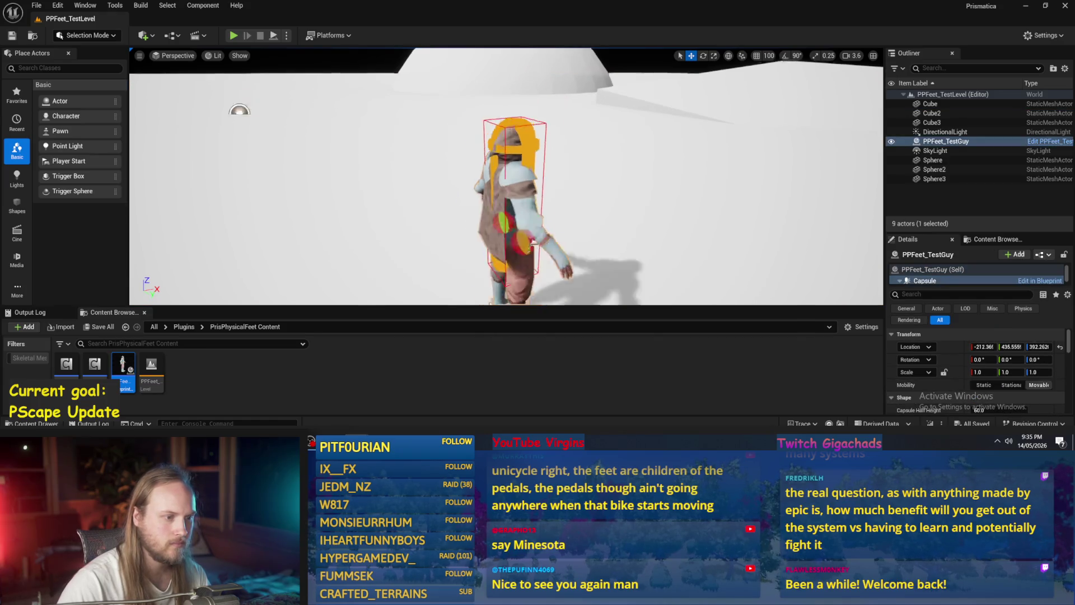
scroll(532, 168, "down", 2)
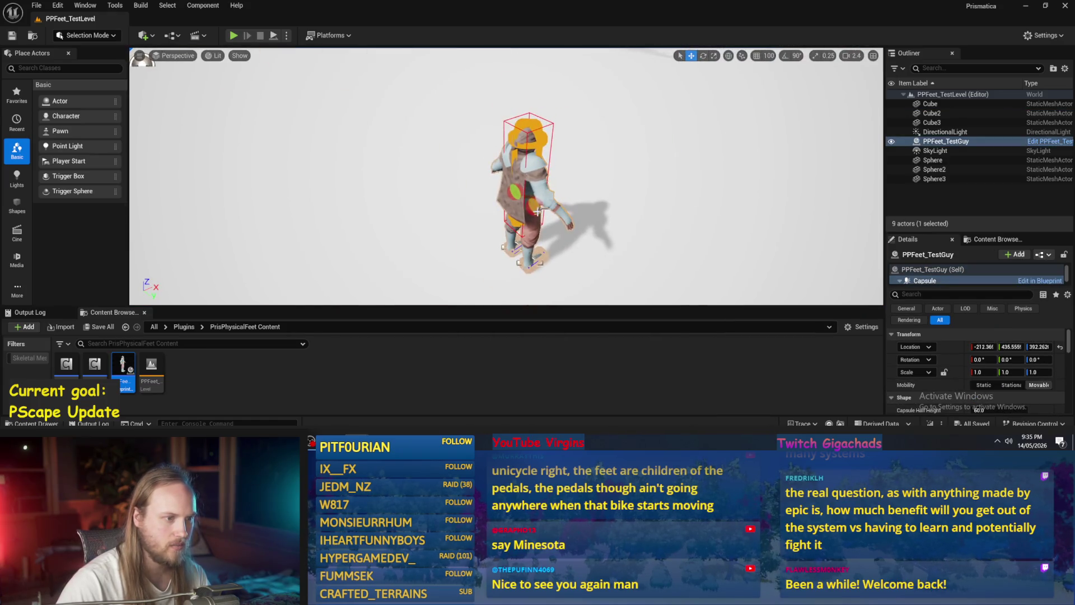
left_click(536, 210)
left_click(533, 194)
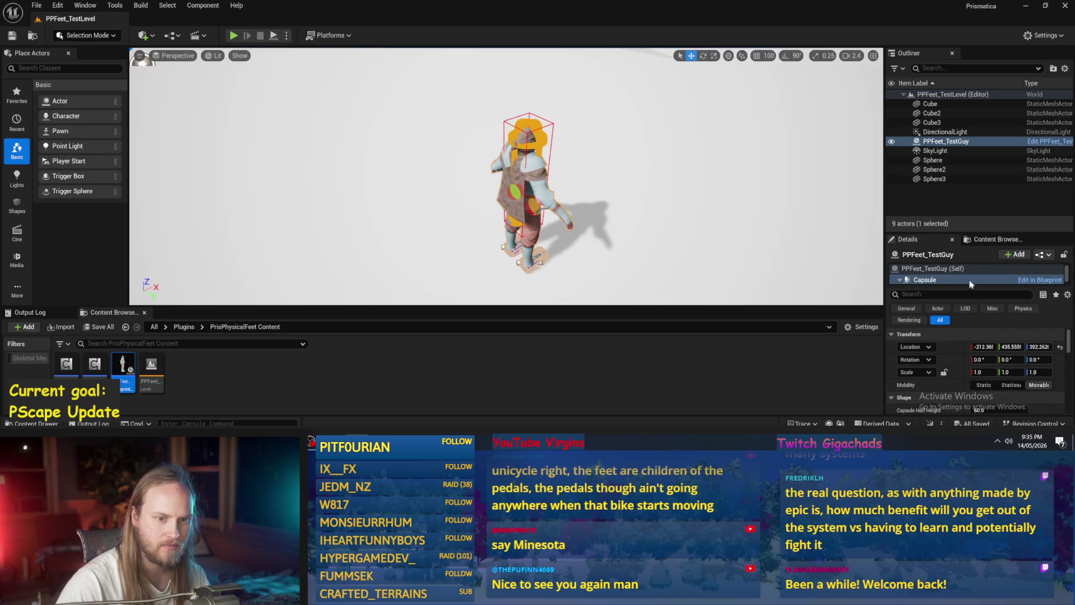
scroll(936, 272, "down", 1)
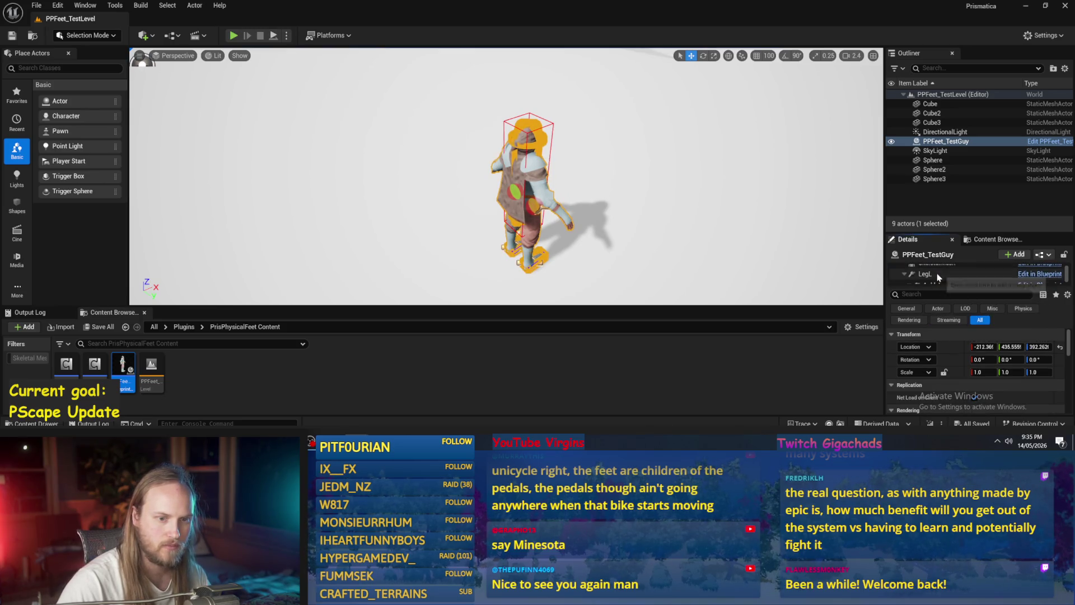
left_click(937, 275)
scroll(938, 273, "up", 1)
left_click(937, 270)
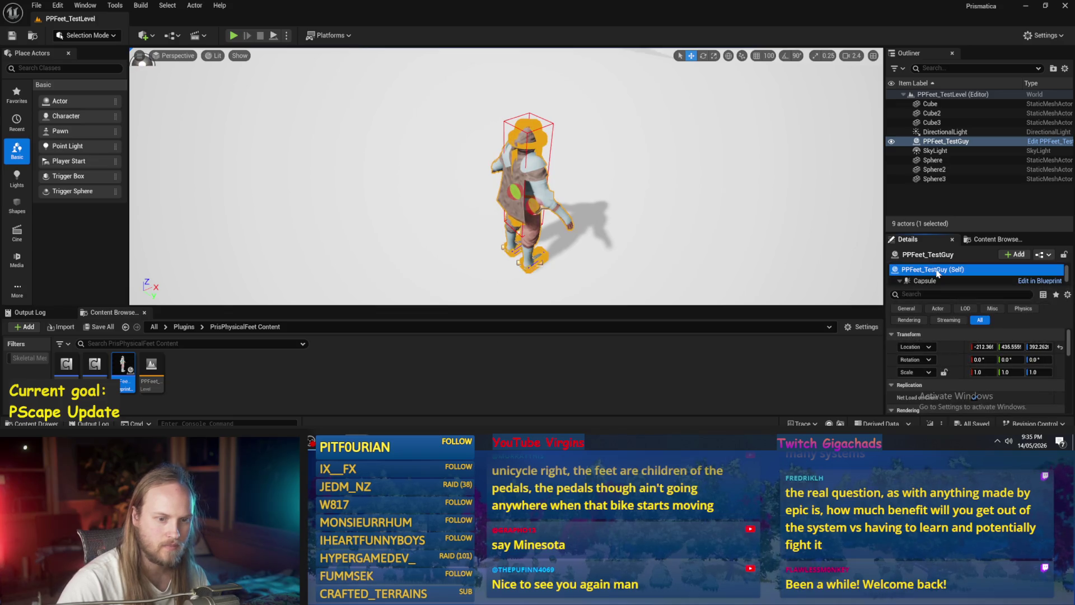
scroll(504, 179, "down", 3)
mouse_move(627, 162)
left_mouse_down()
mouse_move(652, 157)
mouse_move(640, 127)
left_mouse_up()
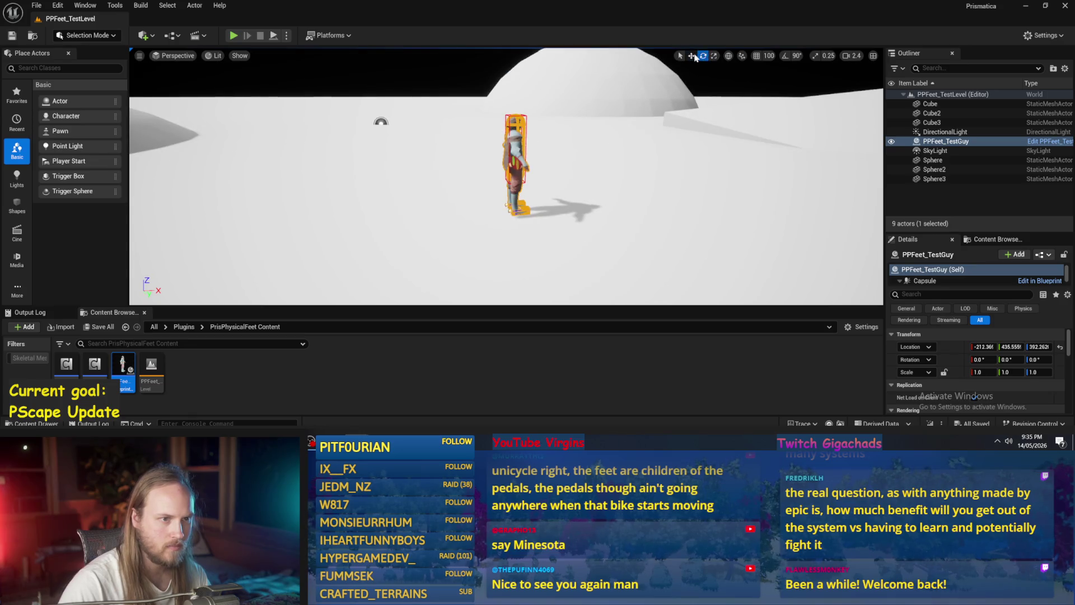
left_click(728, 56)
Reload PPFeet_TestLevel, set PPFeet_TestGuy's Z location to 492, and play-test the drop.
left_click(12, 35)
double_click(151, 367)
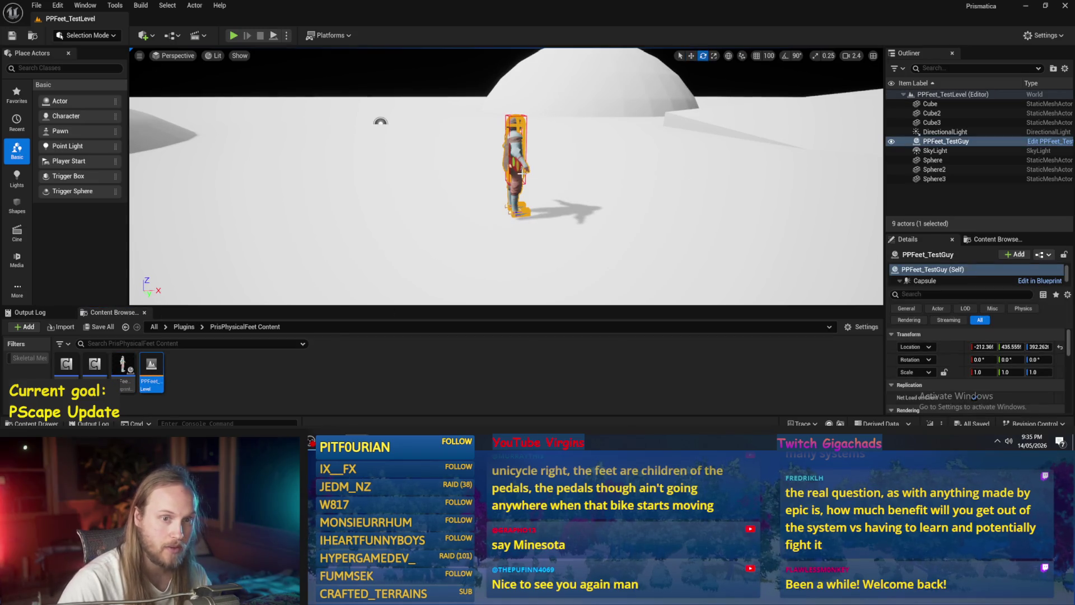
left_click(924, 143)
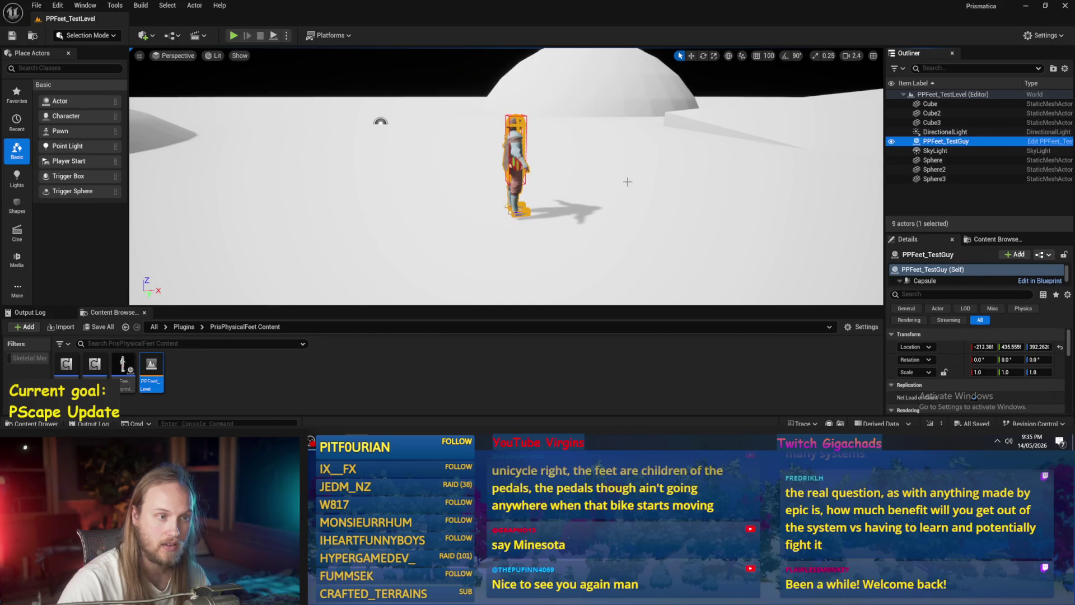
left_click(1025, 347)
type("492")
key("Return")
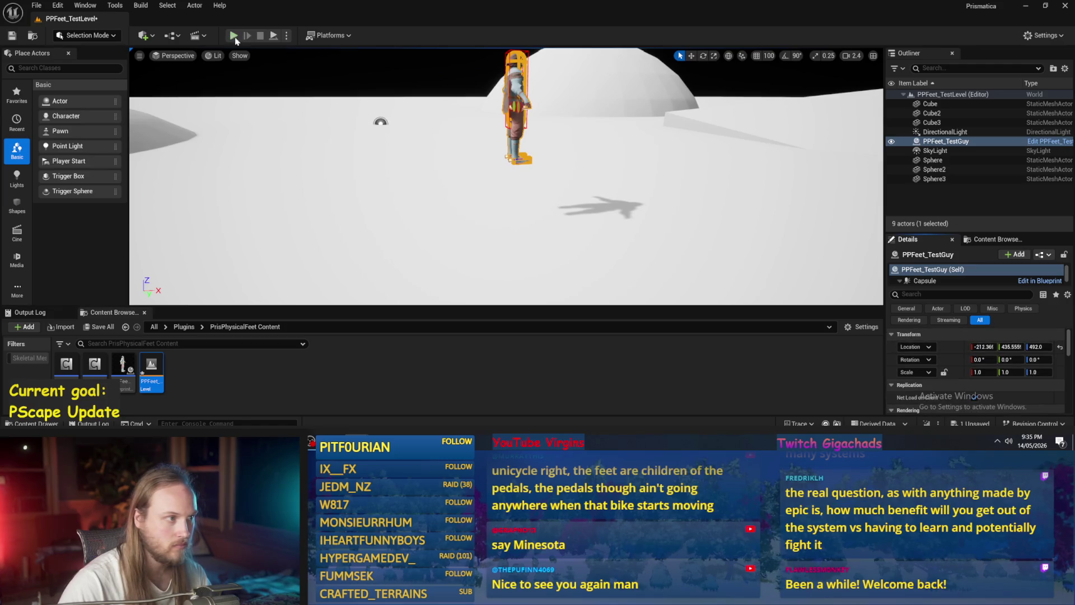
left_click(268, 36)
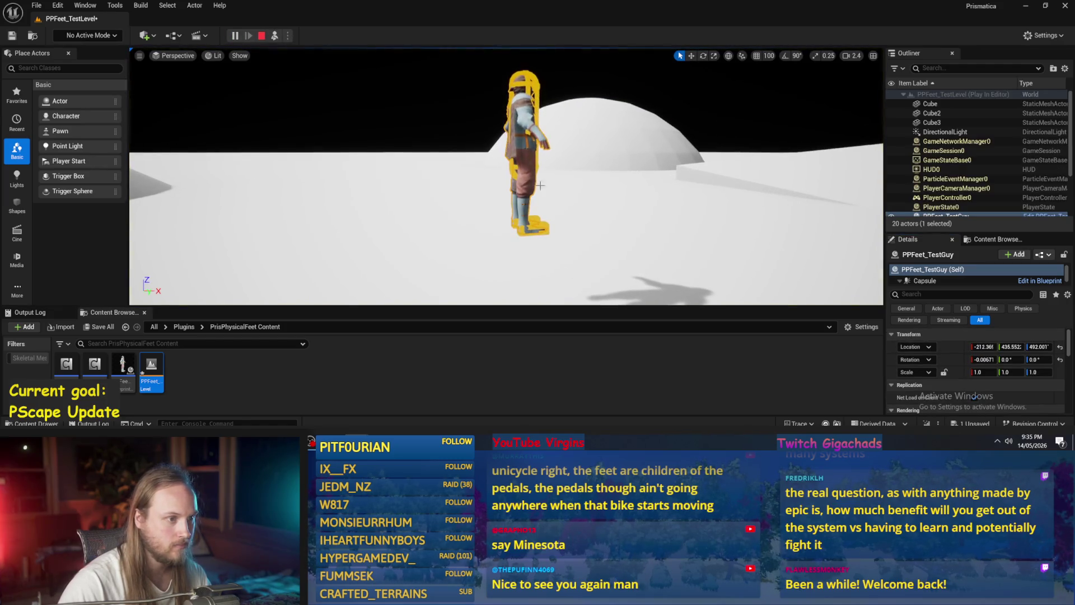
key("Escape")
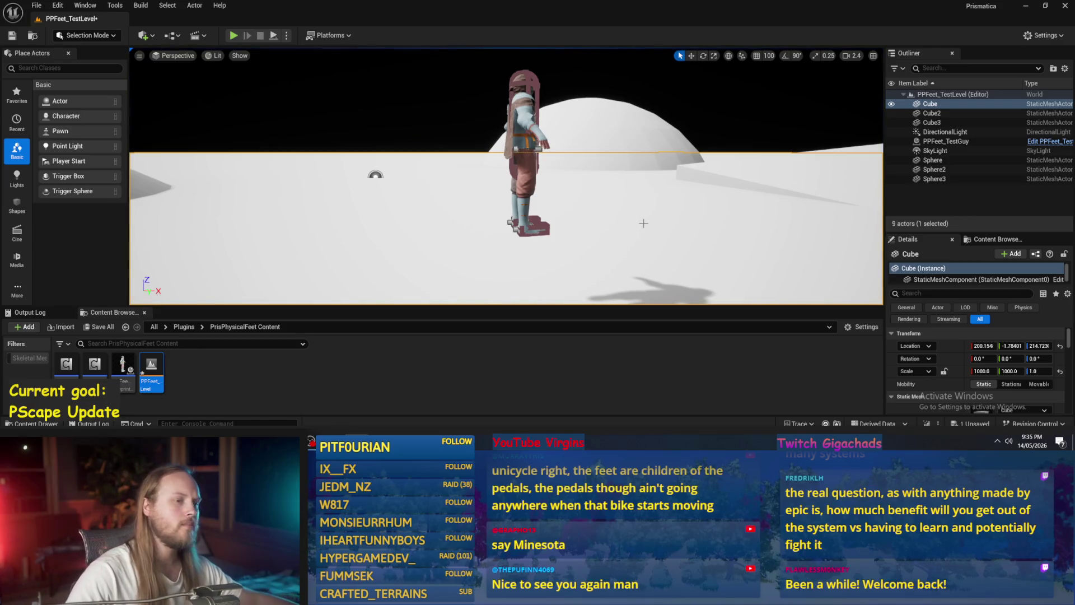
Open the PPFeet_TestGuy blueprint and delete the AnkleR and AnkleL constraints.
double_click(123, 368)
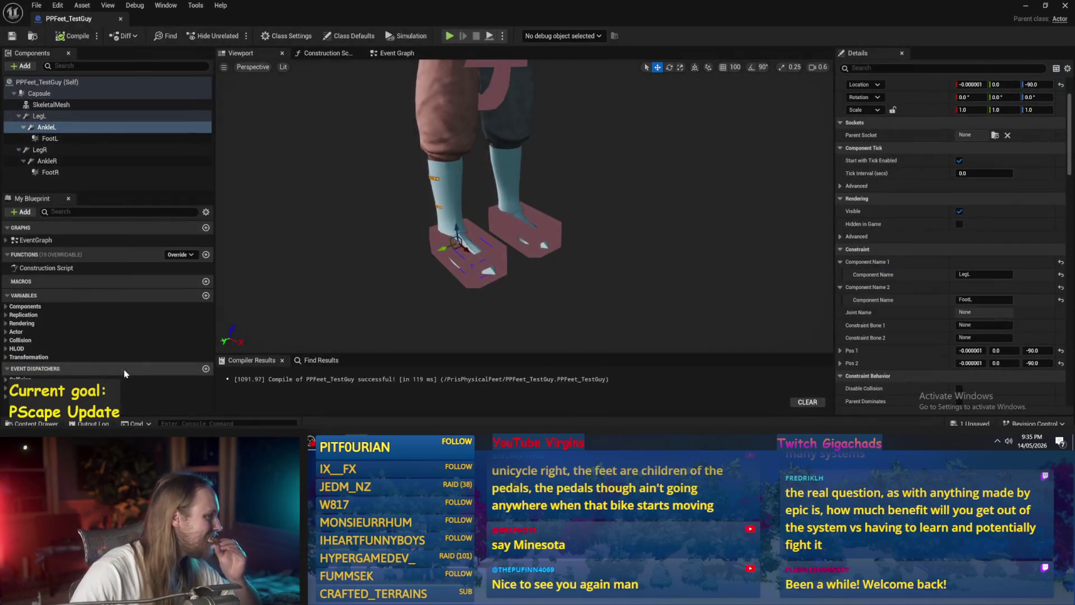
scroll(421, 267, "down", 5)
scroll(532, 236, "up", 3)
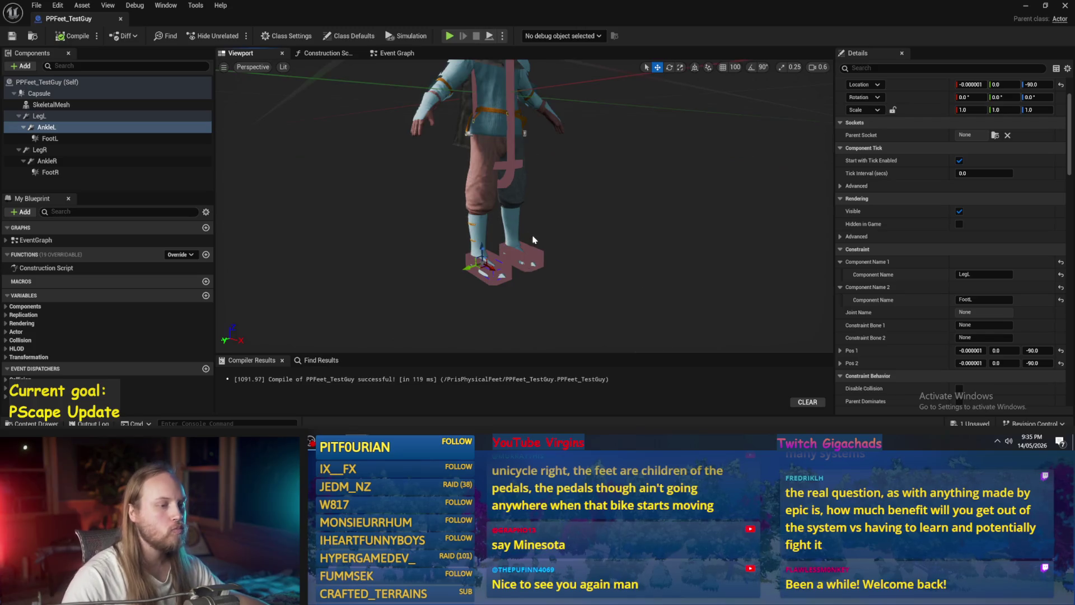
left_click(49, 160)
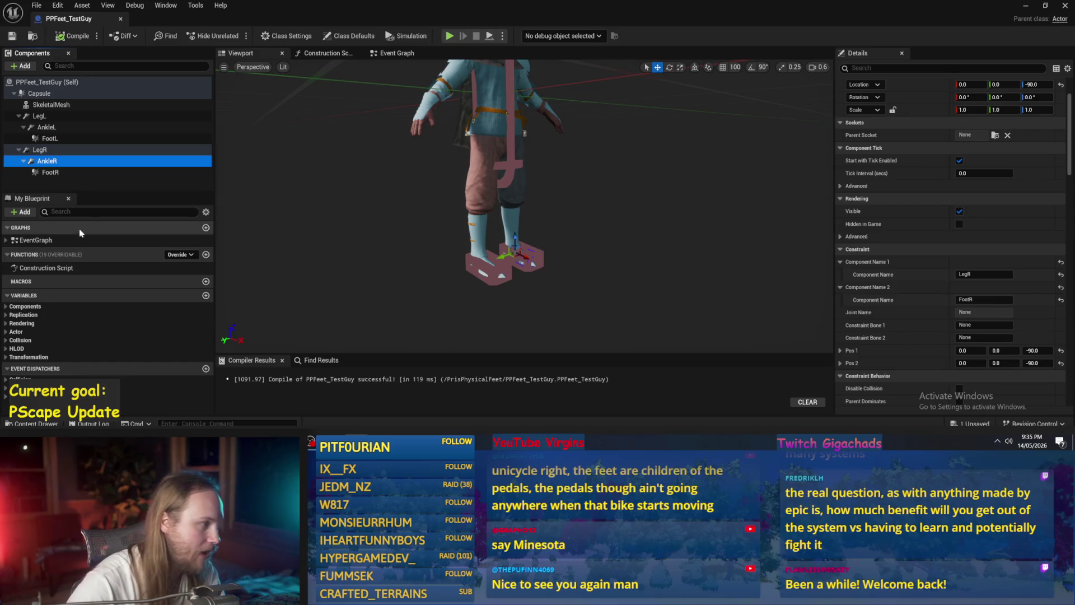
key("Delete")
left_click(56, 128)
key("Delete")
Set LegL's second component to FootL and LegR's second component to FootR.
left_click(61, 117)
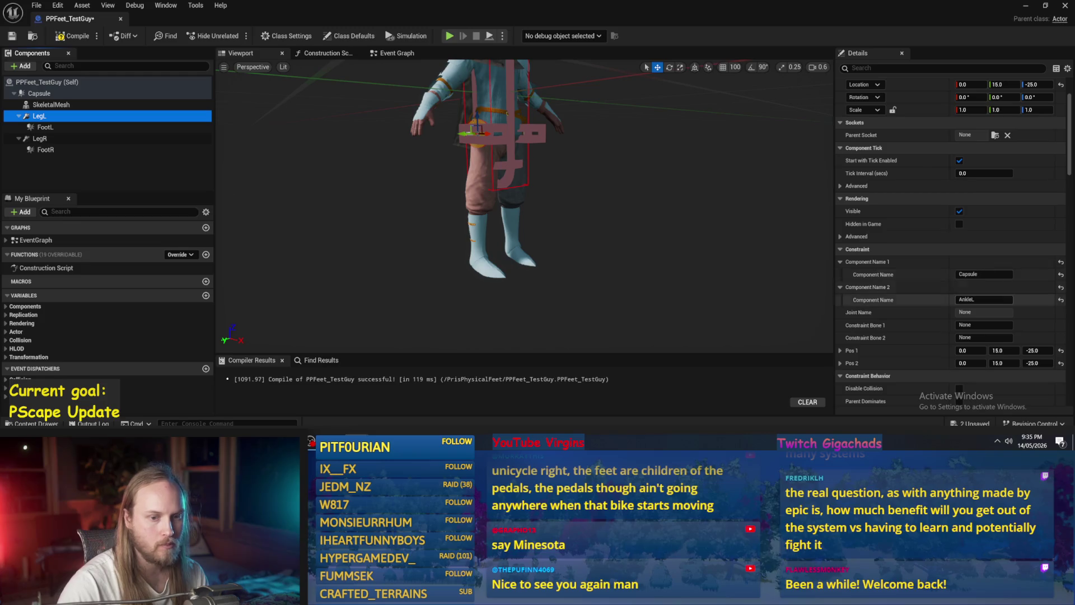
left_click(980, 300)
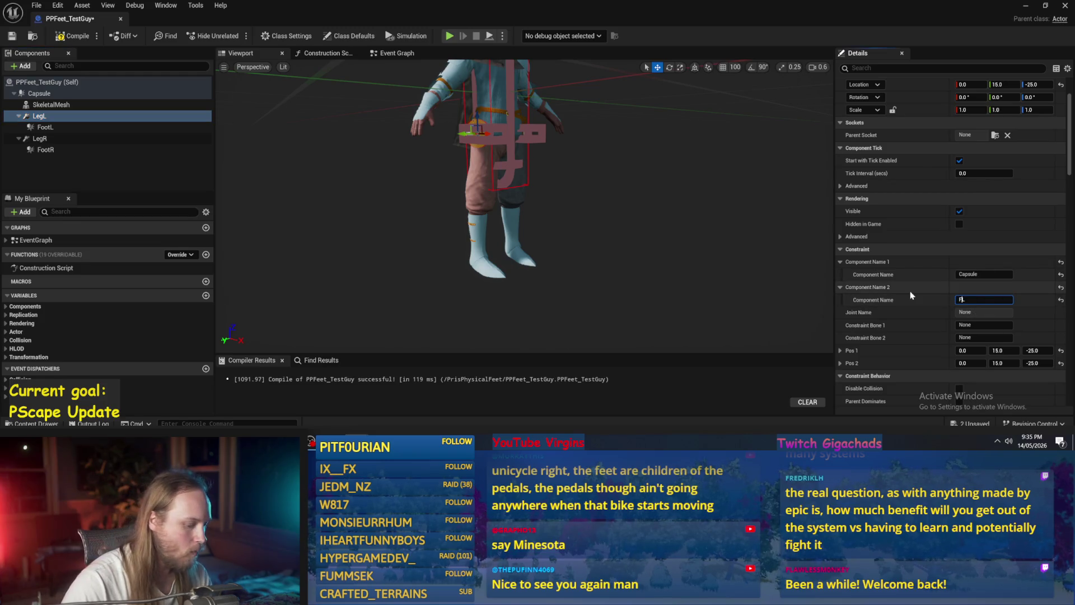
left_click(41, 138)
left_click(980, 300)
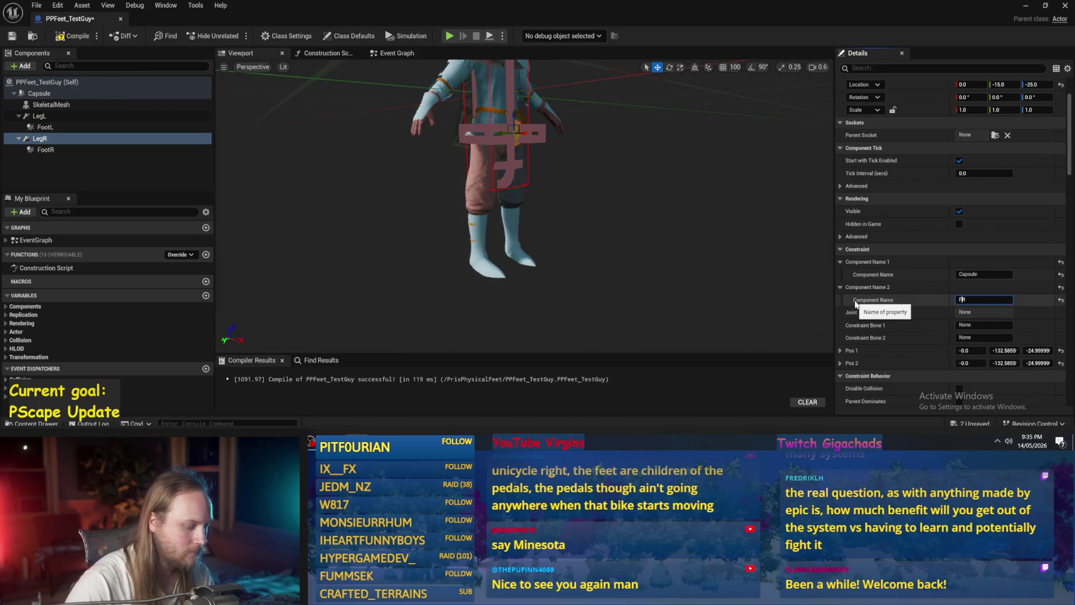
type("otR")
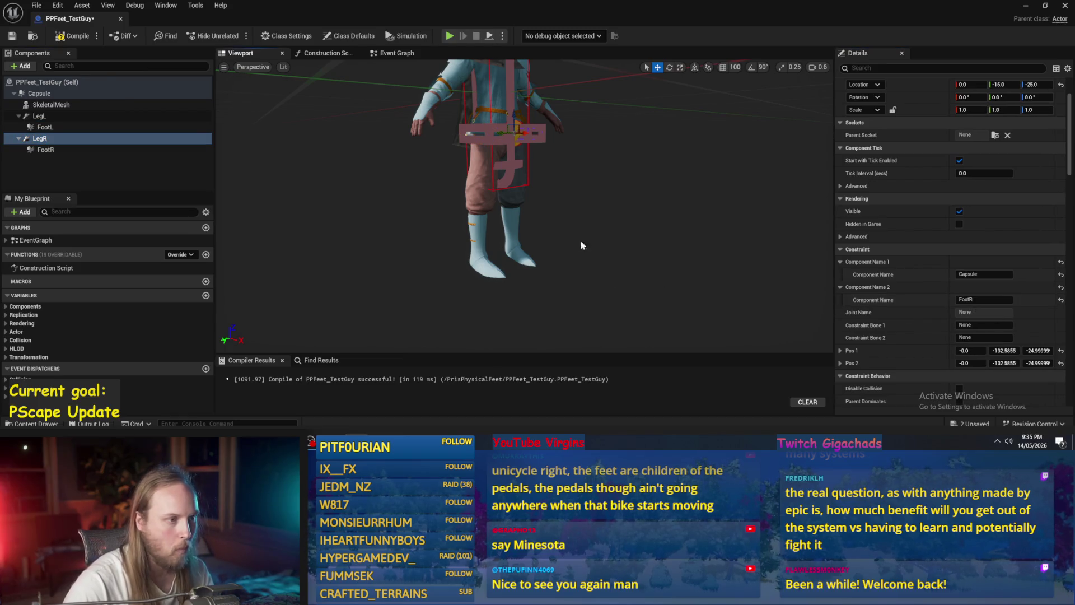
Compile and save the blueprint, then select the FootR component.
left_click(12, 36)
left_click(60, 148)
left_click(60, 141)
left_click(50, 149)
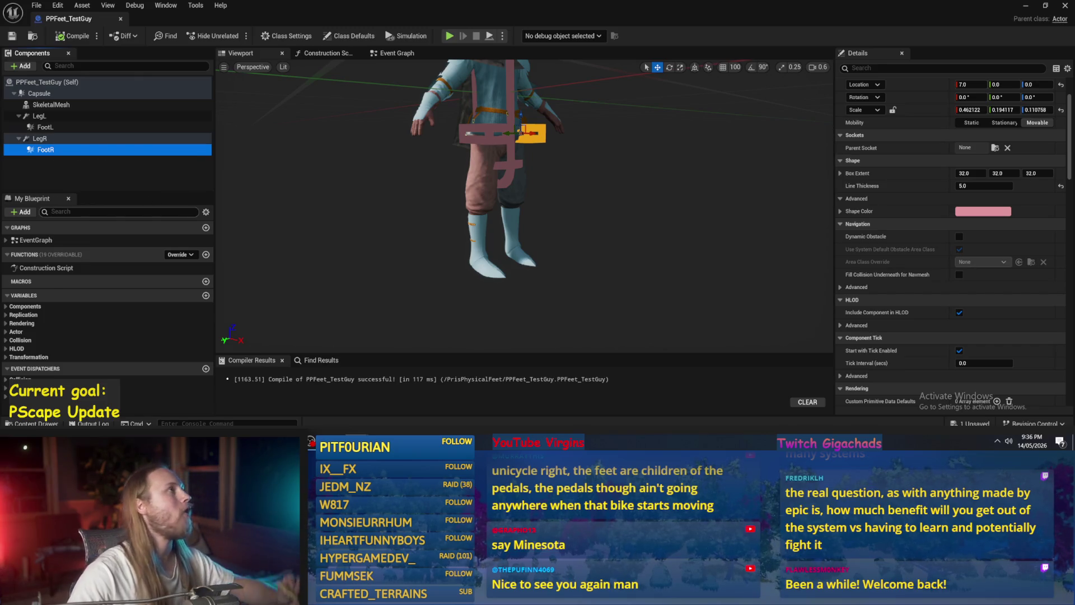
scroll(969, 297, "down", 6)
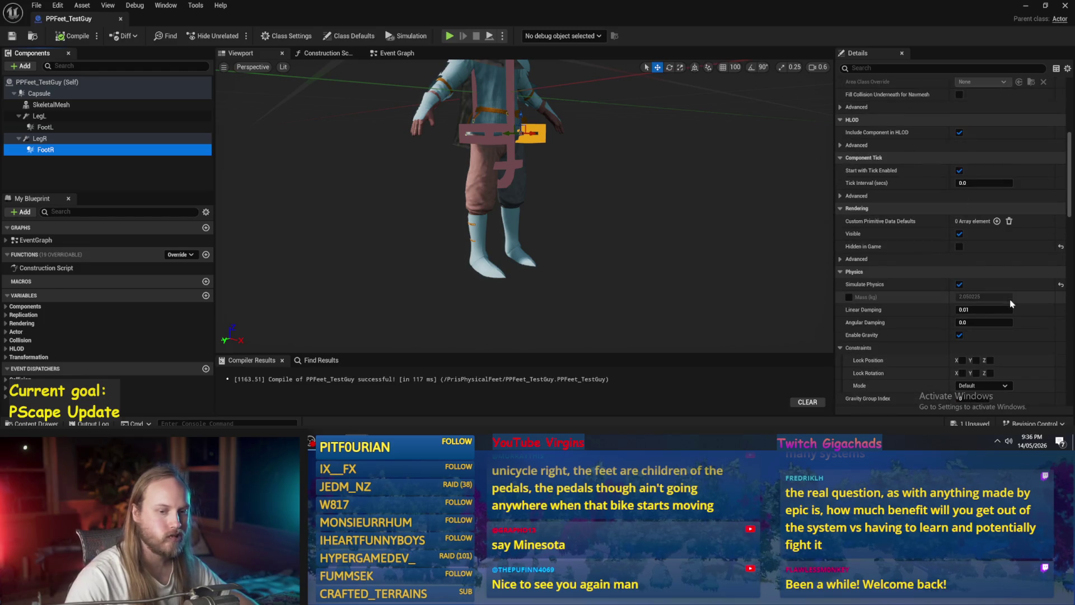
Frame the character and drag the FootR box down onto the right foot.
left_click(50, 138)
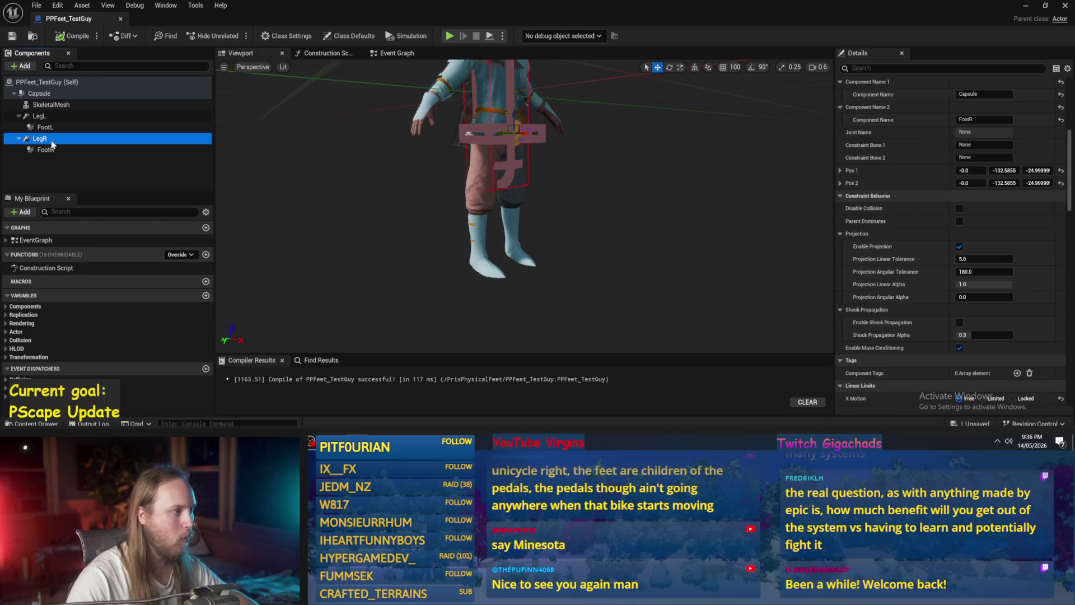
key("f")
scroll(554, 182, "up", 3)
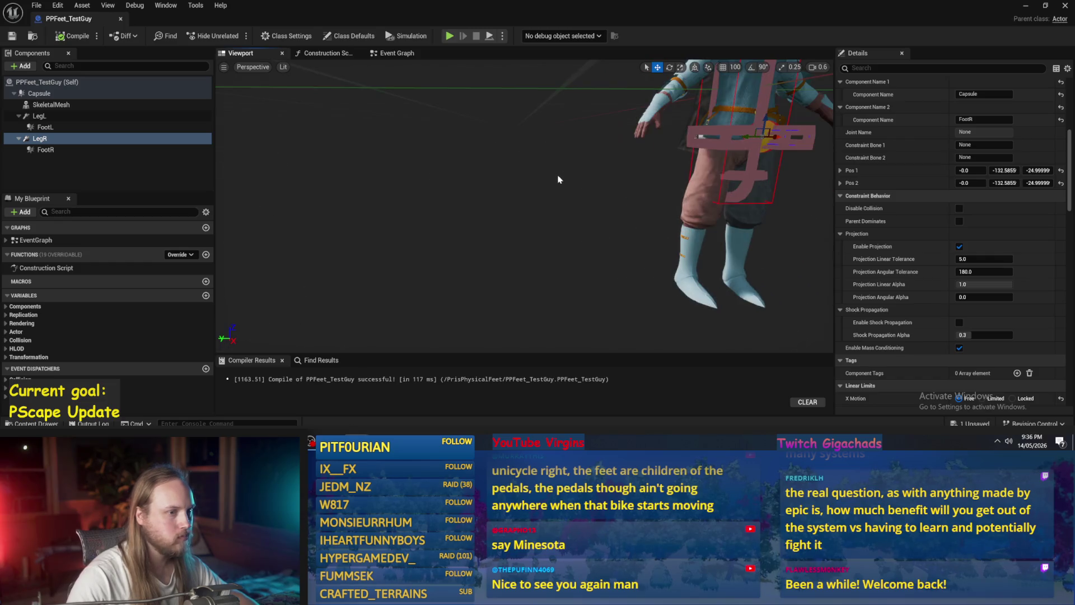
left_click(45, 150)
scroll(559, 185, "down", 2)
left_click_drag(642, 157, 639, 216)
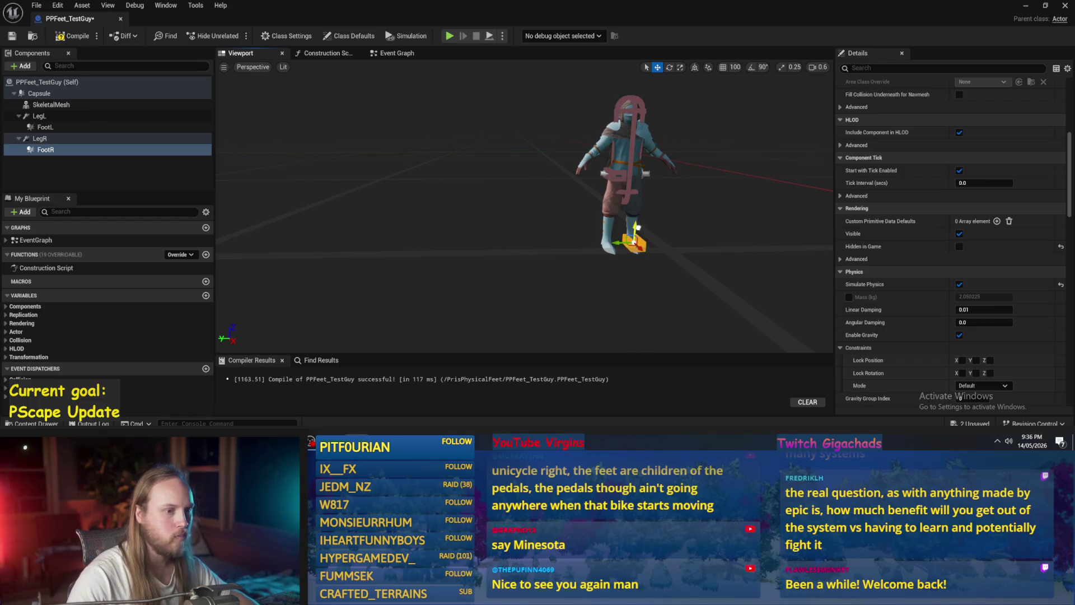
scroll(553, 230, "up", 3)
Orbit around the legs to check the LegR constraint, FootL box and LegL constraint.
mouse_move(554, 231)
left_mouse_down()
mouse_move(556, 219)
mouse_move(491, 204)
left_mouse_up()
left_click(467, 156)
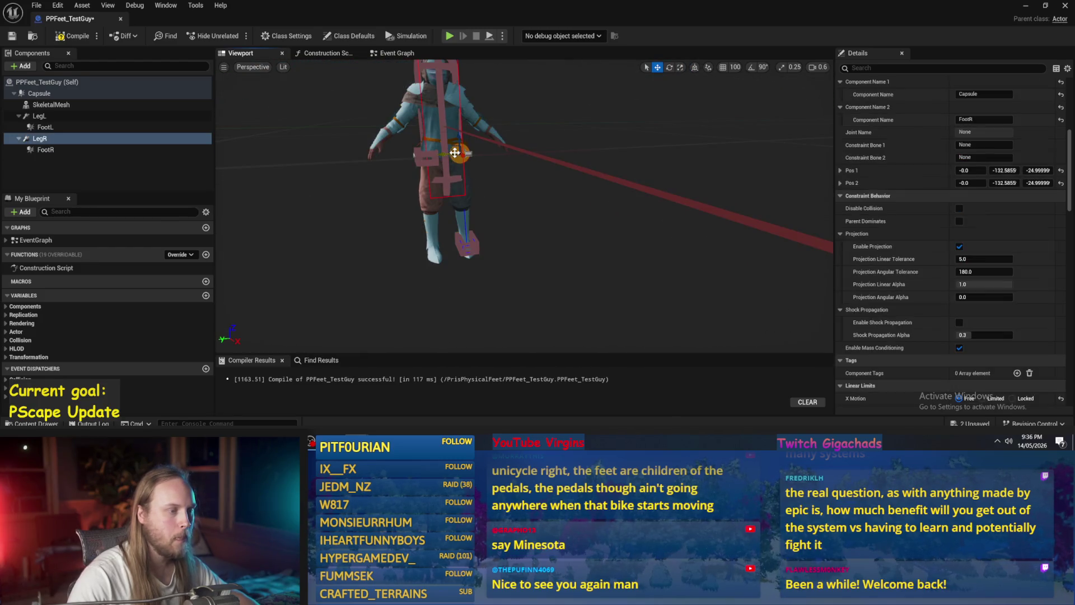
mouse_move(456, 153)
left_mouse_down()
mouse_move(476, 129)
mouse_move(495, 177)
left_mouse_up()
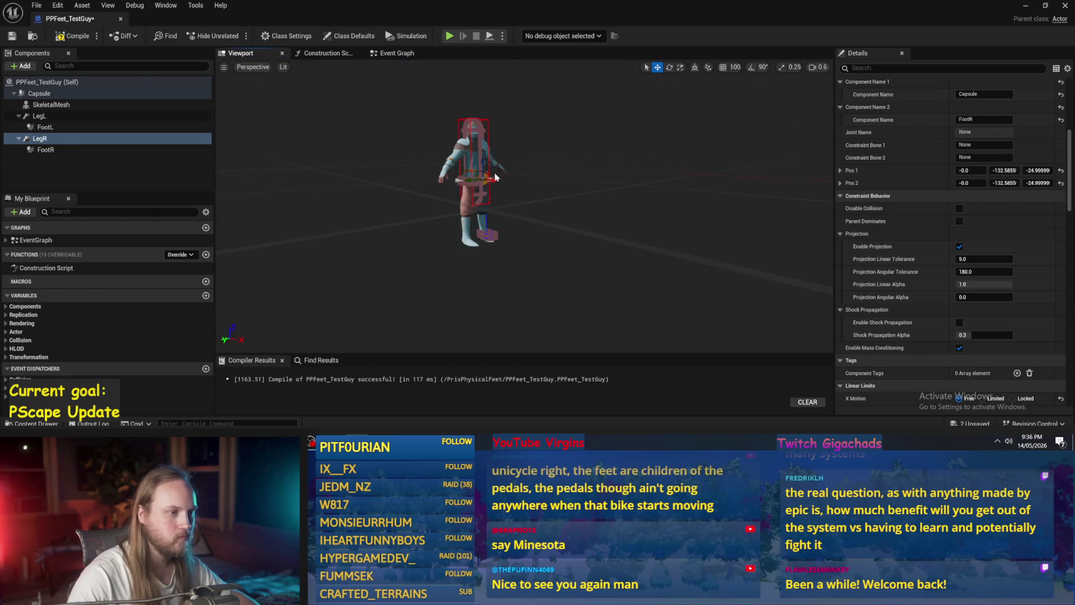
scroll(495, 177, "up", 5)
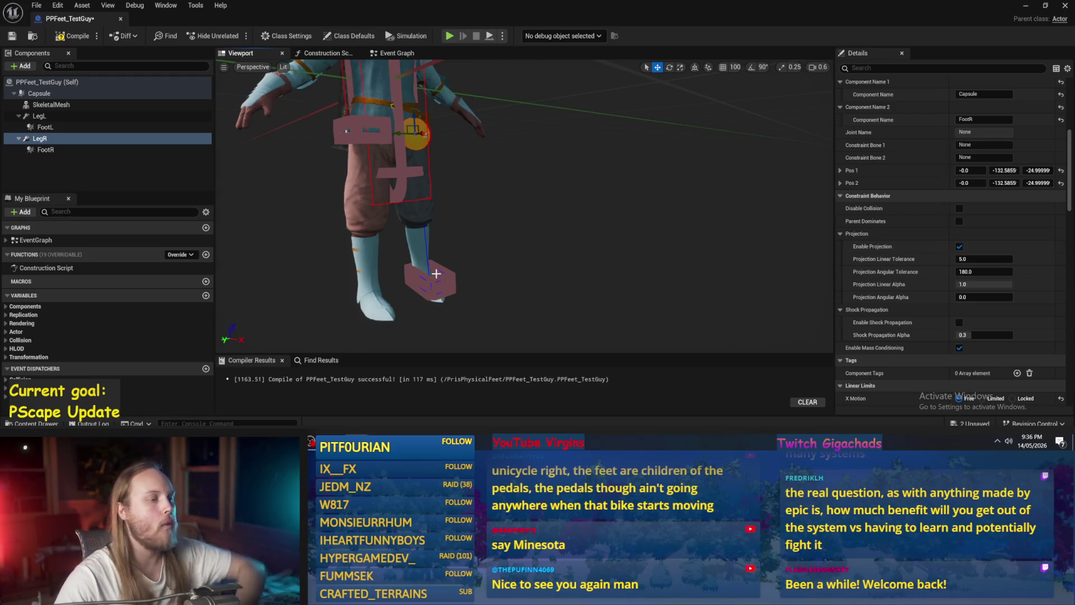
left_click(349, 138)
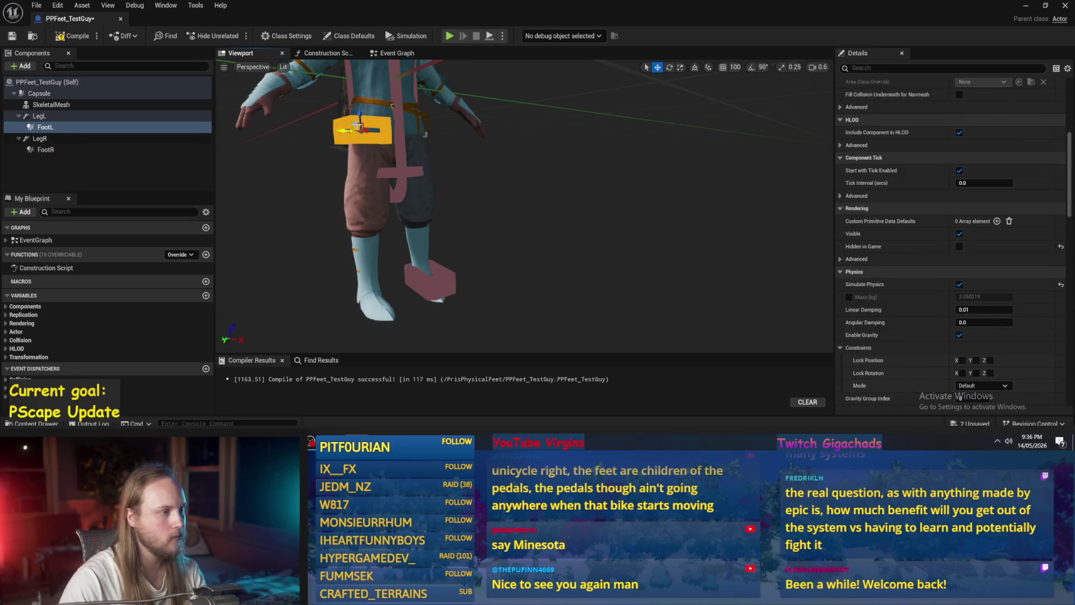
left_click(39, 116)
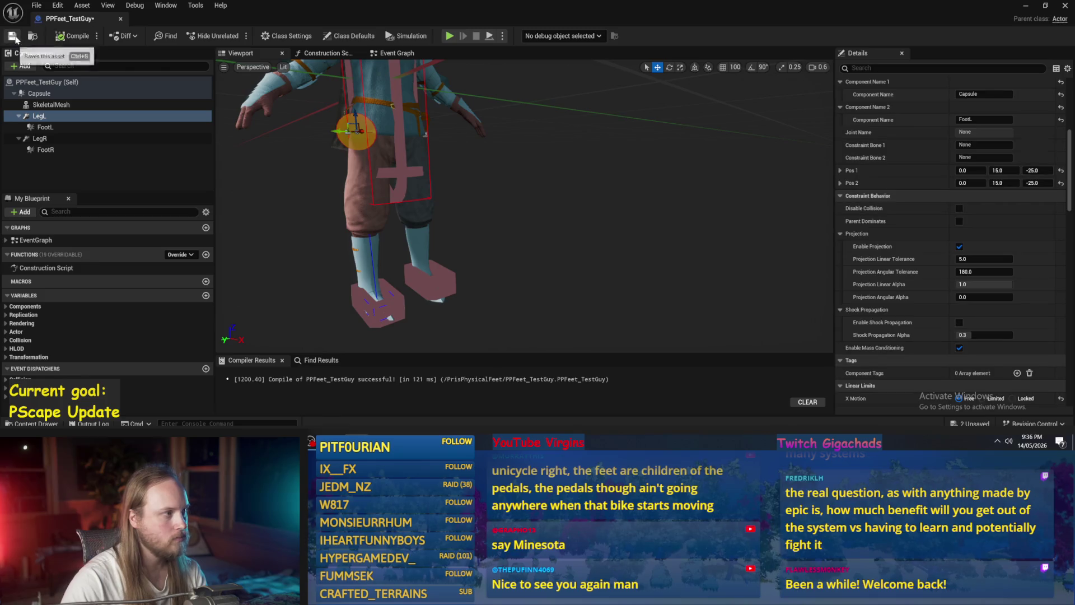
left_click(1025, 5)
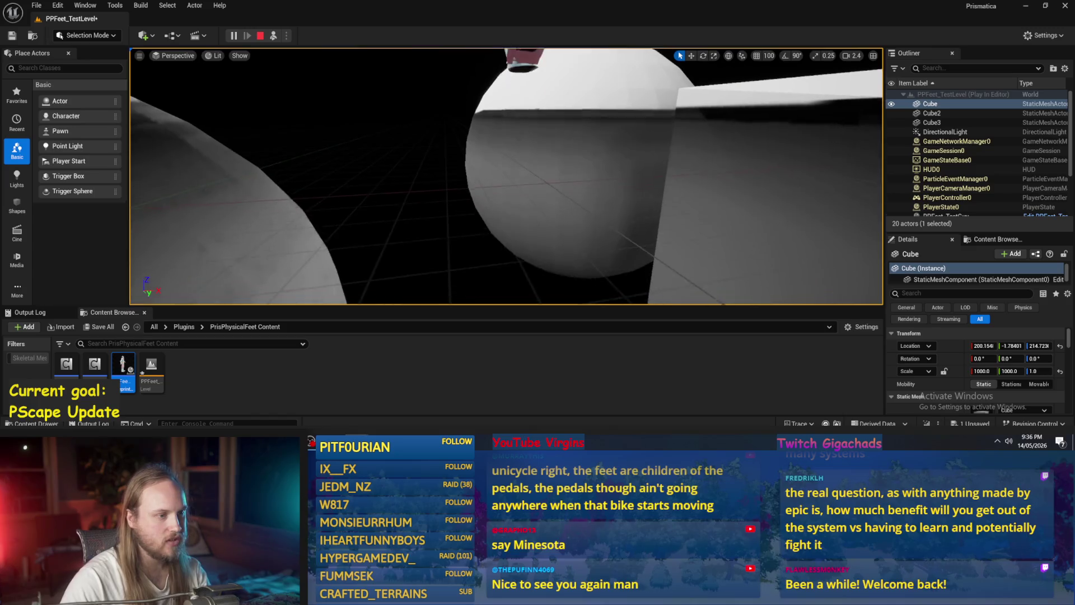
Stop playing, focus on PPFeet_TestGuy in the level and toggle its hidden-in-game setting.
key("Escape")
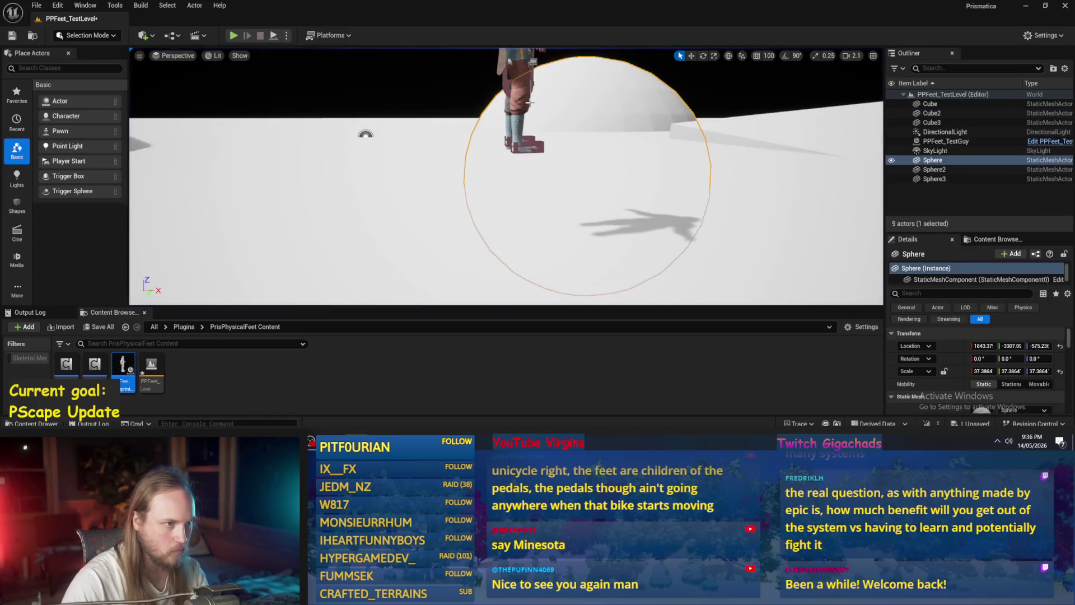
left_click(529, 103)
key("f")
key("w")
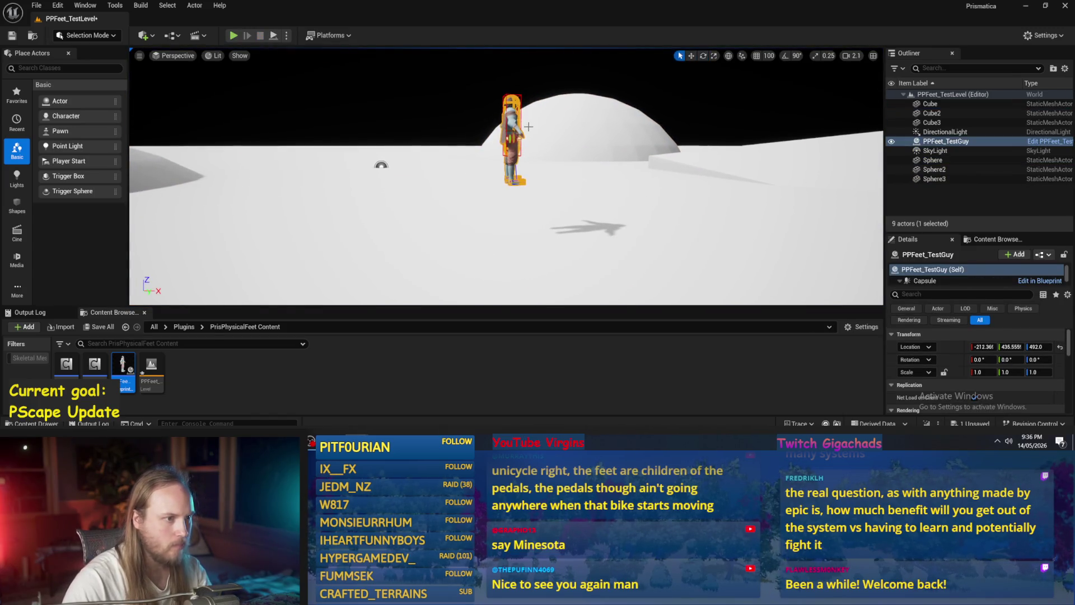
left_click_drag(534, 139, 535, 184)
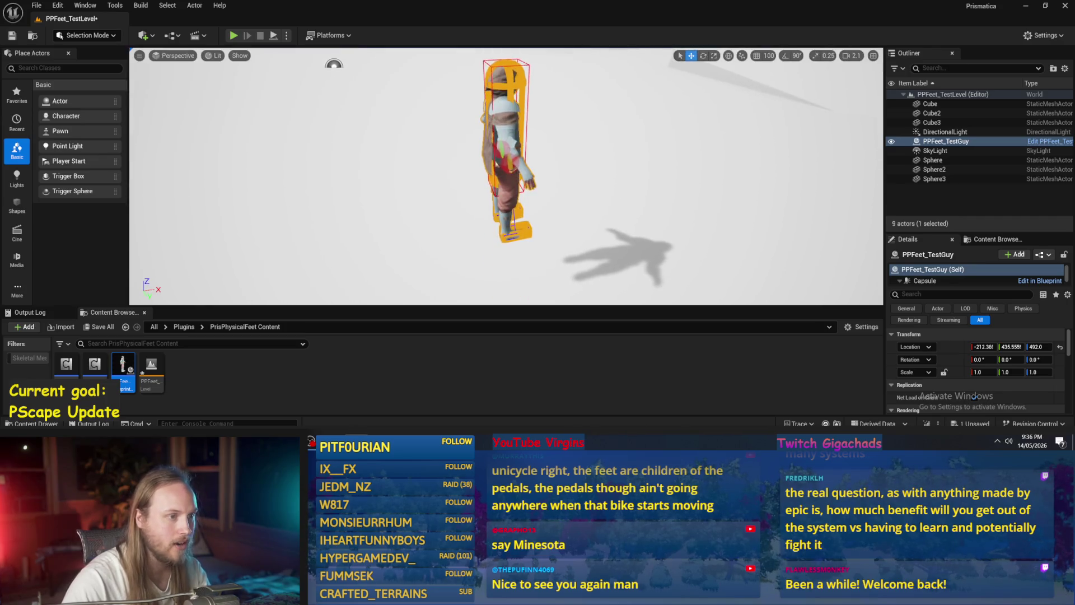
scroll(506, 176, "down", 3)
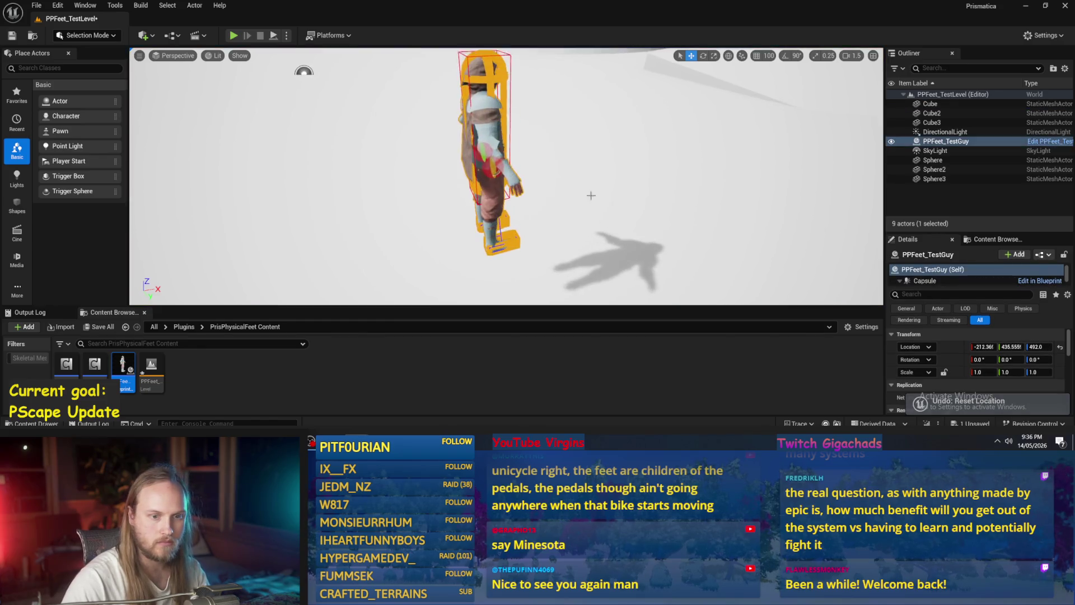
scroll(1042, 375, "up", 1)
left_click(975, 378)
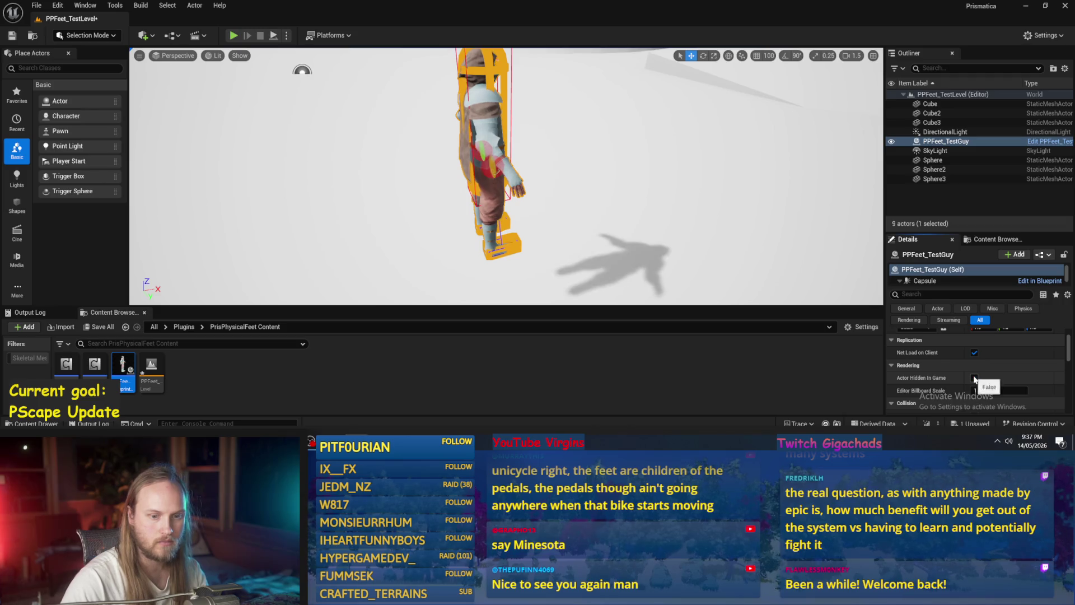
left_click_drag(504, 168, 504, 190)
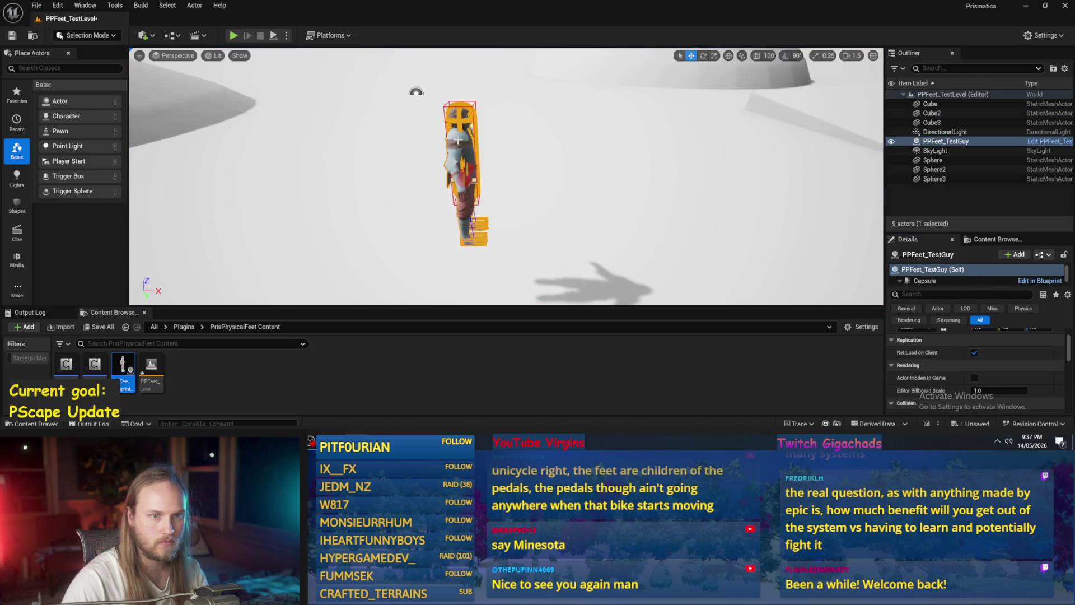
Delete PPFeet_TestGuy, place a fresh copy from the Content Browser, and save the level.
left_click(965, 142)
key("Delete")
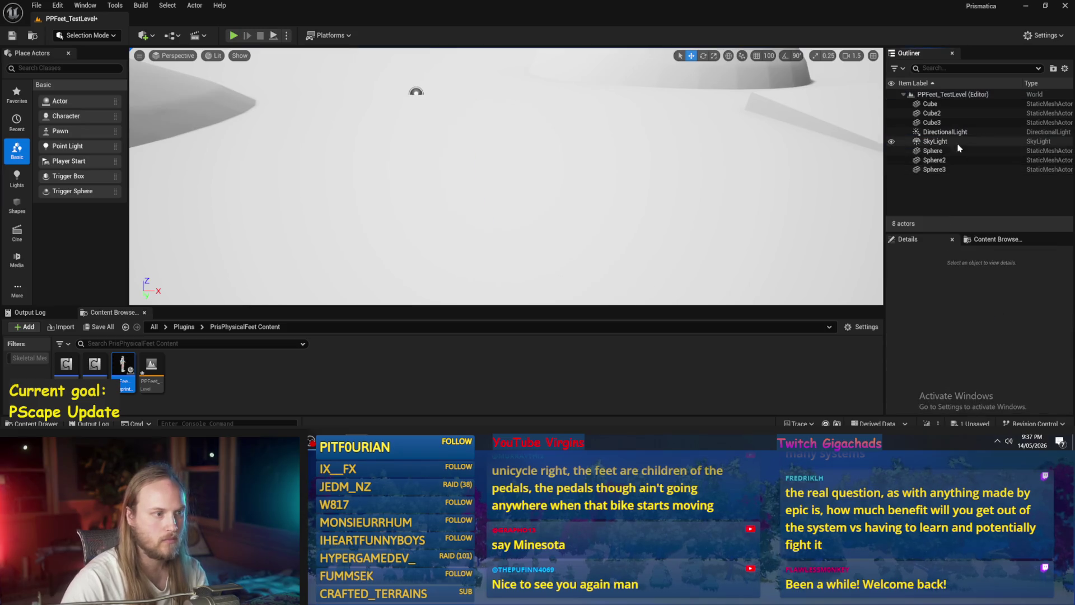
key("ctrl+s")
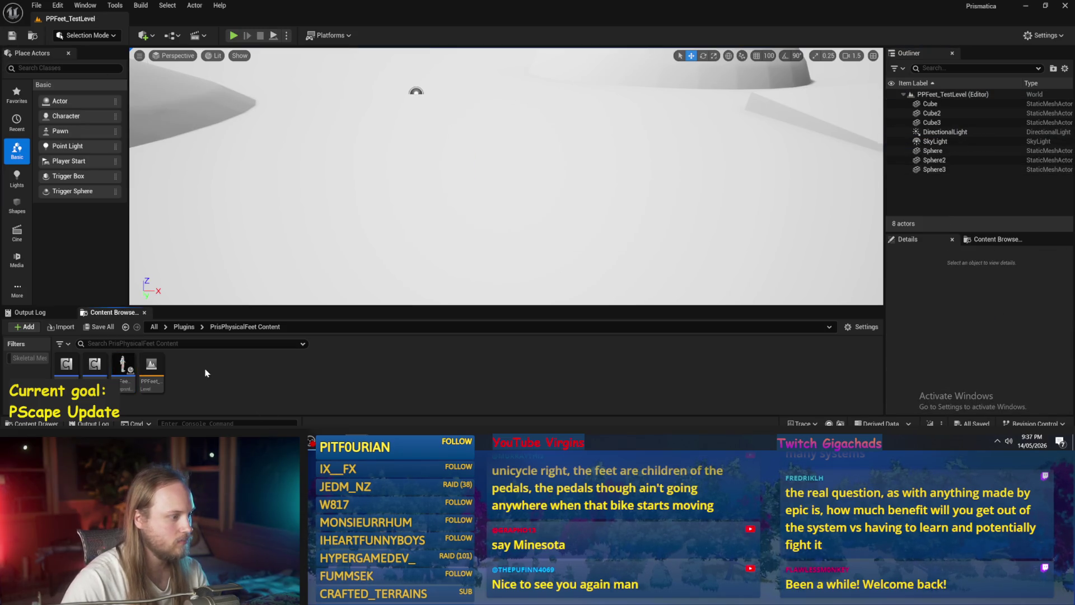
left_click_drag(153, 343, 412, 215)
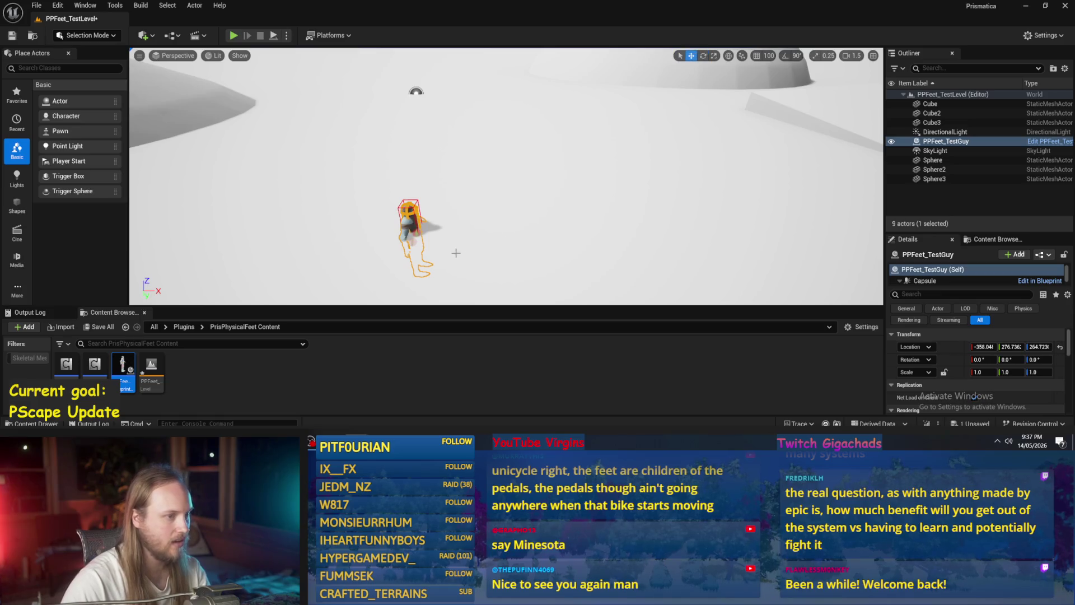
left_click_drag(455, 253, 425, 257)
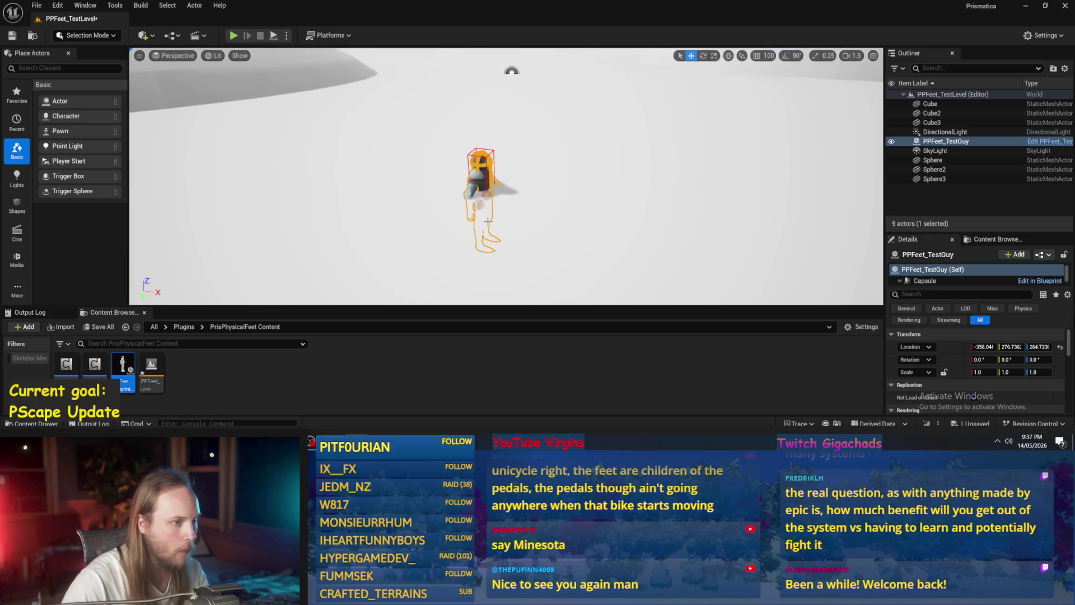
left_click(11, 37)
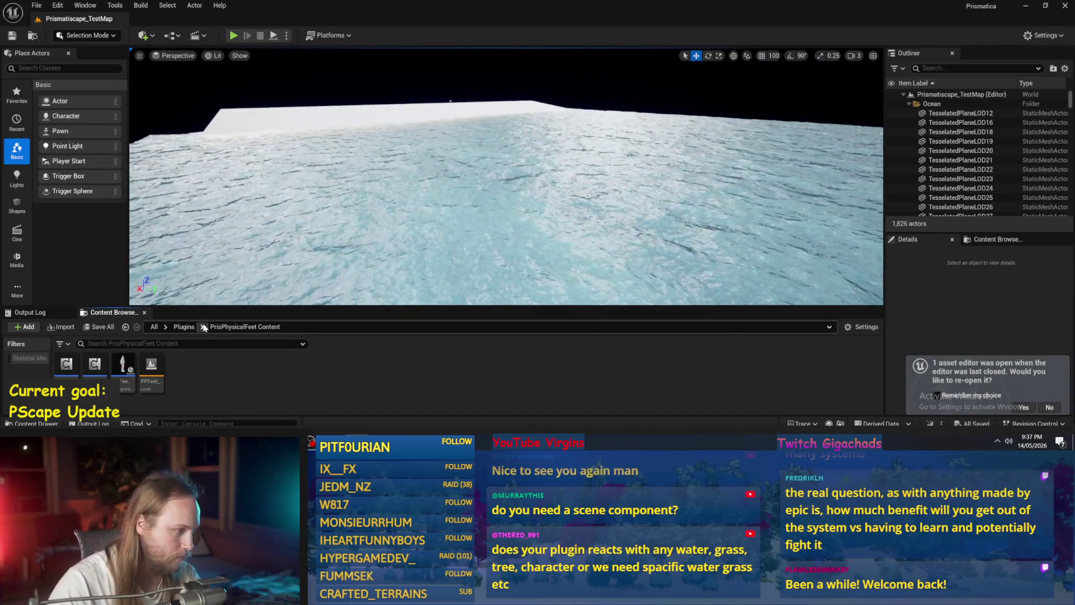
Navigate from the Plugins folder into the Prismatiscape Content folder.
left_click(184, 326)
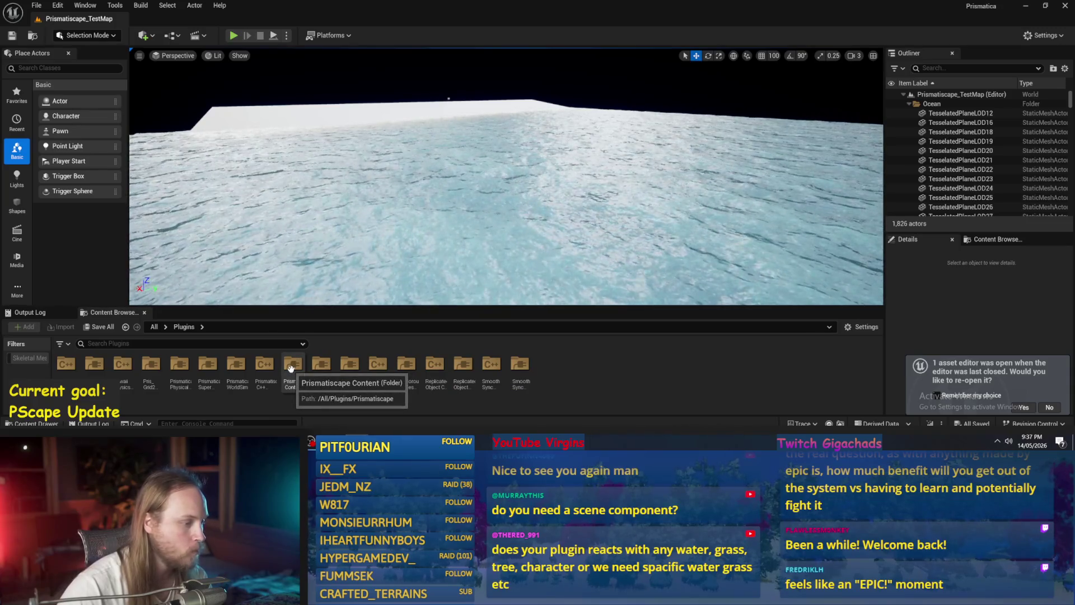
double_click(290, 368)
scroll(202, 376, "down", 1)
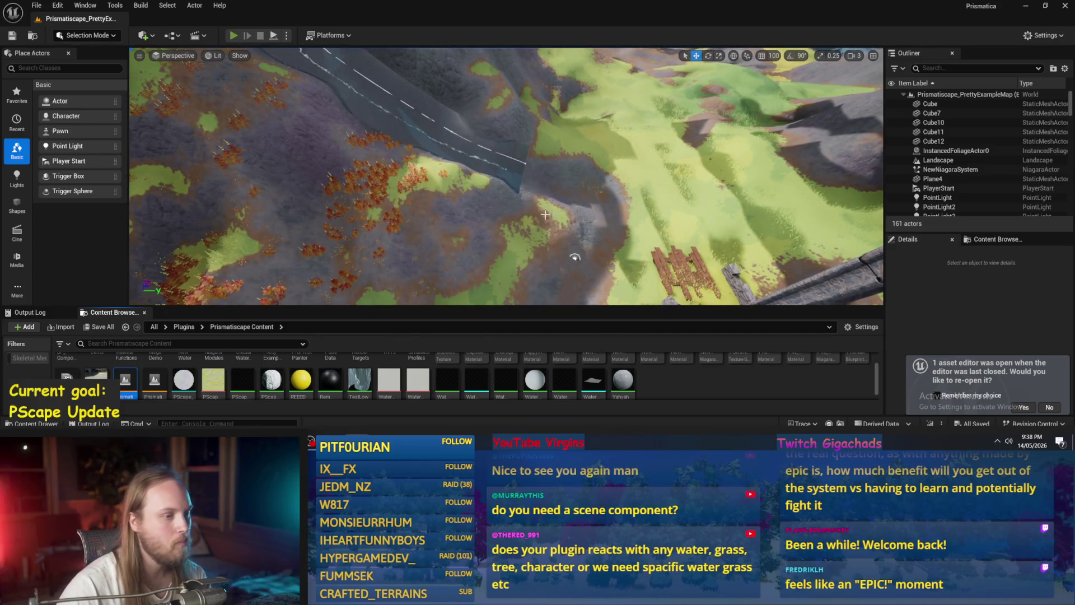
Play the example map with Alt+P, go fullscreen with F11, and run forward.
key("alt+p")
key("F11")
key("w")
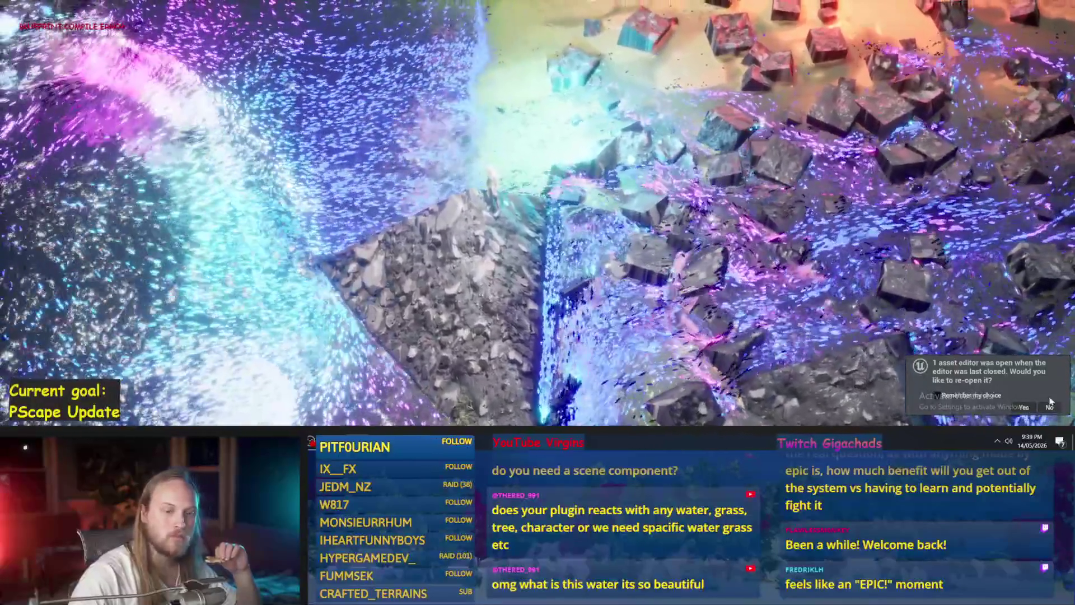
Exit fullscreen, open Prismatiscape_Wave_RT and Water_RT, and dock the texture viewer on the right.
left_click(1051, 407)
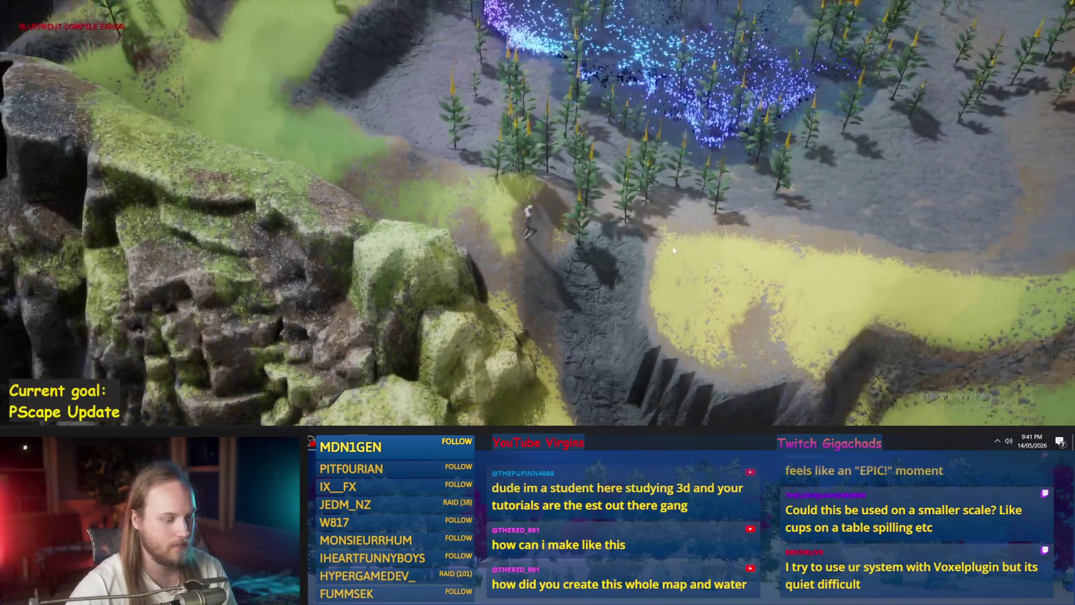
key("F11")
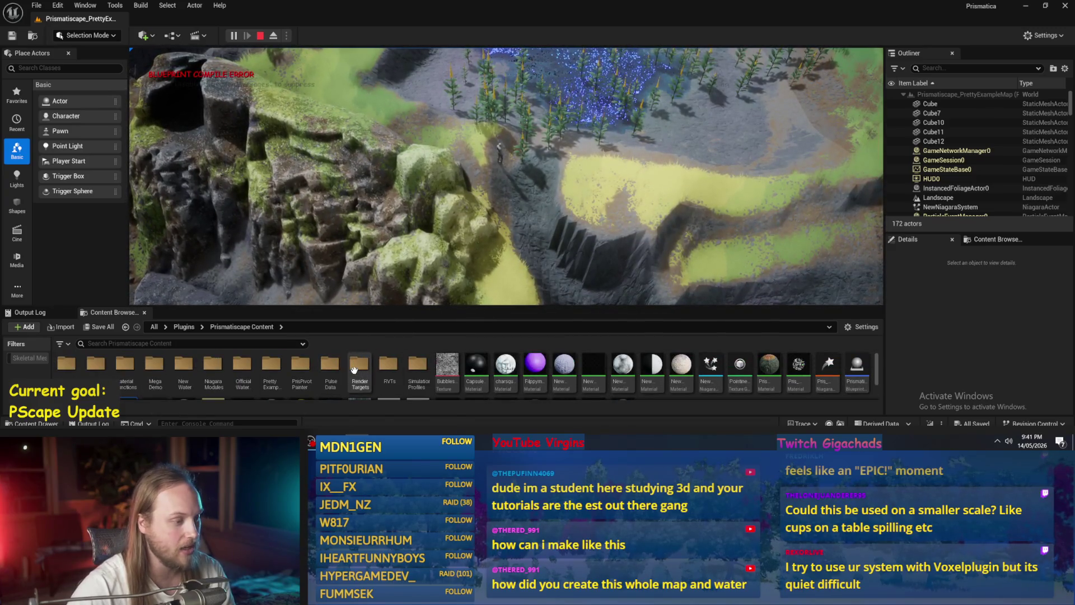
double_click(259, 374)
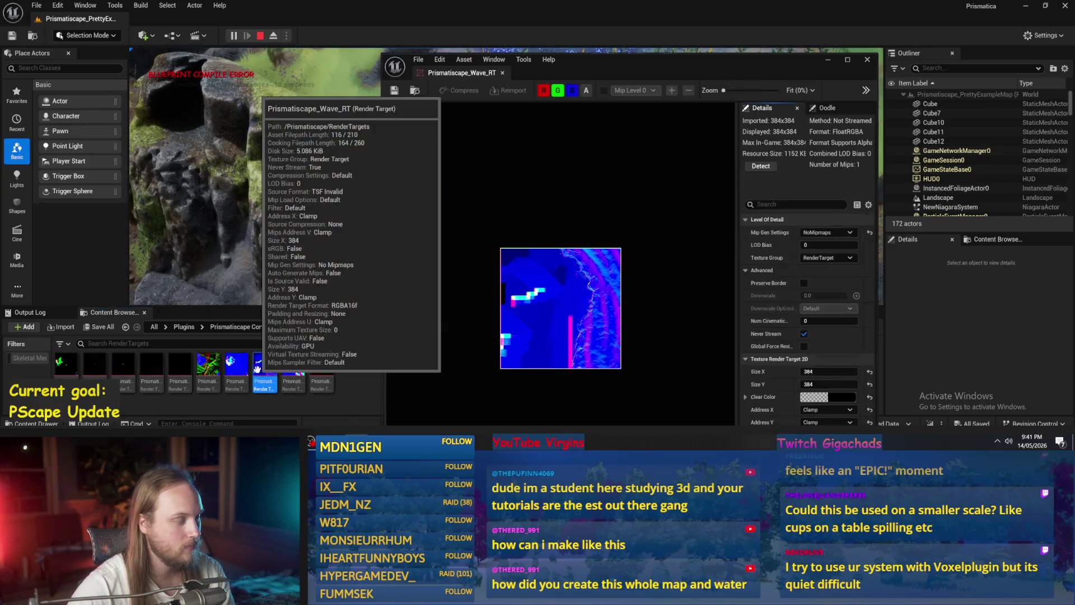
left_click(213, 365)
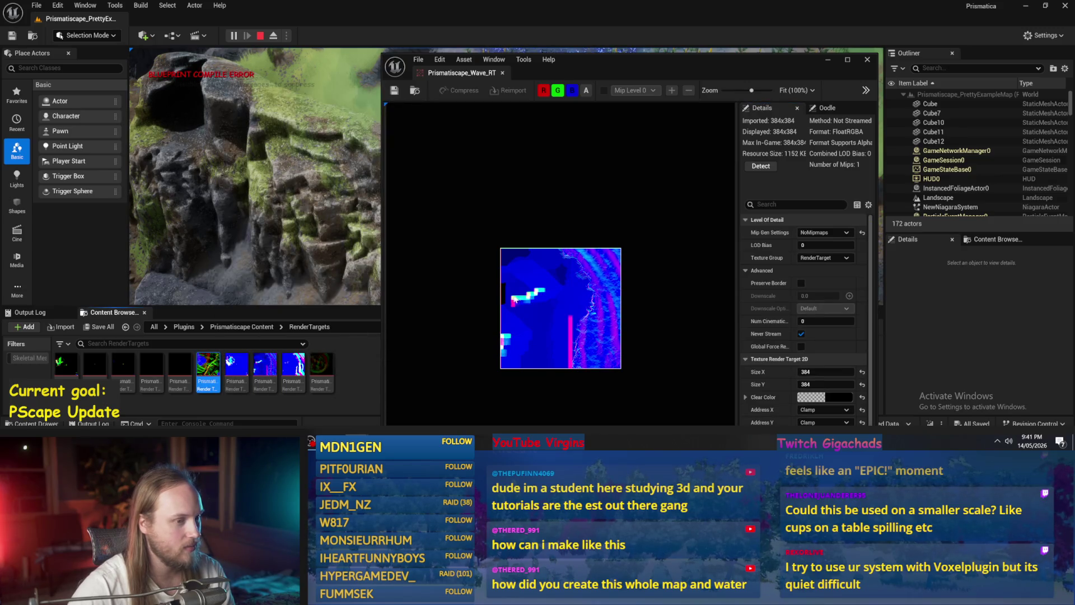
left_click_drag(638, 69, 1072, 73)
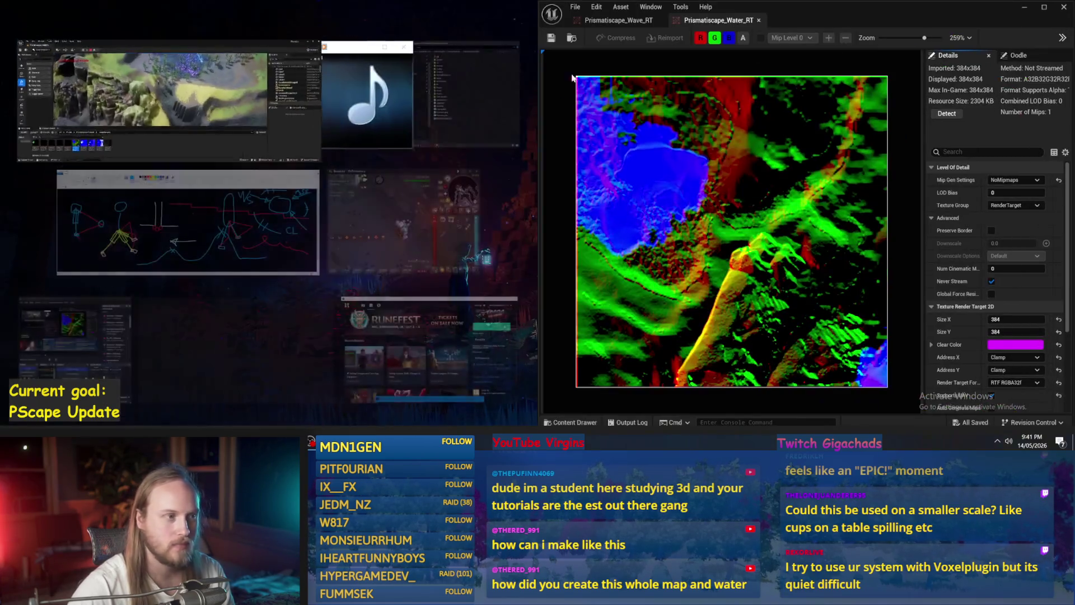
Dock the level editor on the left half and zoom around the water area.
left_click(168, 107)
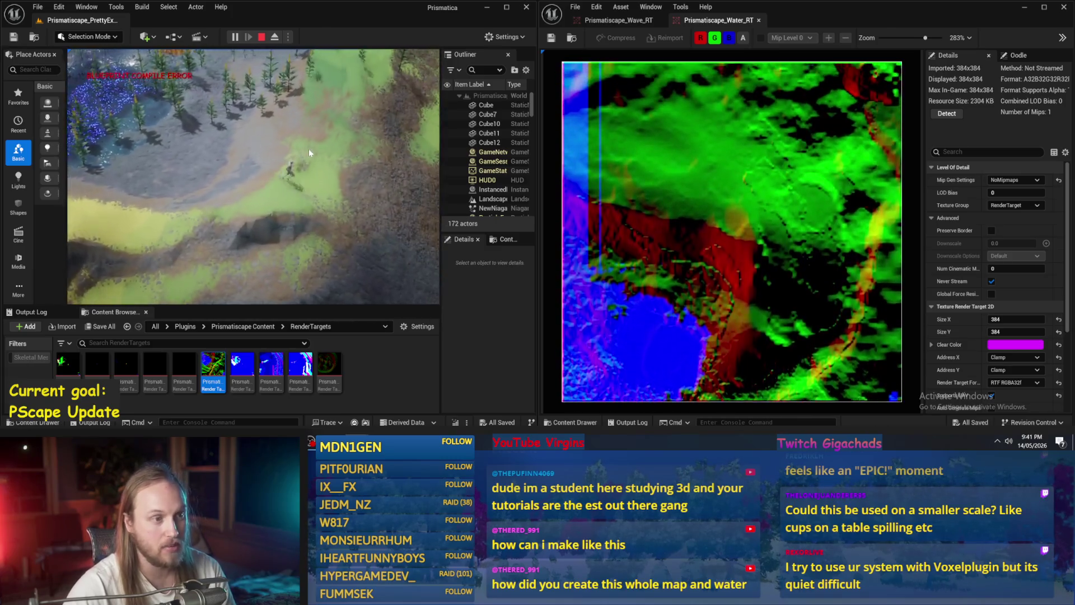
scroll(770, 255, "down", 2)
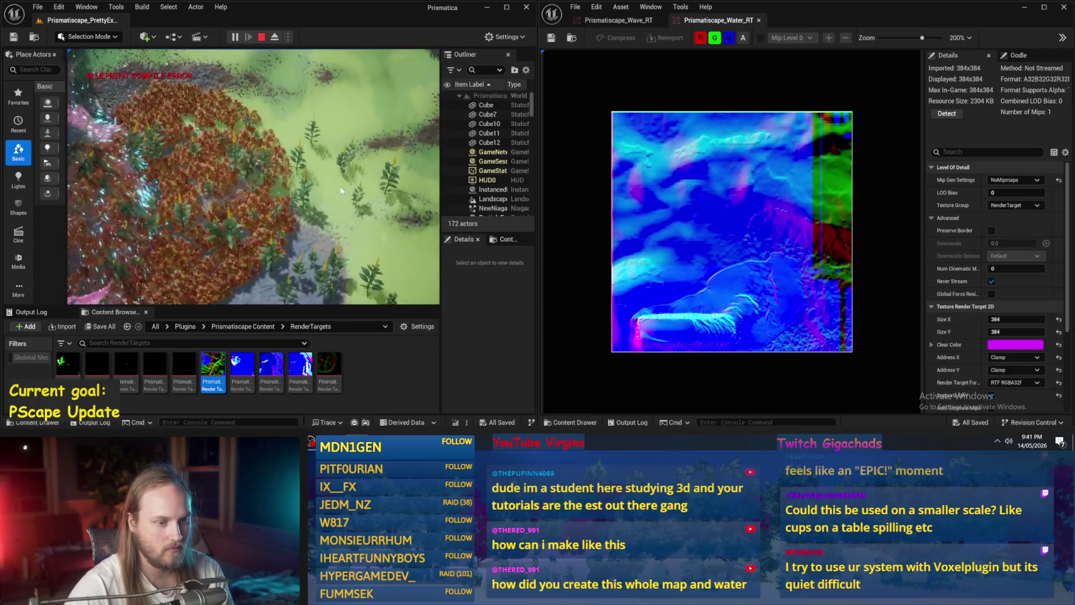
scroll(739, 284, "up", 2)
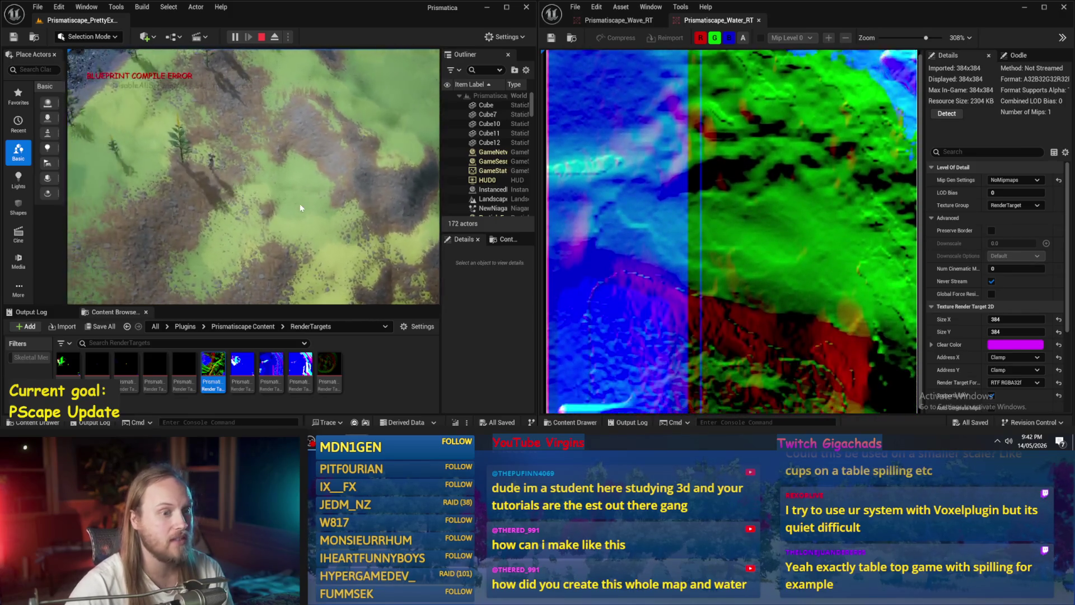
scroll(823, 246, "down", 3)
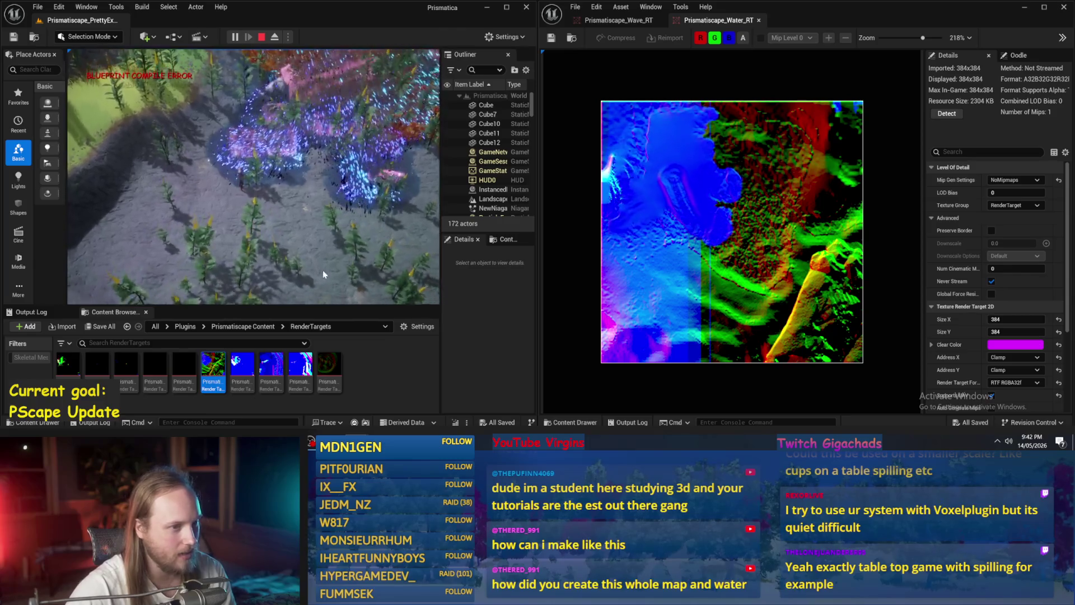
scroll(739, 221, "up", 2)
scroll(745, 249, "up", 1)
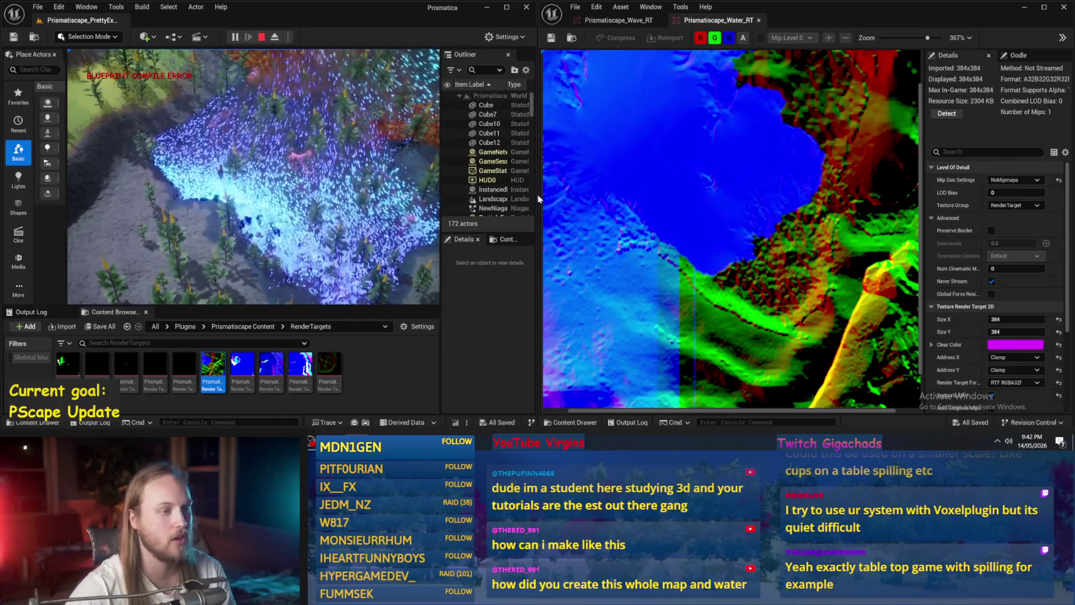
Eject from the player with F8, fly the camera over the water, then end play.
key("F8")
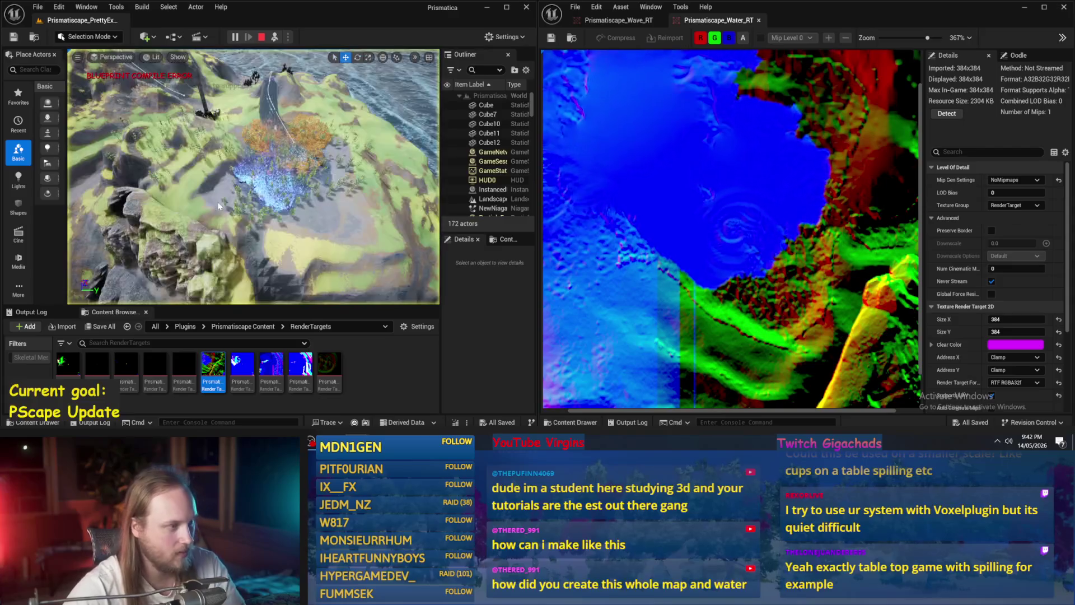
scroll(273, 210, "up", 5)
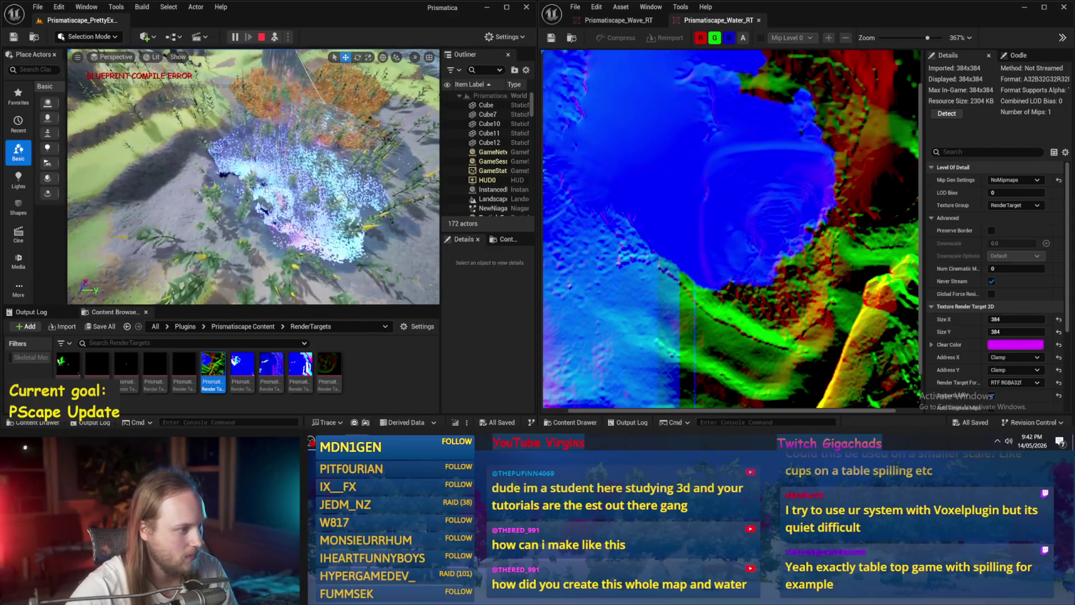
scroll(254, 177, "up", 3)
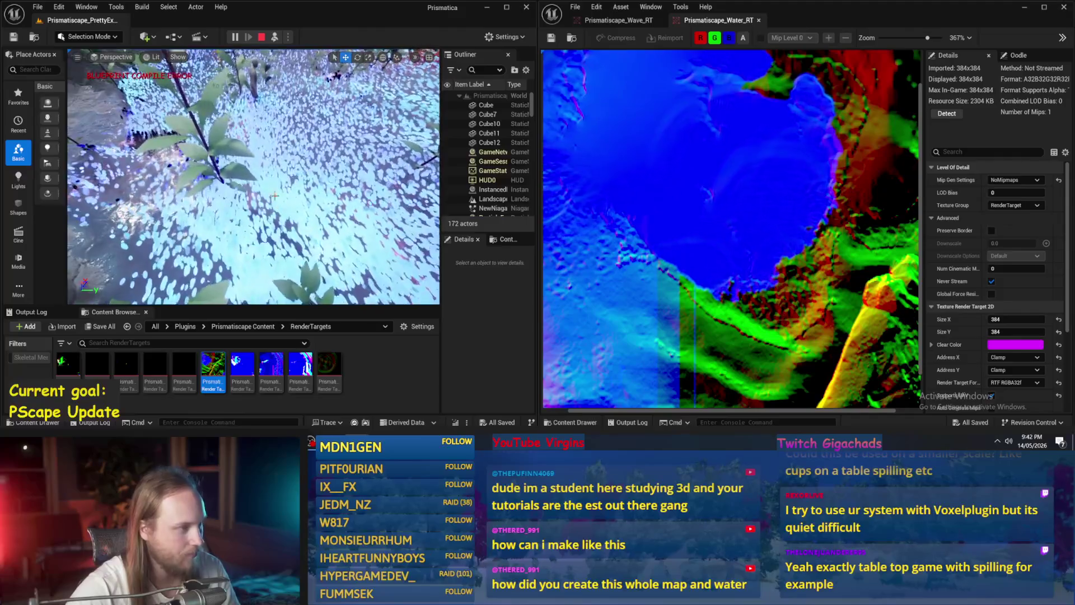
scroll(253, 177, "down", 5)
scroll(254, 176, "up", 3)
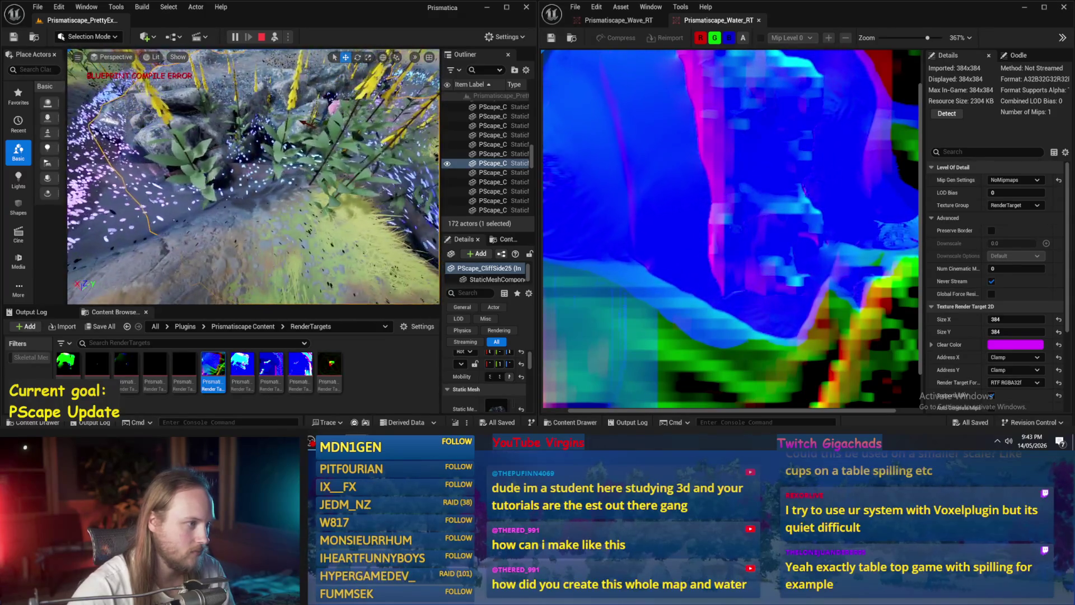
key("f")
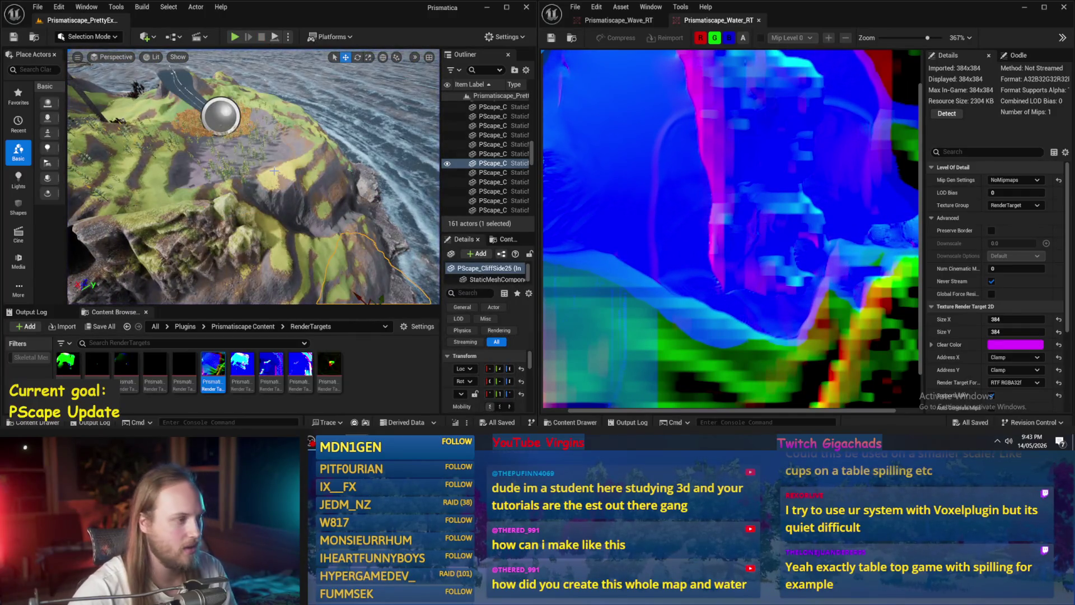
Return to the Prismatiscape Content folder via the breadcrumb while the level plays.
scroll(274, 170, "up", 3)
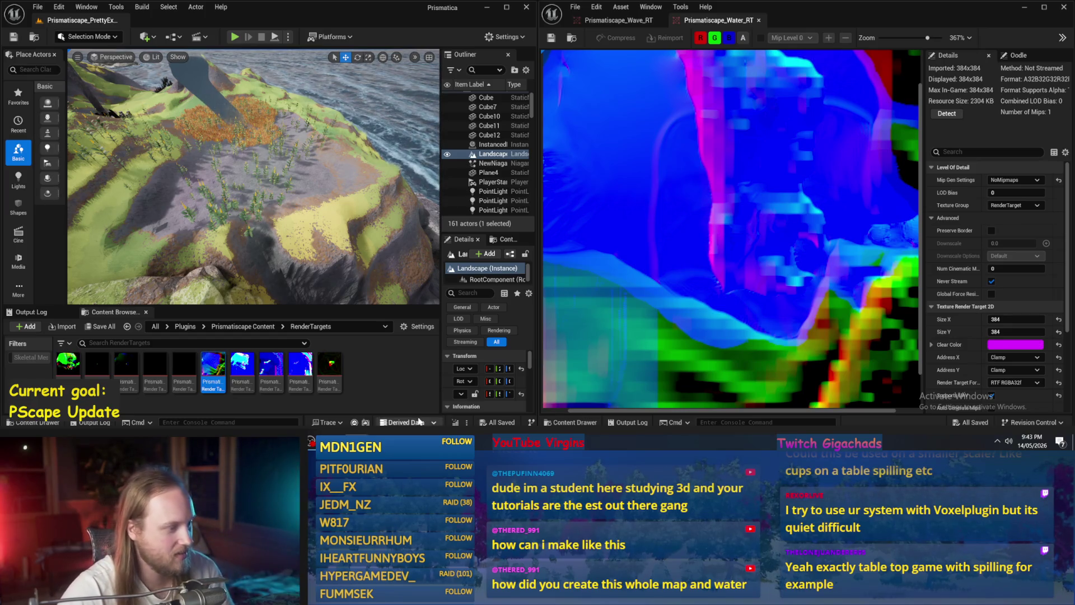
left_click(238, 325)
scroll(295, 206, "up", 3)
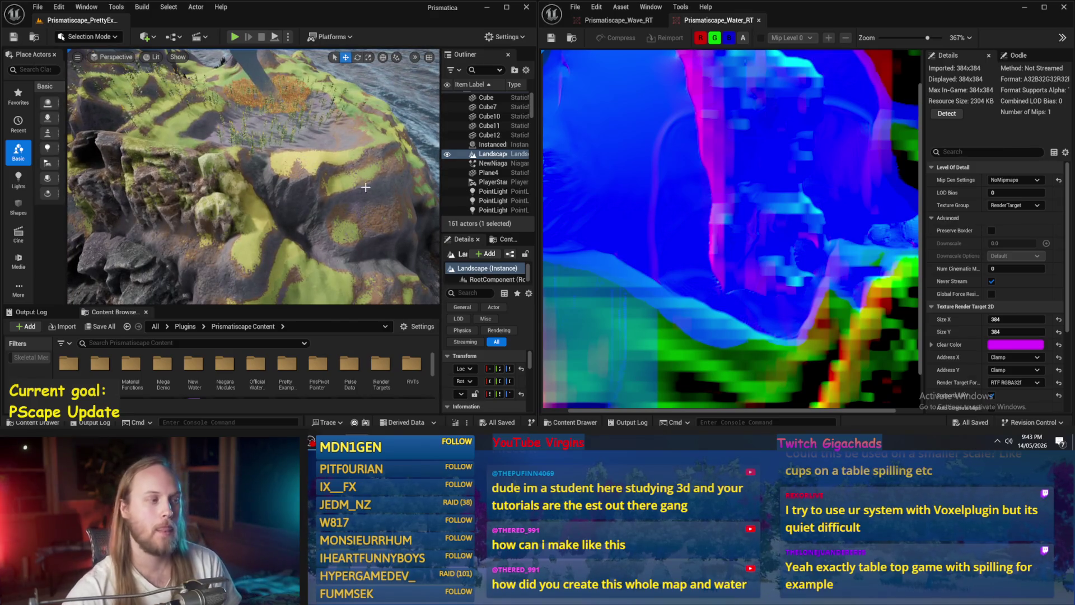
scroll(701, 213, "down", 2)
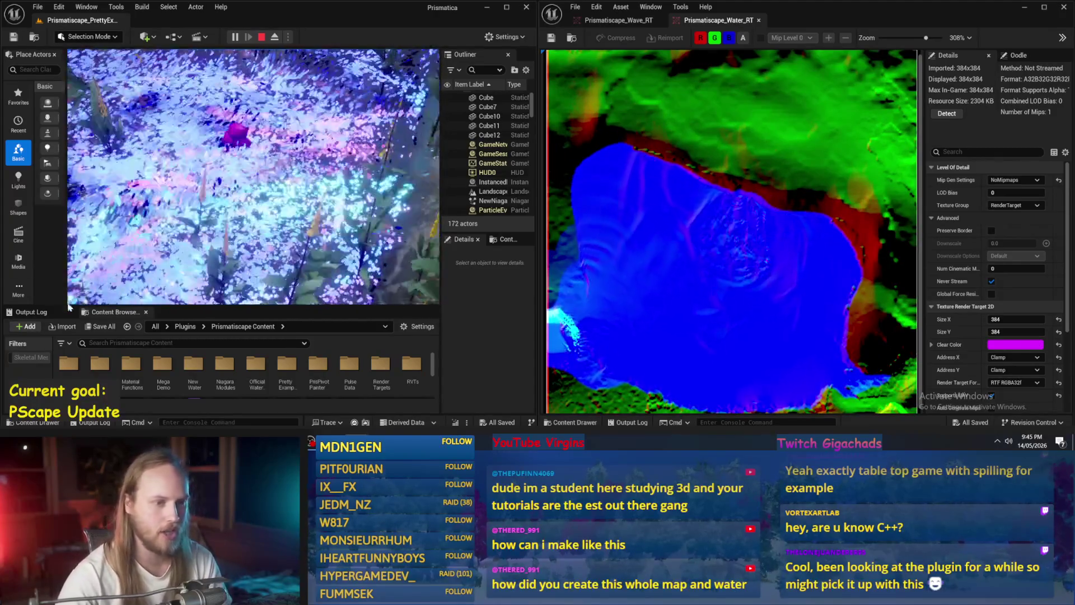
Stop the play session and go up to the Plugins folder.
scroll(845, 295, "down", 2)
scroll(845, 295, "up", 1)
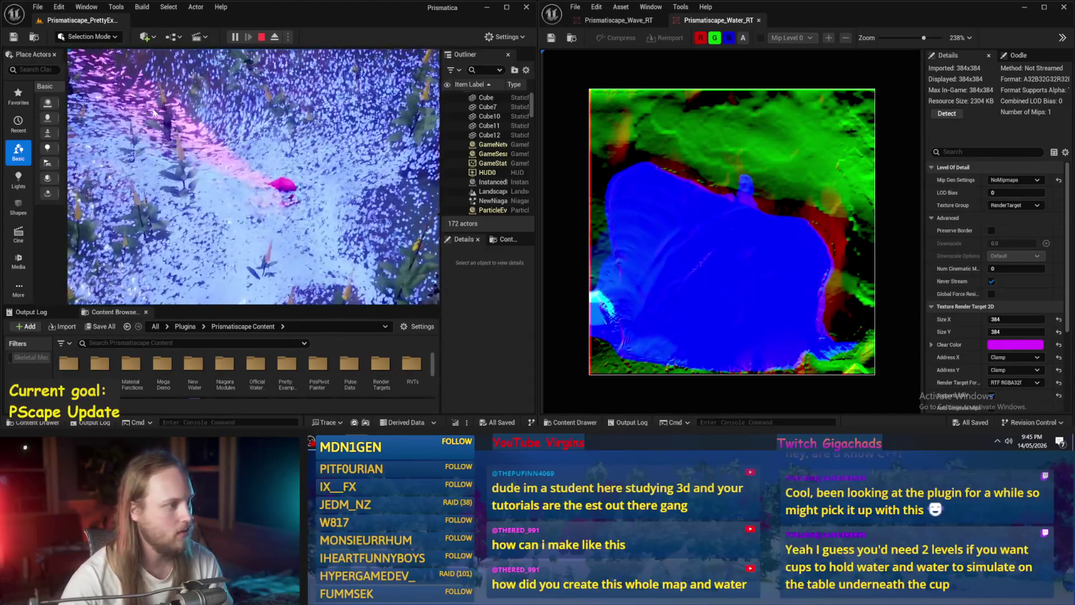
key("Escape")
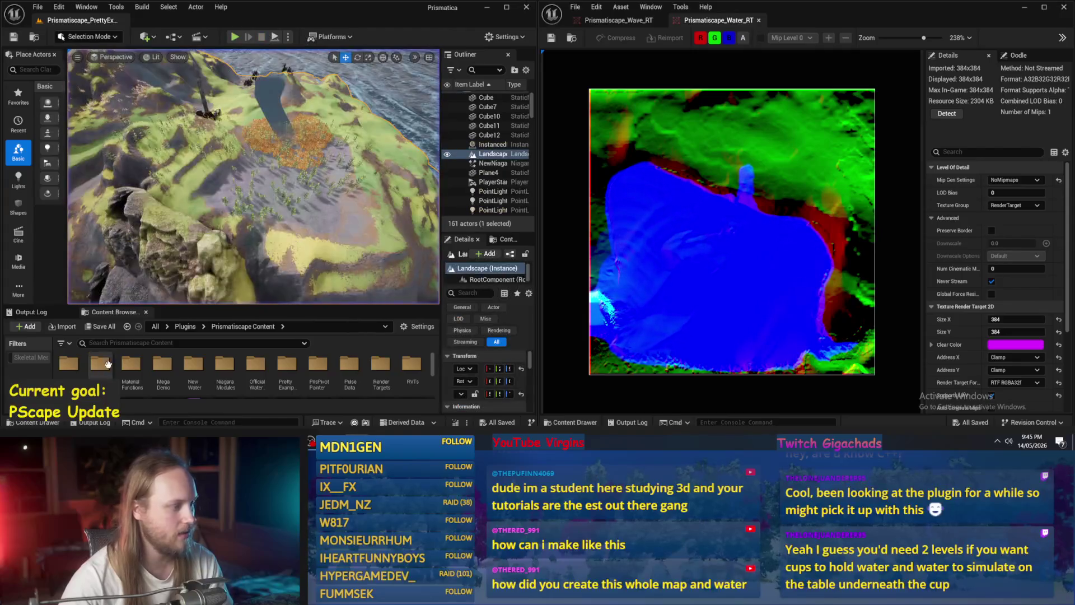
left_click(185, 327)
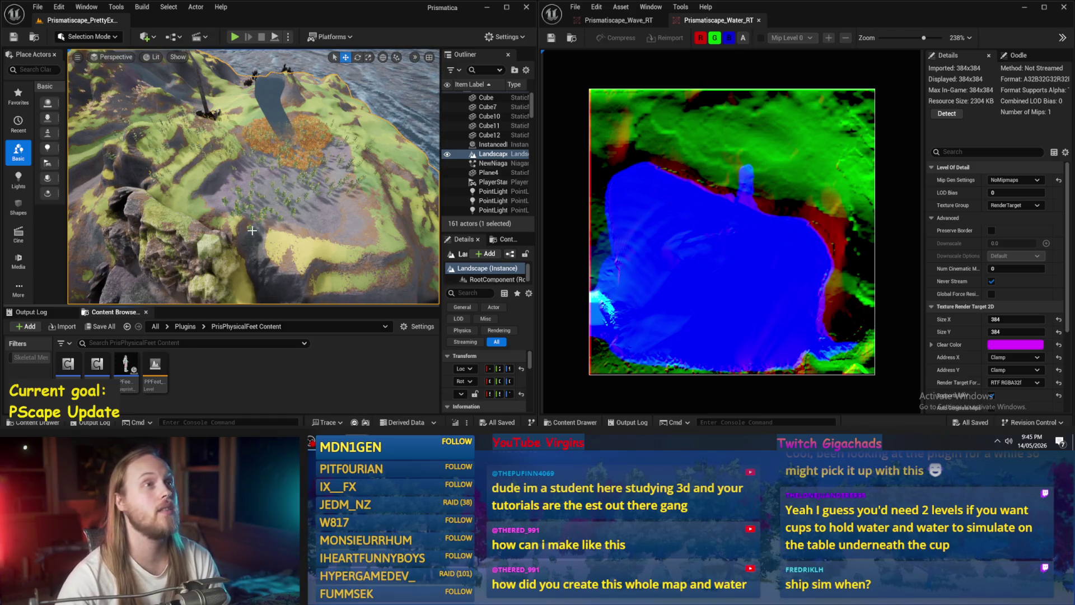
Open the PPFeet test level, frame PPFeet_TestGuy, and briefly run a physics simulation.
left_click_drag(345, 196, 319, 199)
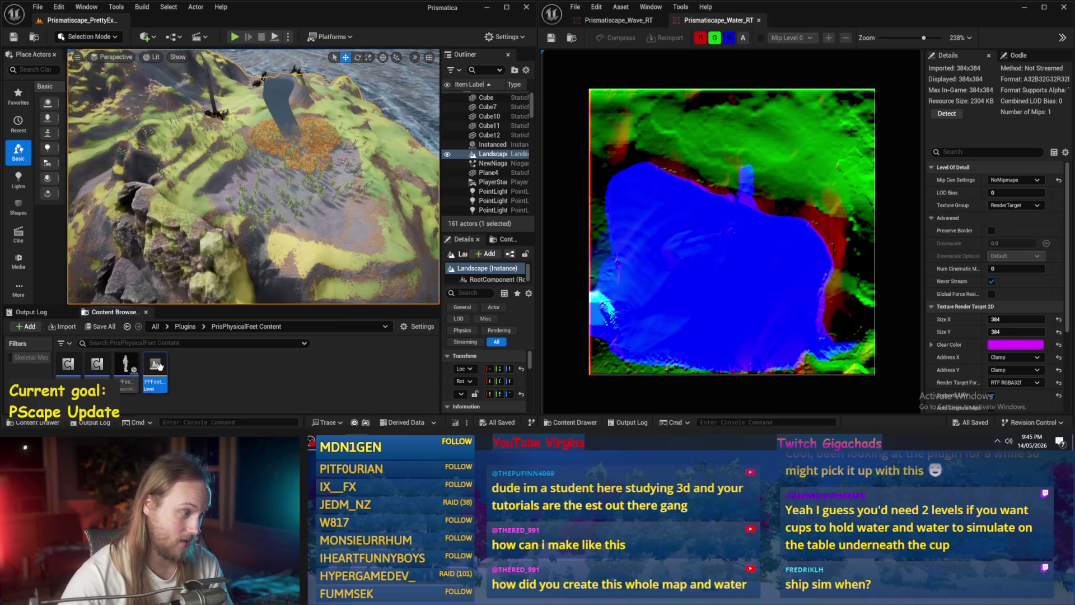
double_click(159, 366)
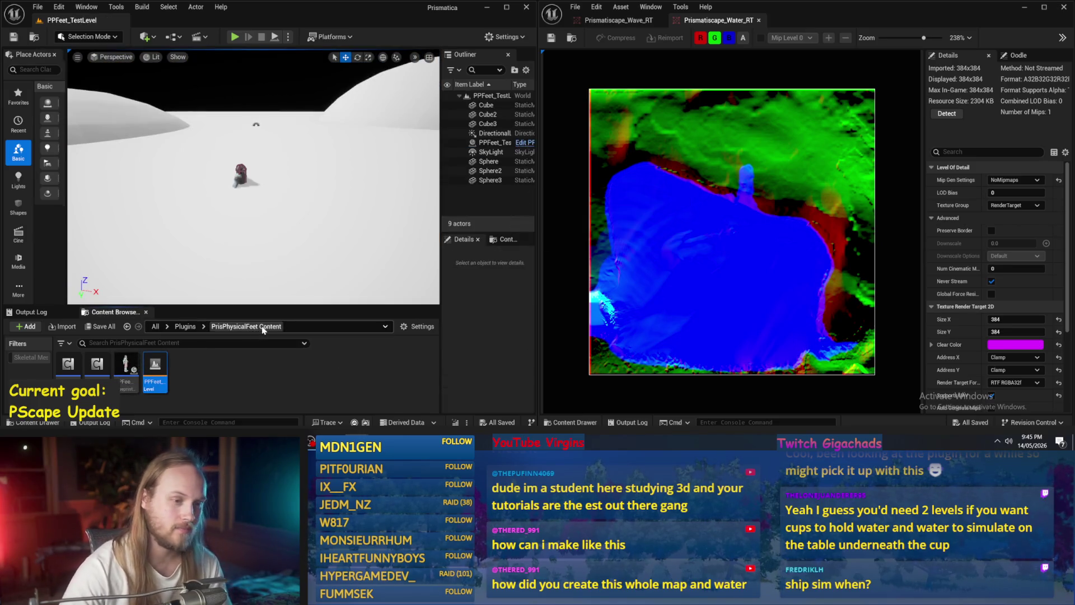
left_click(242, 175)
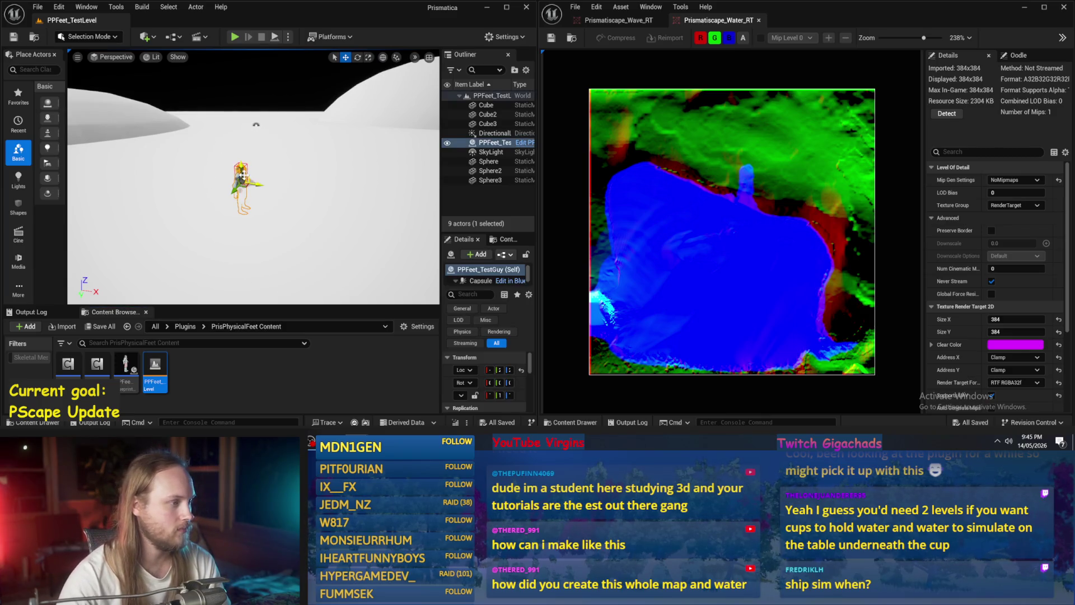
scroll(255, 124, "down", 10)
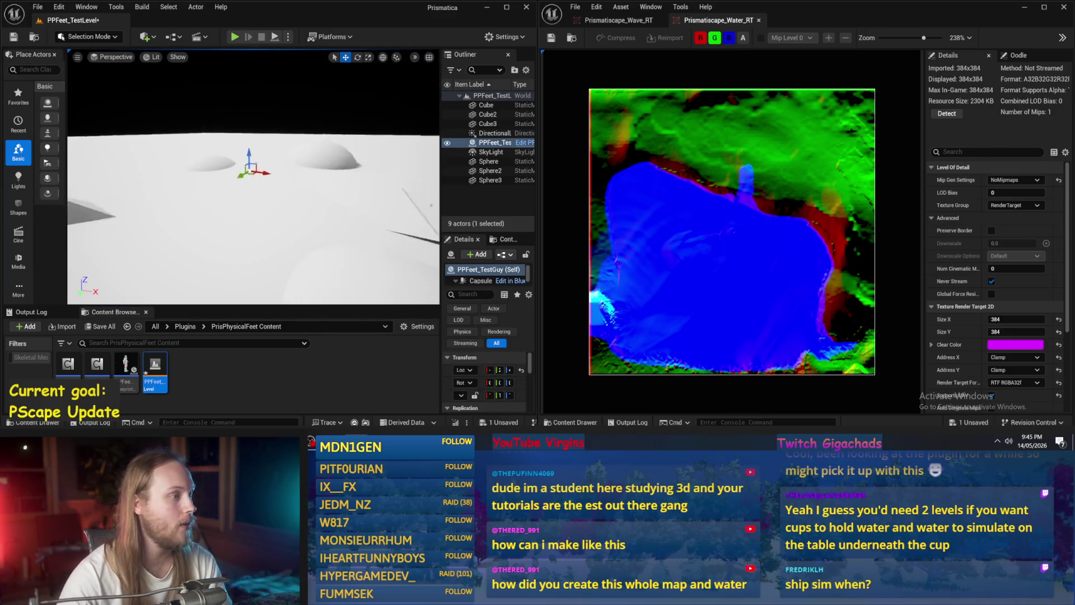
key("f")
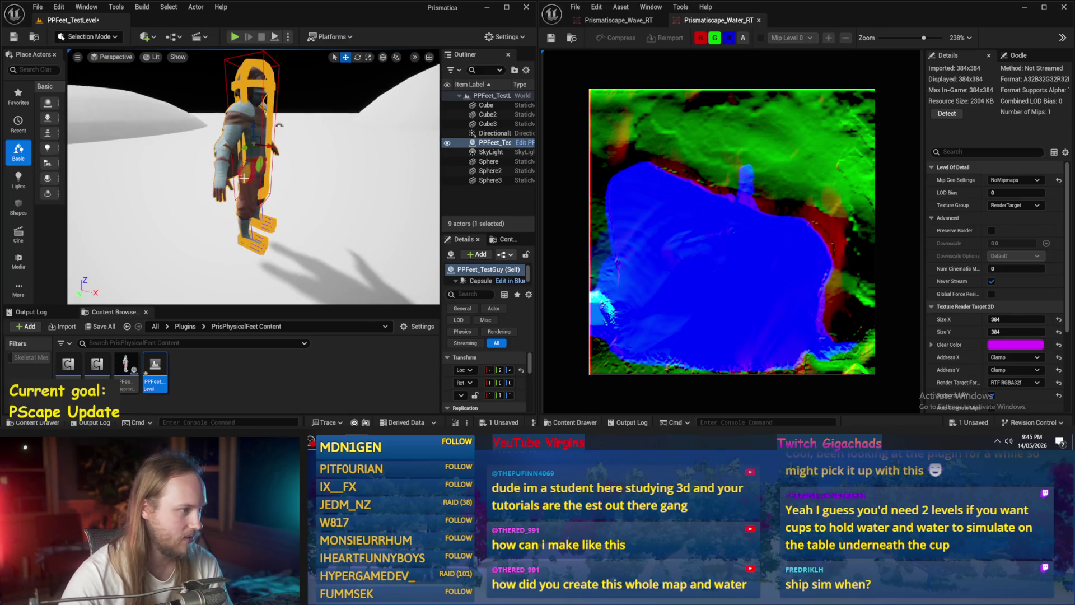
left_click(273, 38)
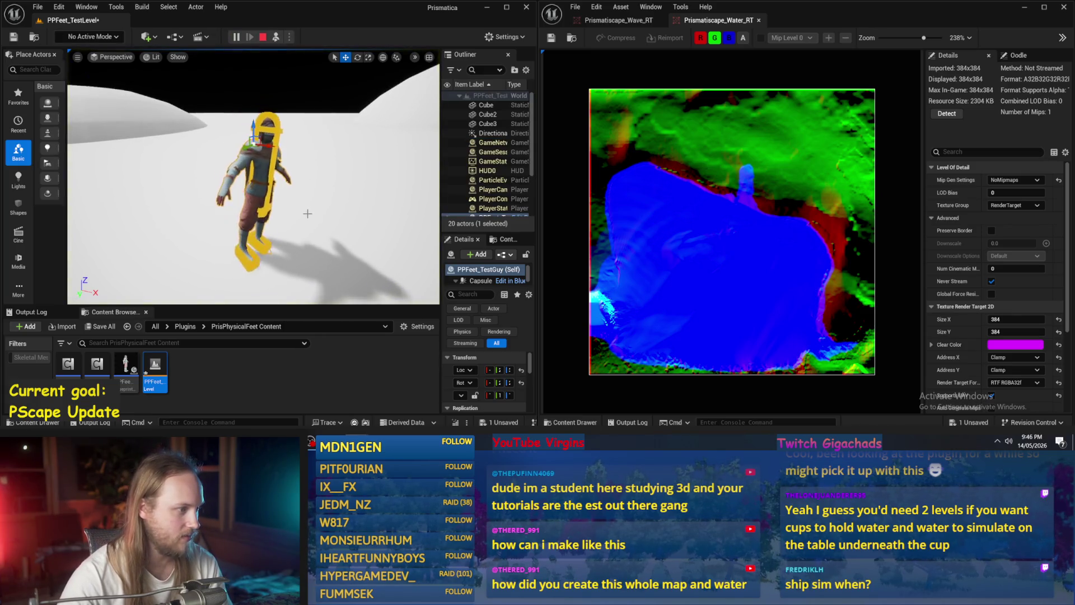
key("Escape")
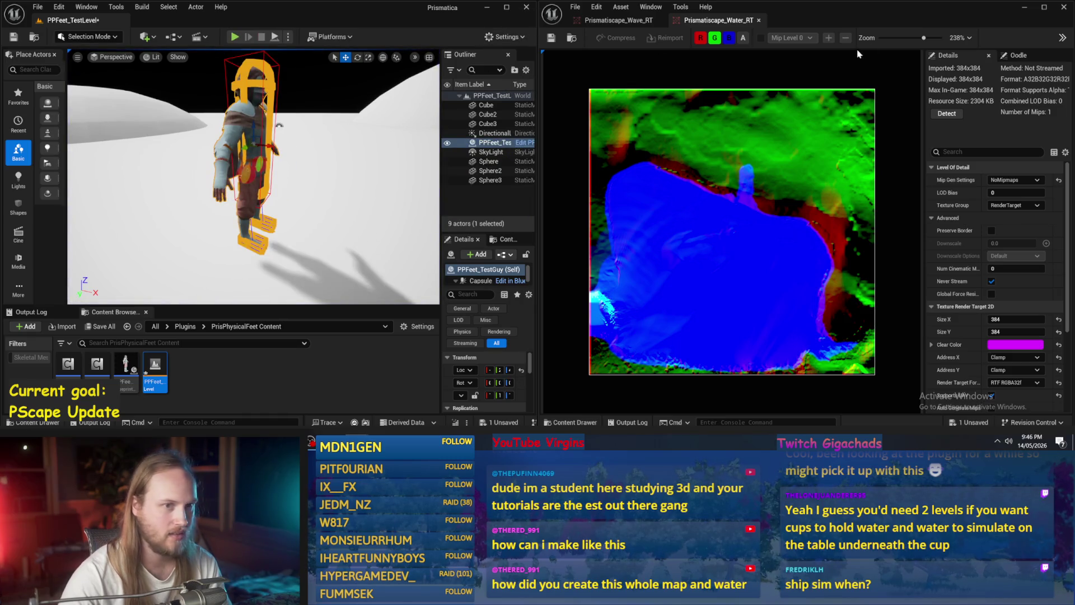
Close the texture viewer, maximize the level editor, and open the PPFeet_TestGuy blueprint.
left_click(1067, 7)
left_click(507, 8)
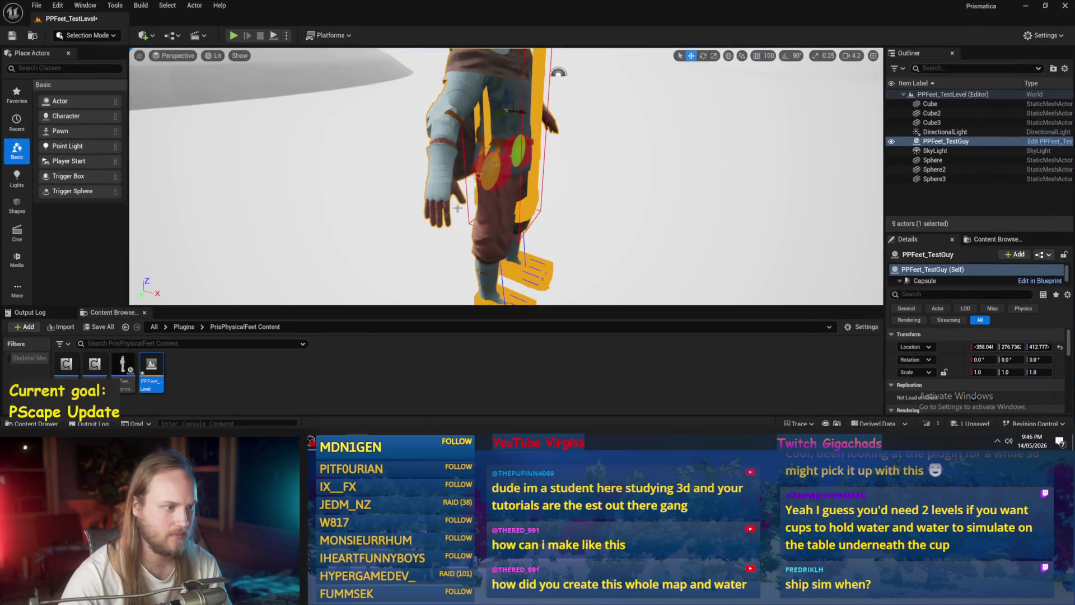
left_click(12, 36)
double_click(123, 367)
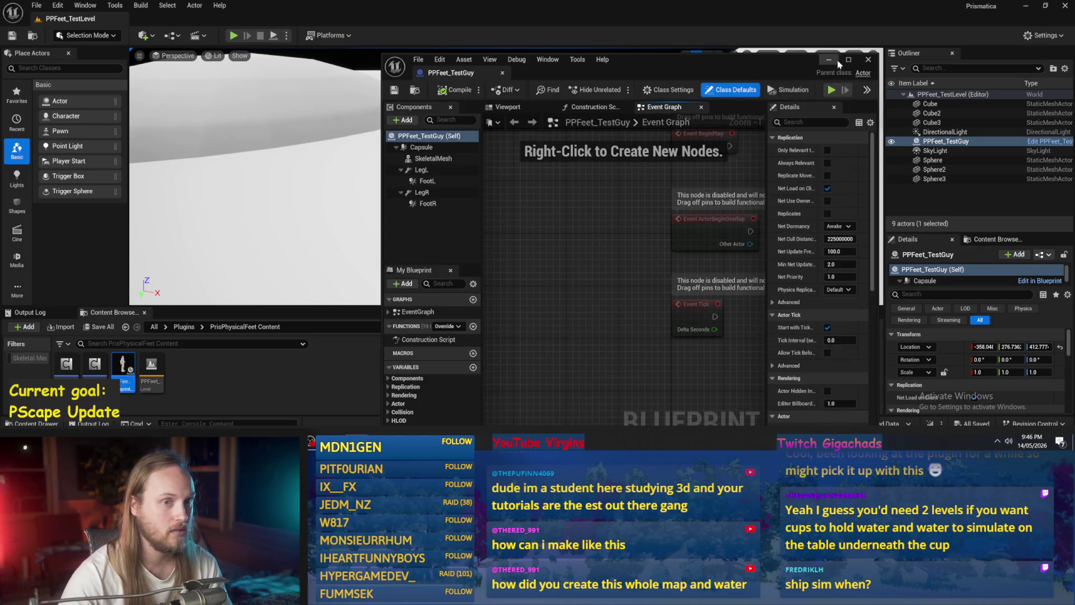
Maximize the PPFeet_TestGuy blueprint editor and select the LegR constraint to view its settings.
left_click(848, 59)
left_click(84, 138)
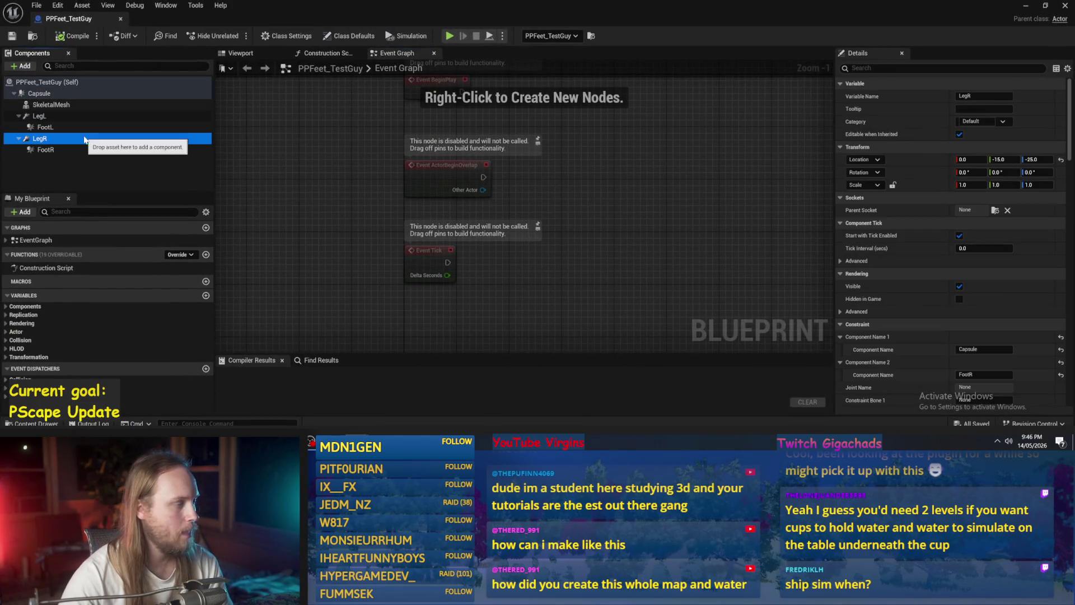
double_click(576, 11)
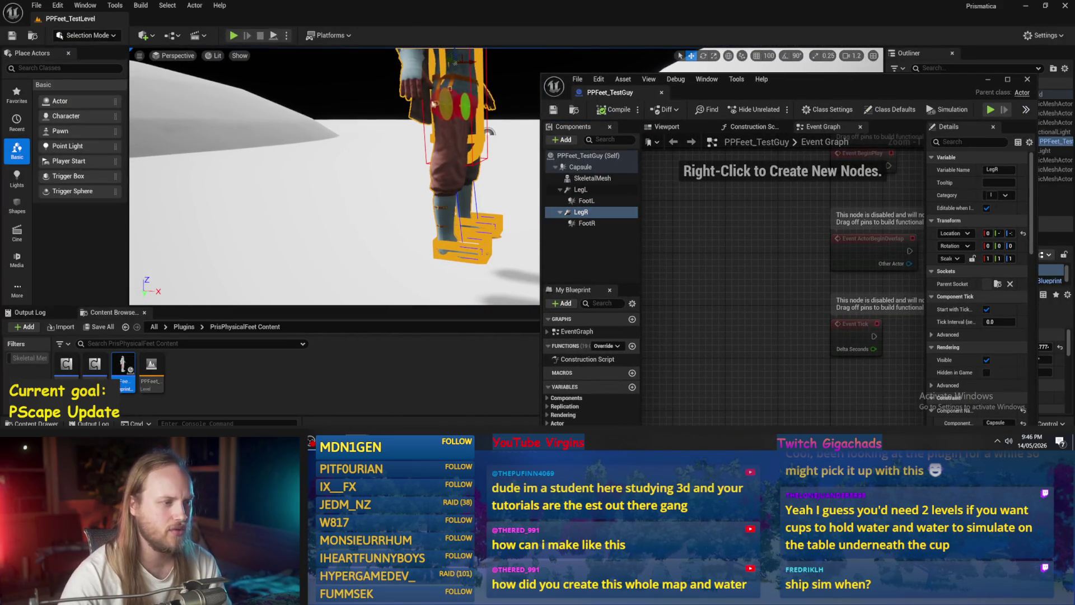
scroll(442, 129, "down", 2)
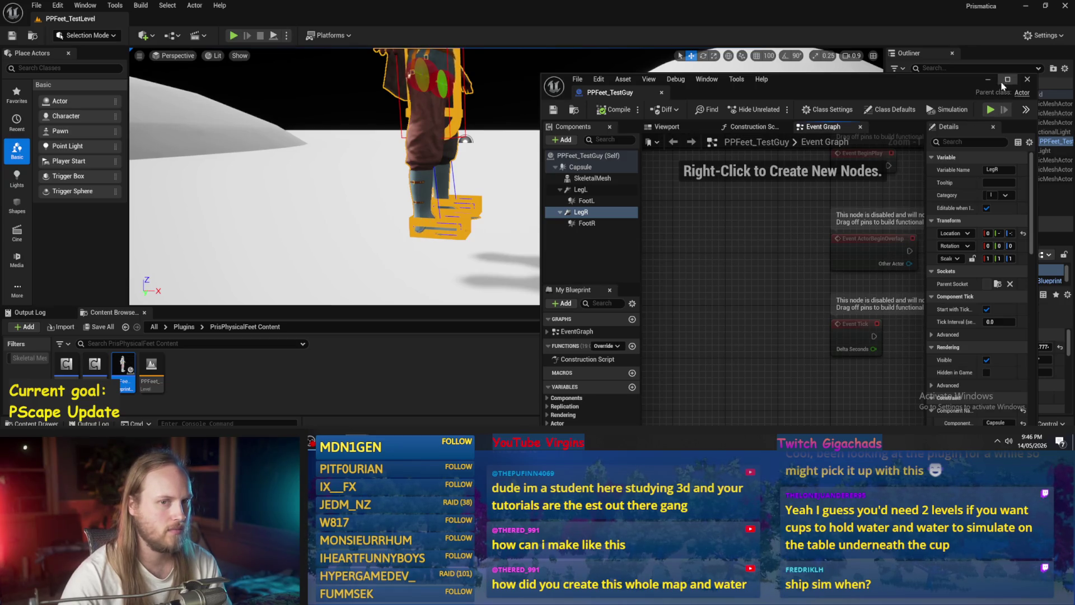
left_click(1005, 81)
mouse_move(392, 224)
left_mouse_down()
mouse_move(442, 242)
mouse_move(383, 258)
left_mouse_up()
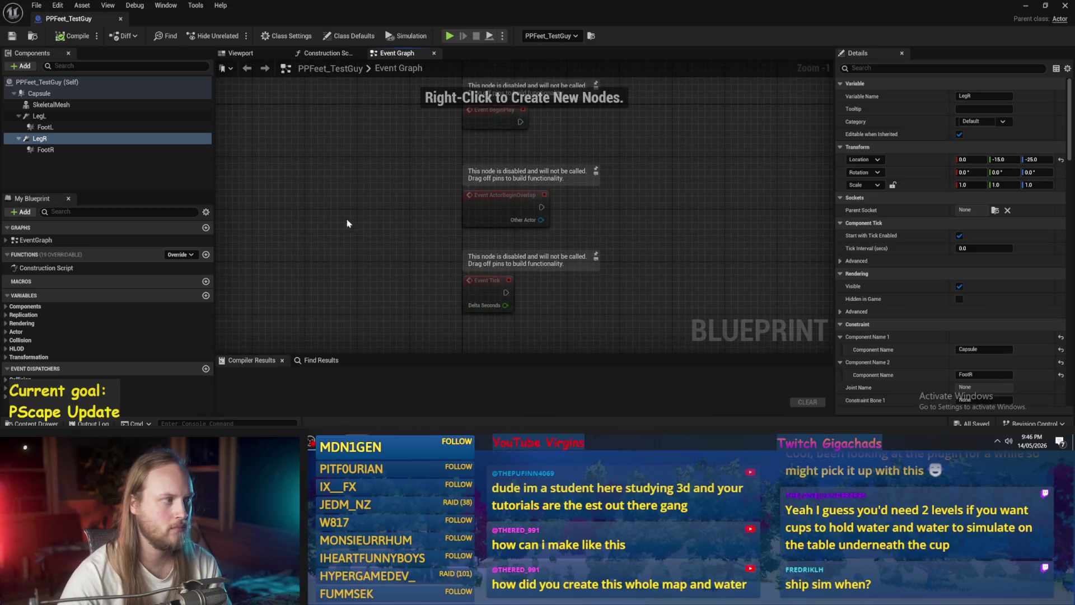
left_click(40, 139)
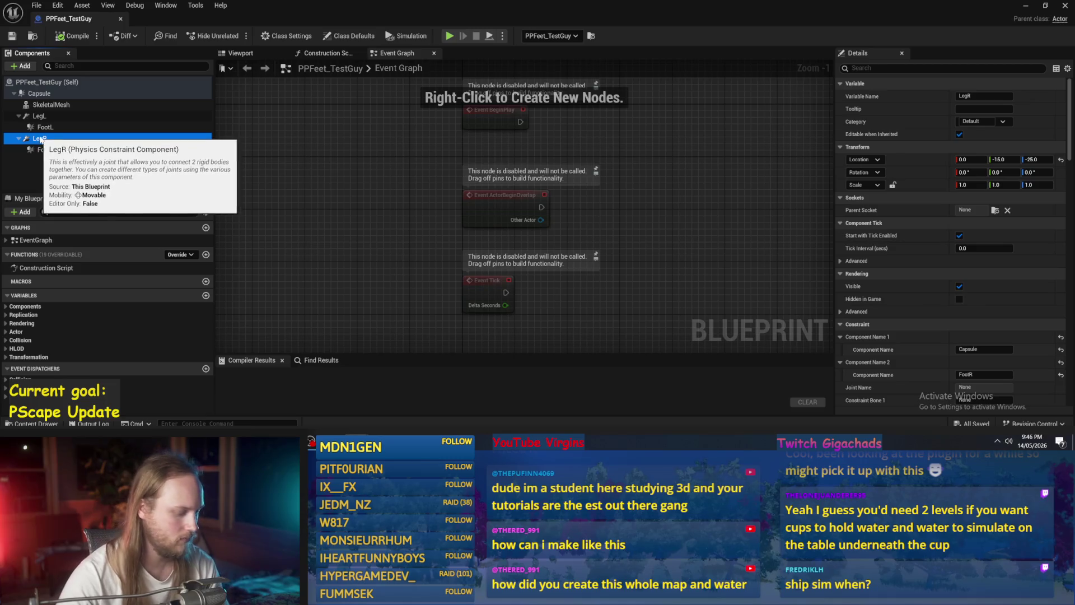
left_click(22, 66)
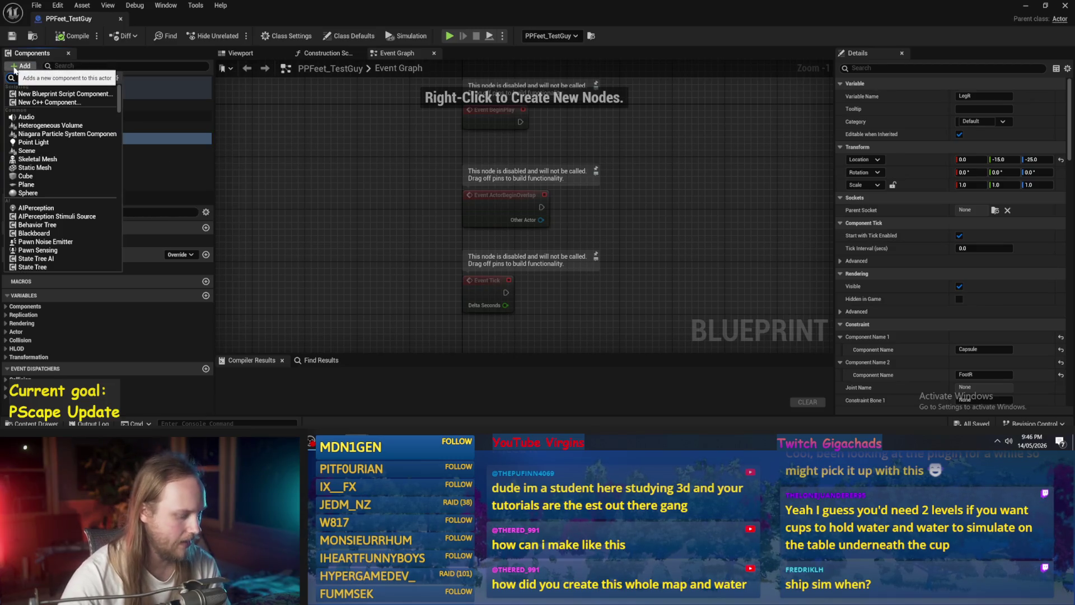
Add a Physics Constraint named AnkleR under LegR from the 'physics' search, then deselect it.
type("physics")
key("Return")
type("AnkleR")
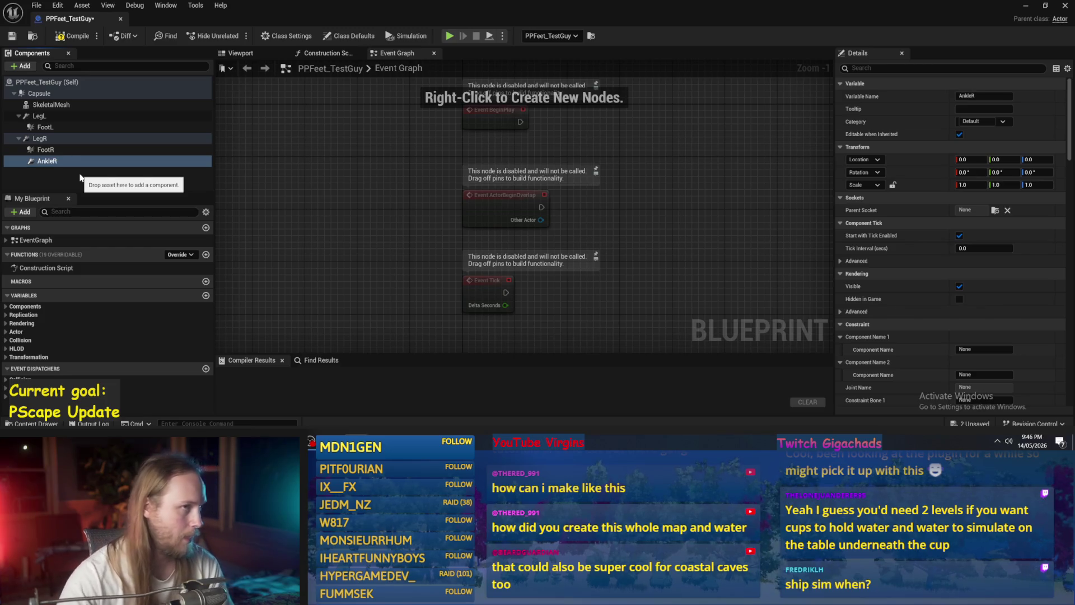
left_click(80, 178)
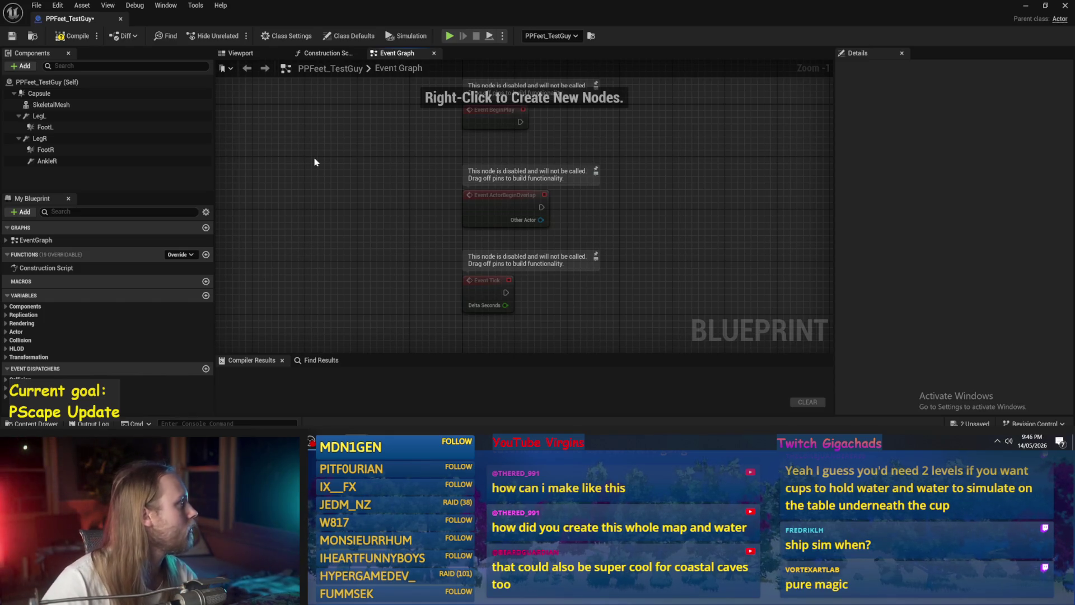
scroll(335, 207, "down", 2)
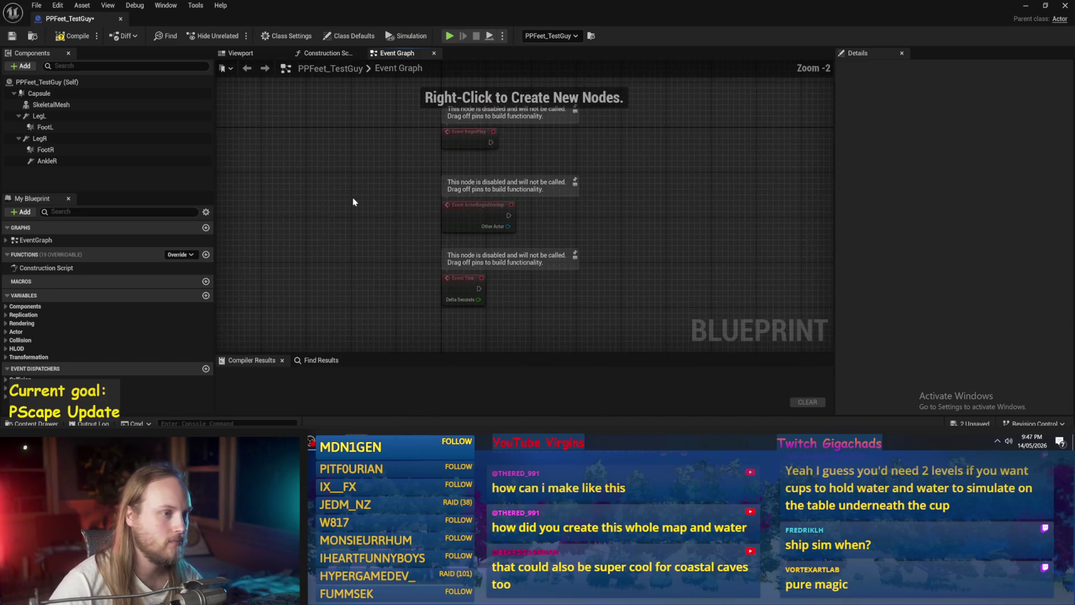
Select the new AnkleR constraint and scroll through its limit settings in Details.
left_click(85, 161)
left_click_drag(45, 149, 55, 164)
left_click(54, 163)
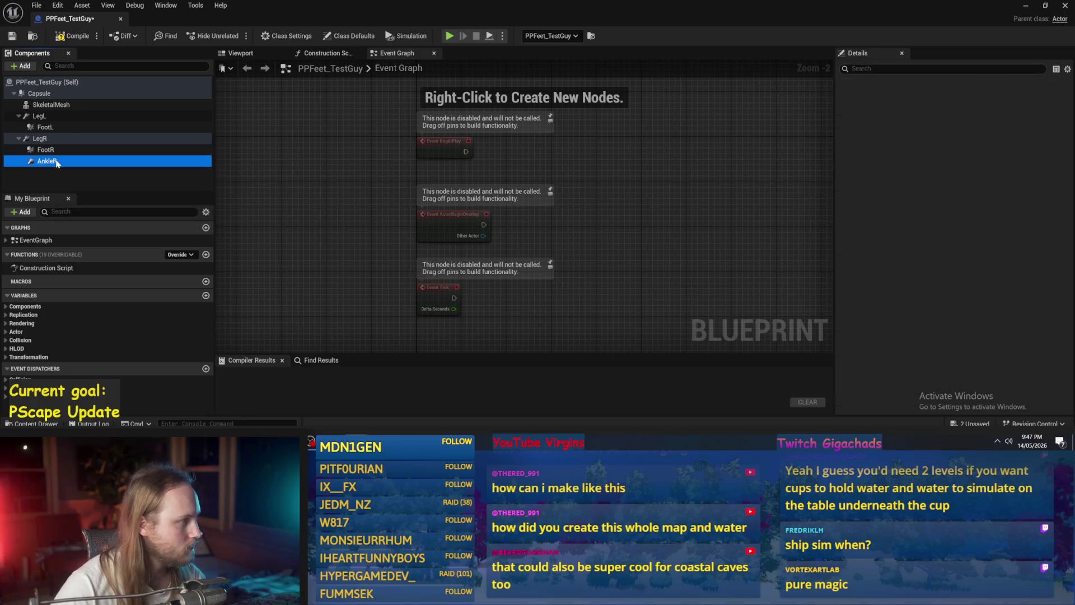
left_click_drag(337, 204, 419, 221)
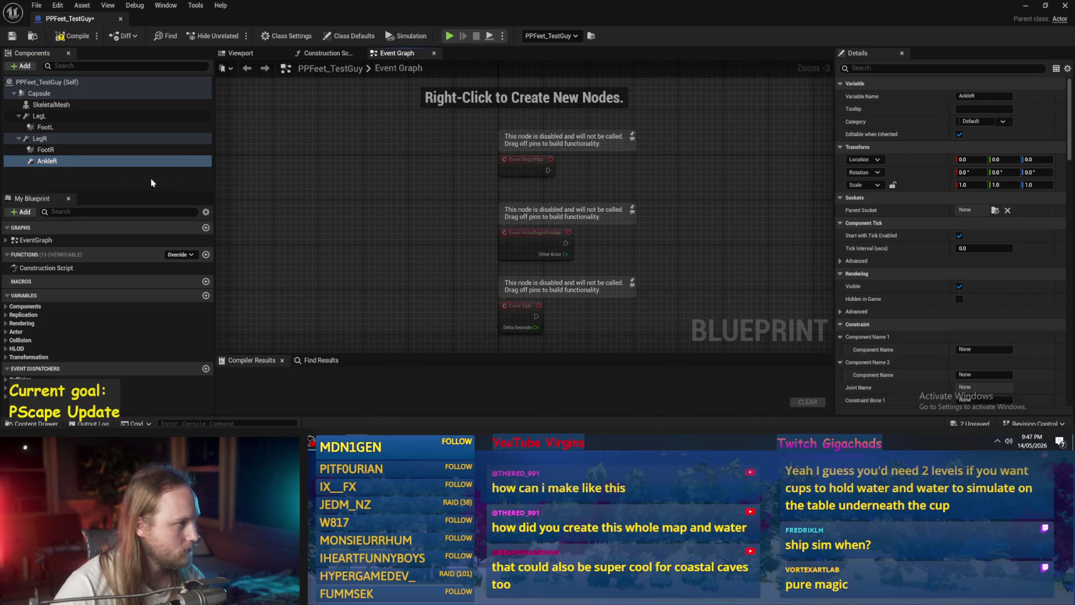
scroll(952, 260, "down", 15)
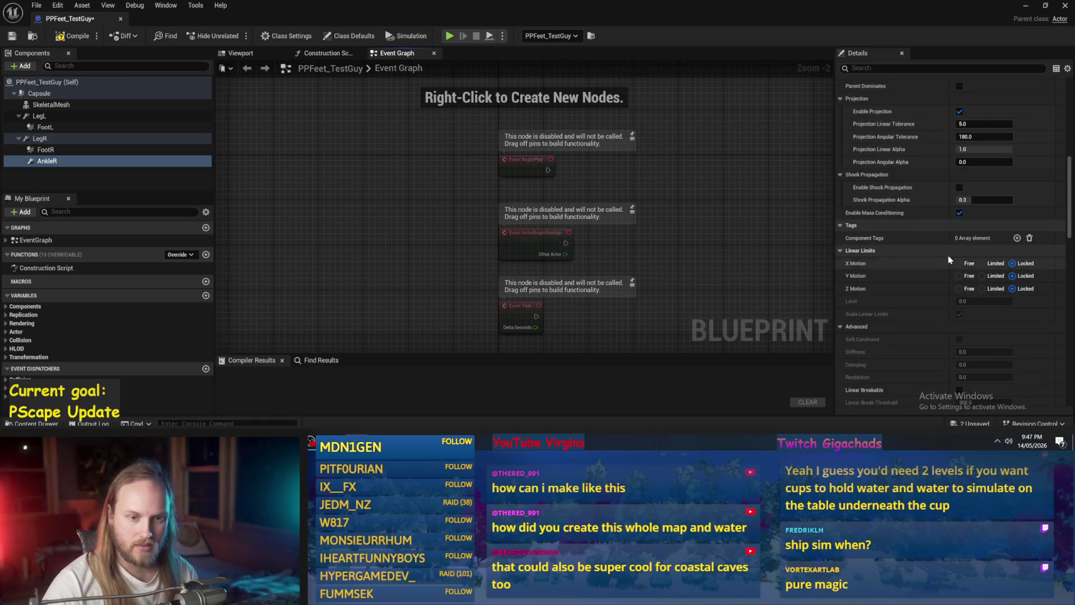
scroll(951, 268, "down", 7)
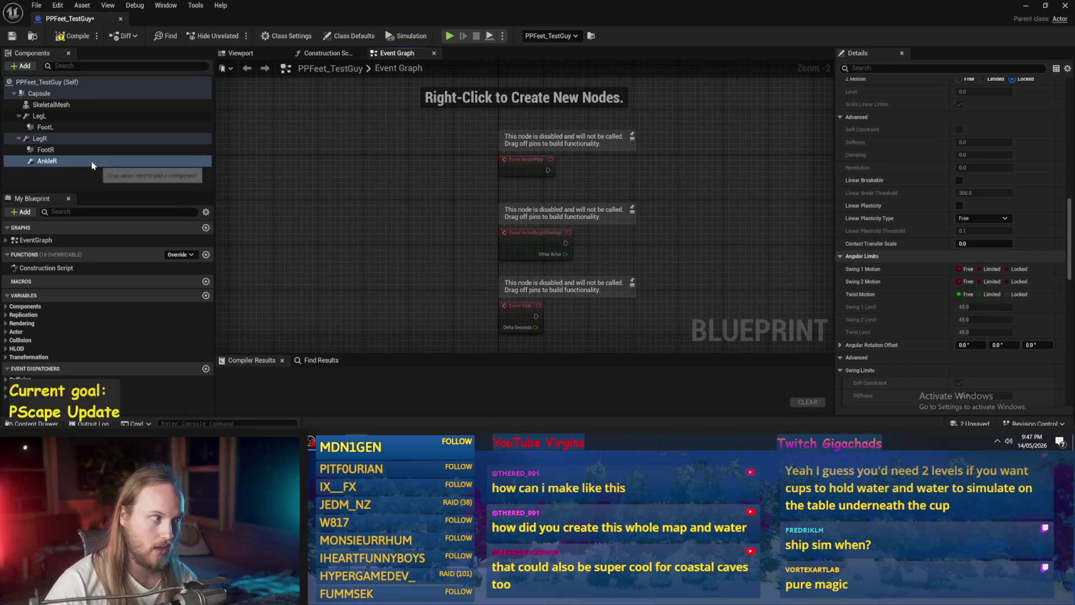
Select FootR and frame it in the blueprint Viewport.
left_click(46, 149)
left_click(241, 53)
key("f")
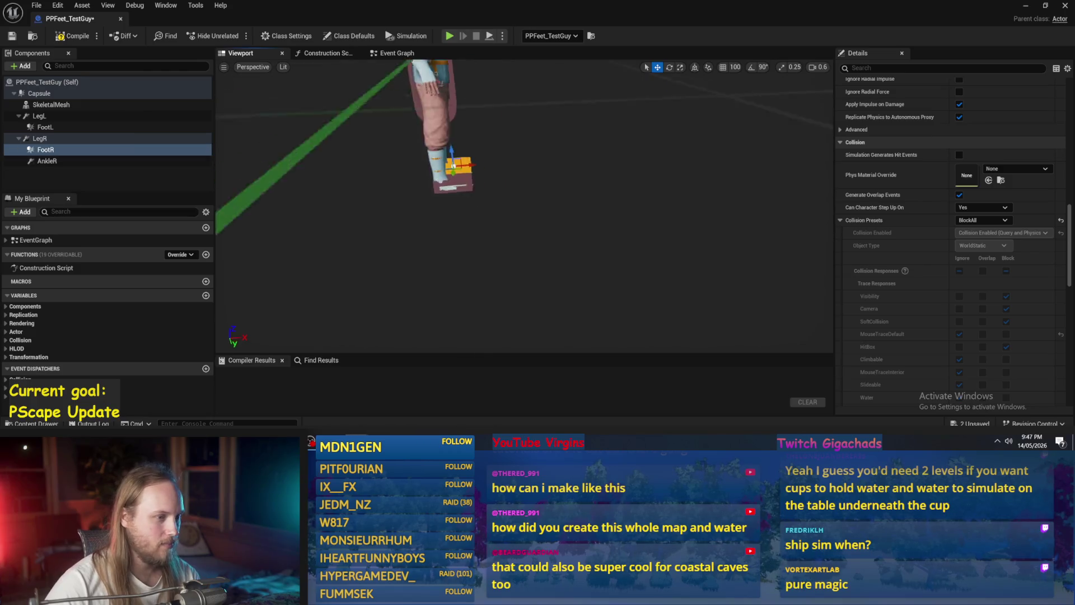
Set LegL's Y location to -15 and LegR's to 15, after briefly trying LegL at Z 25.
left_click(91, 116)
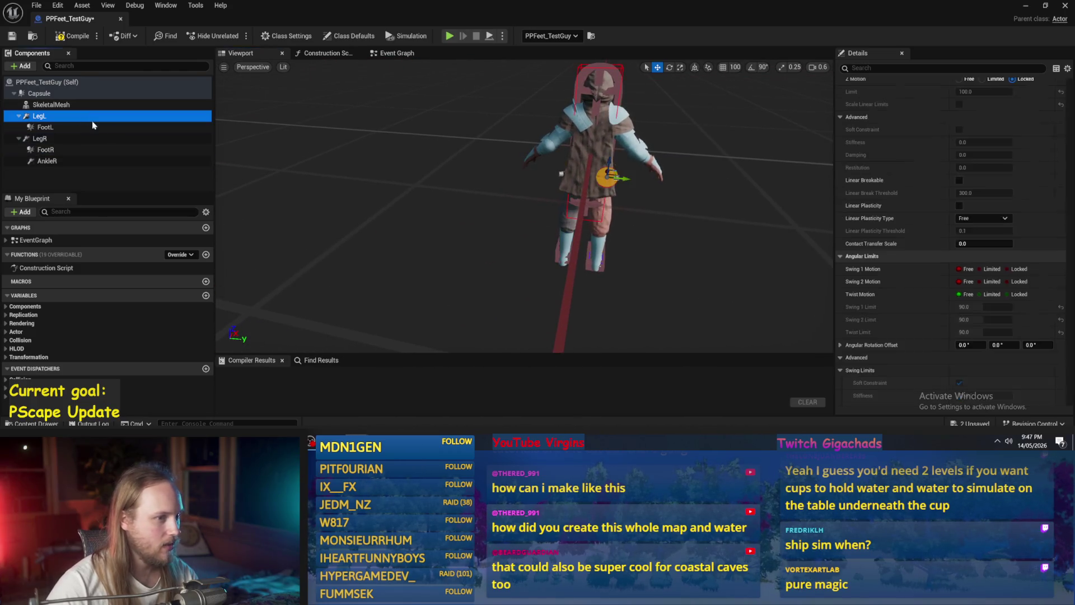
scroll(907, 156, "up", 10)
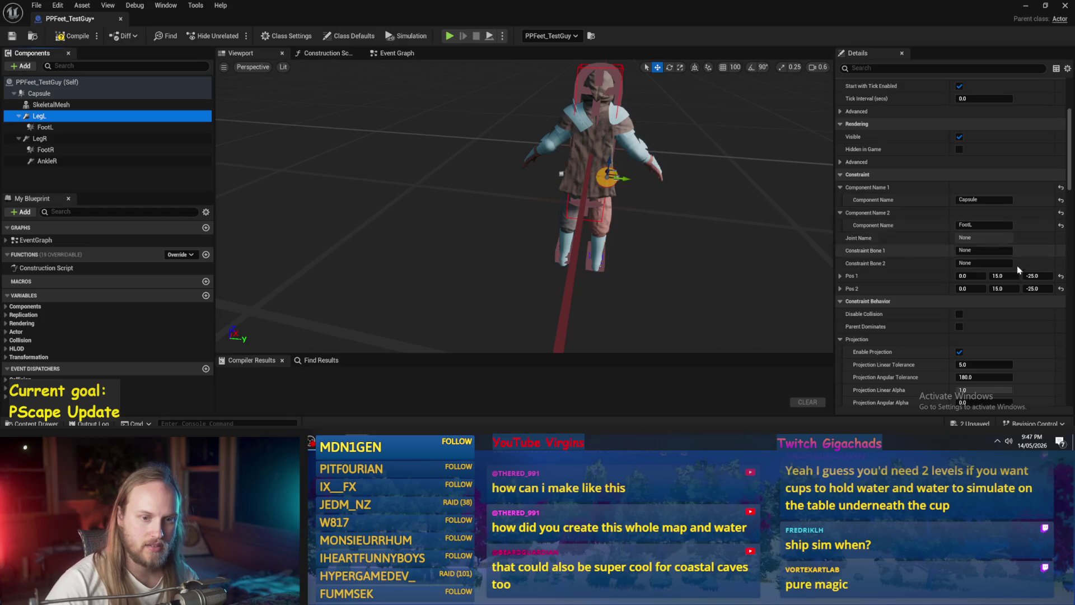
scroll(946, 286, "up", 5)
left_click(1034, 159)
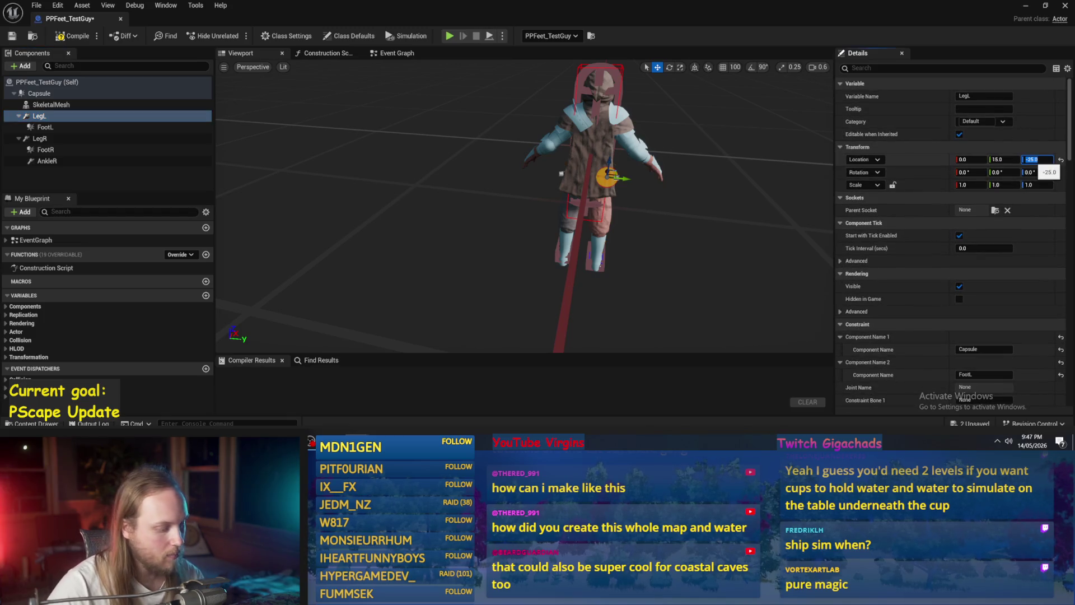
type("25")
key("Return")
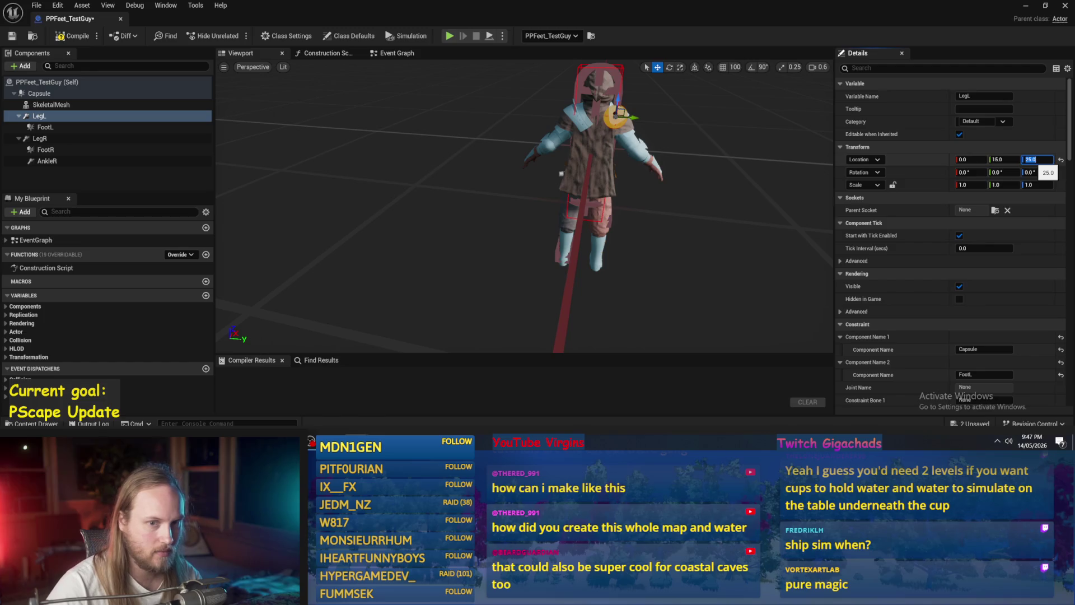
type("25")
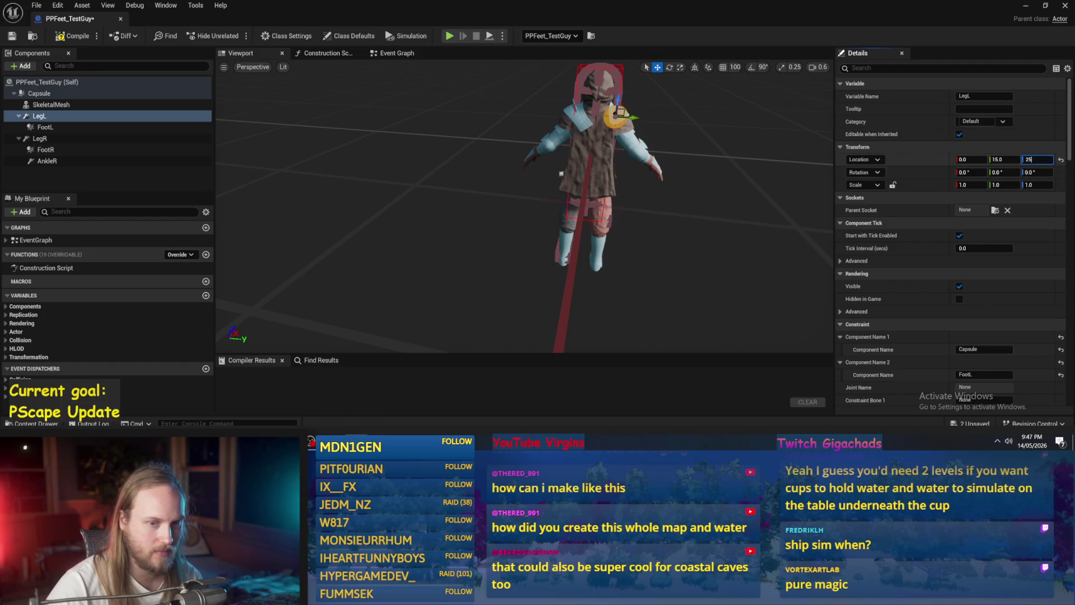
key("Return")
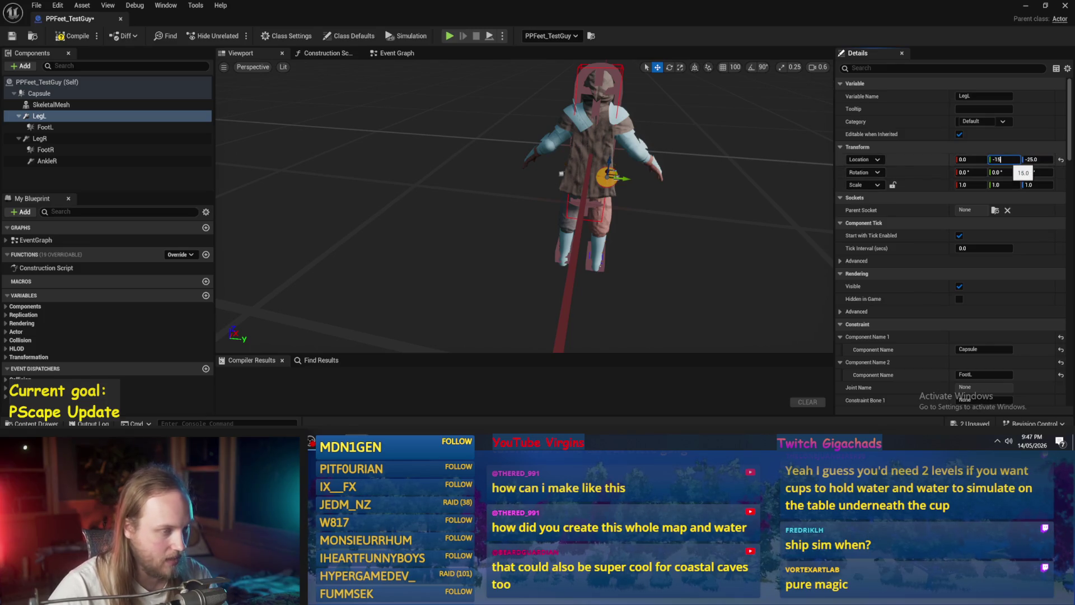
key("Return")
left_click(60, 141)
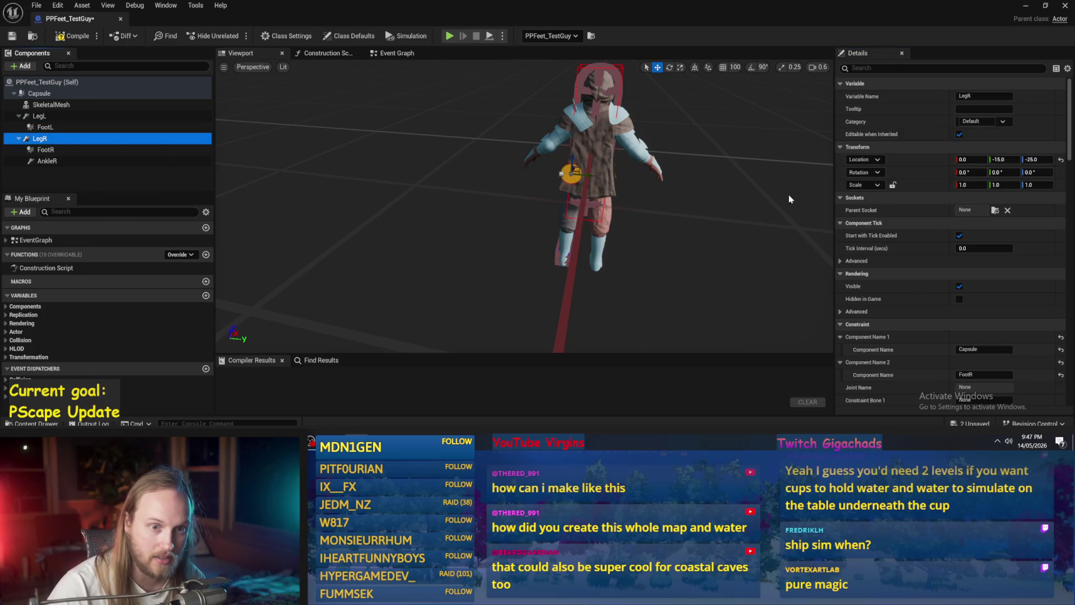
left_click(1003, 160)
type("15")
key("Return")
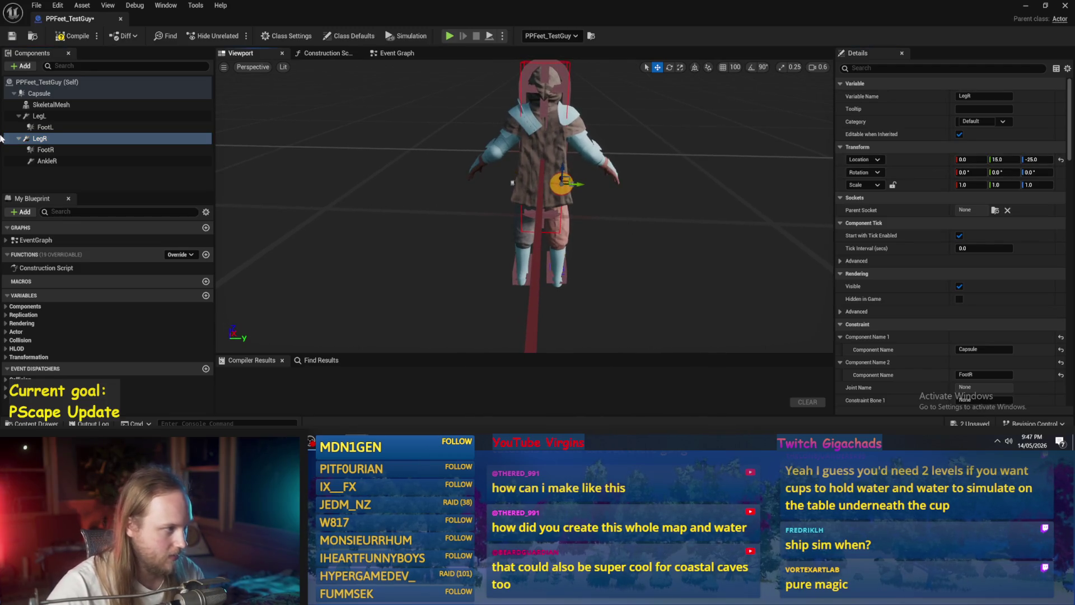
Frame the feet and compare the FootL and FootR boxes in the viewport.
left_click(45, 150)
key("f")
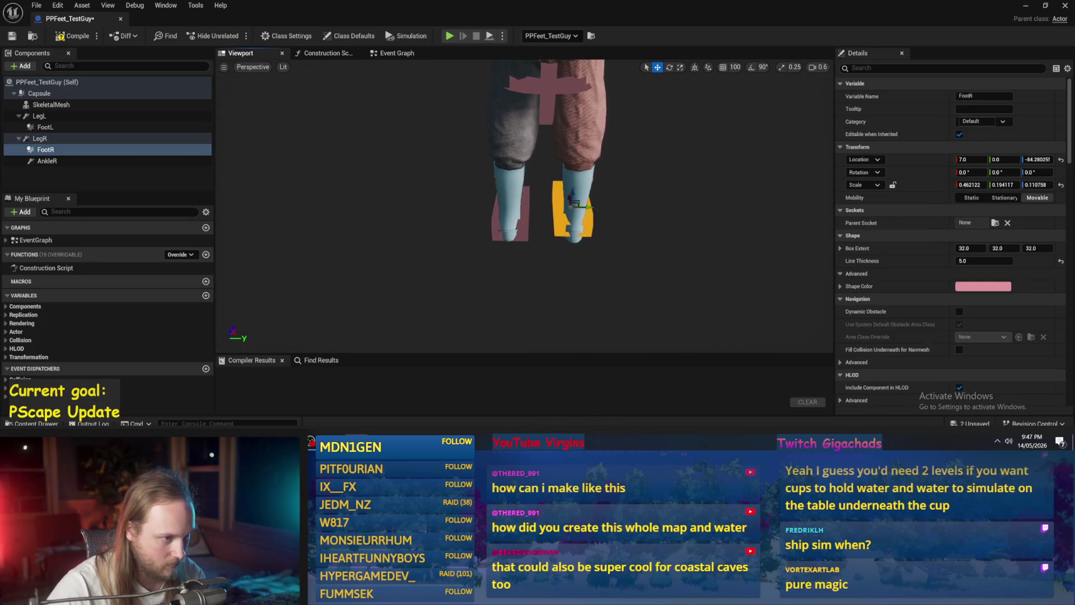
left_click(525, 236)
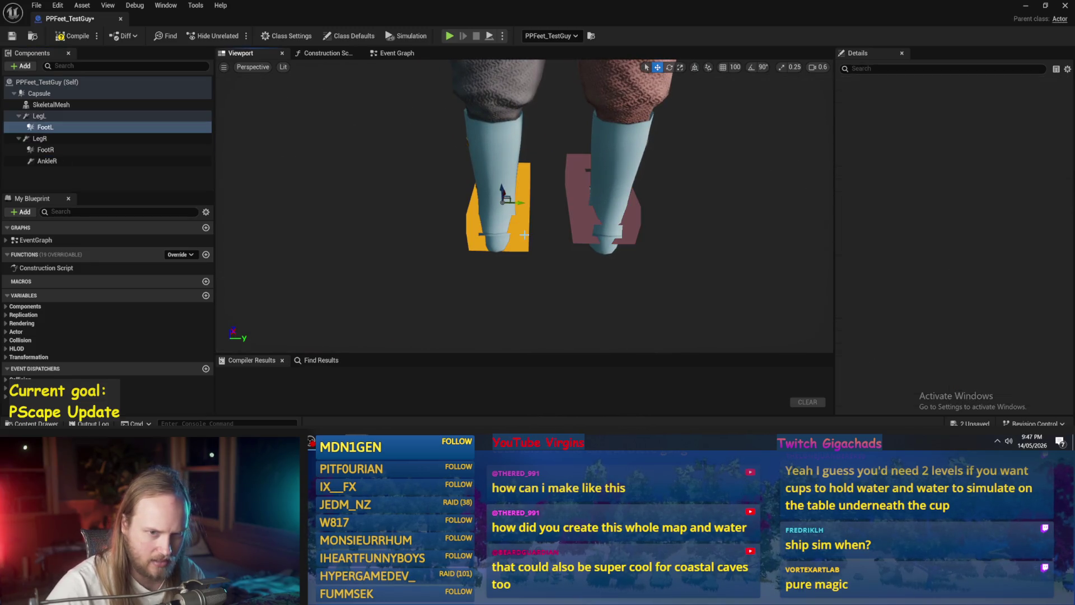
left_click(584, 225)
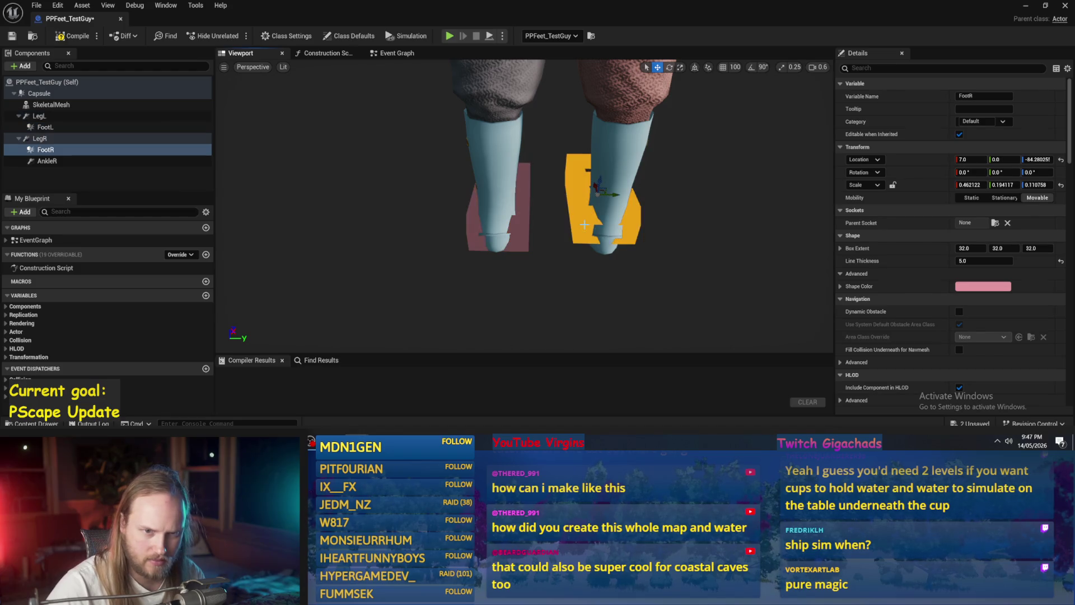
left_click(523, 225)
left_click(593, 222)
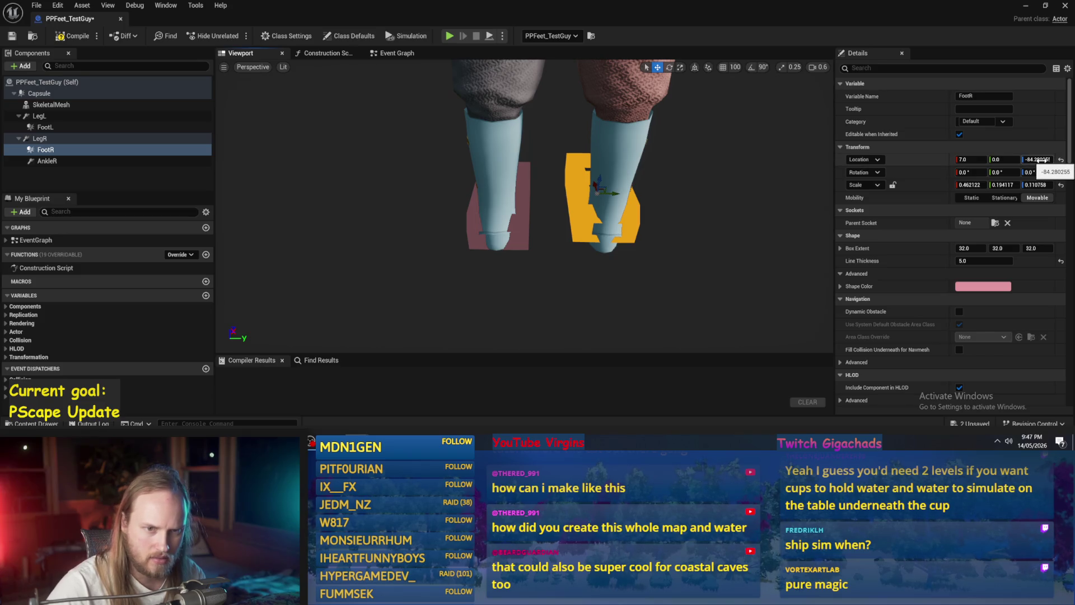
Try FootR at Z -84 and undo it, then view the character from the front.
type("-84")
key("Return")
key("ctrl+z")
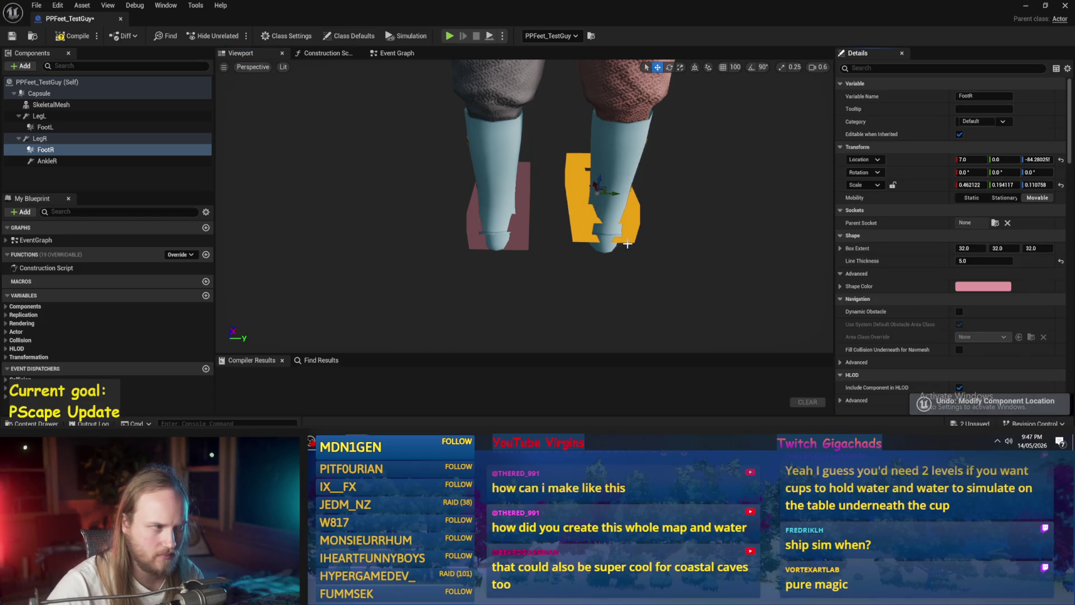
left_click(72, 139)
left_click_drag(297, 188, 518, 115)
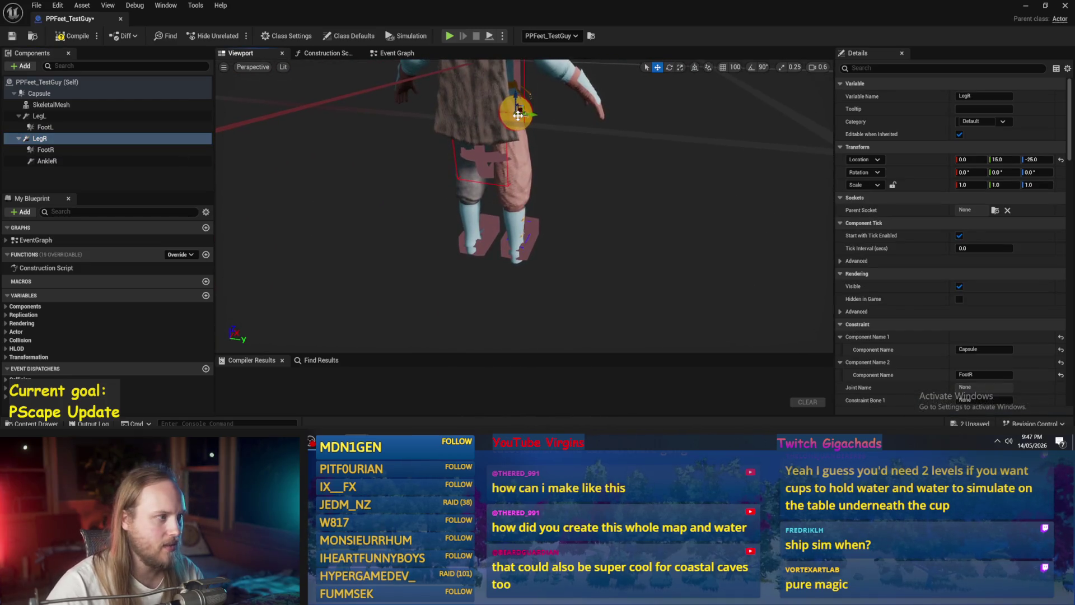
left_click(84, 161)
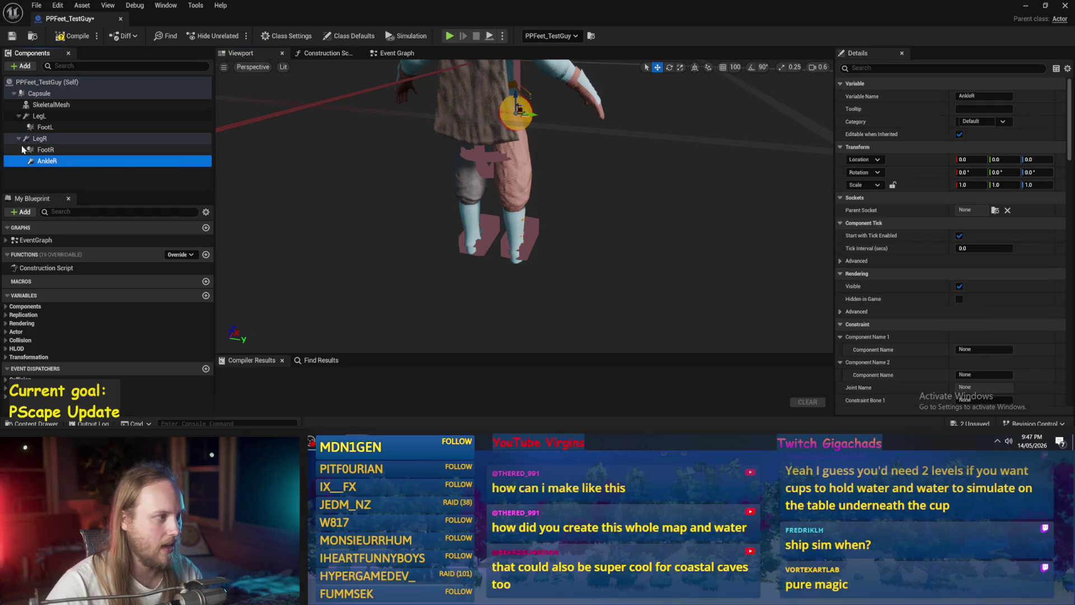
Move AnkleR out from under LegR and lower it down the right leg toward the ankle.
left_click_drag(42, 160, 40, 139)
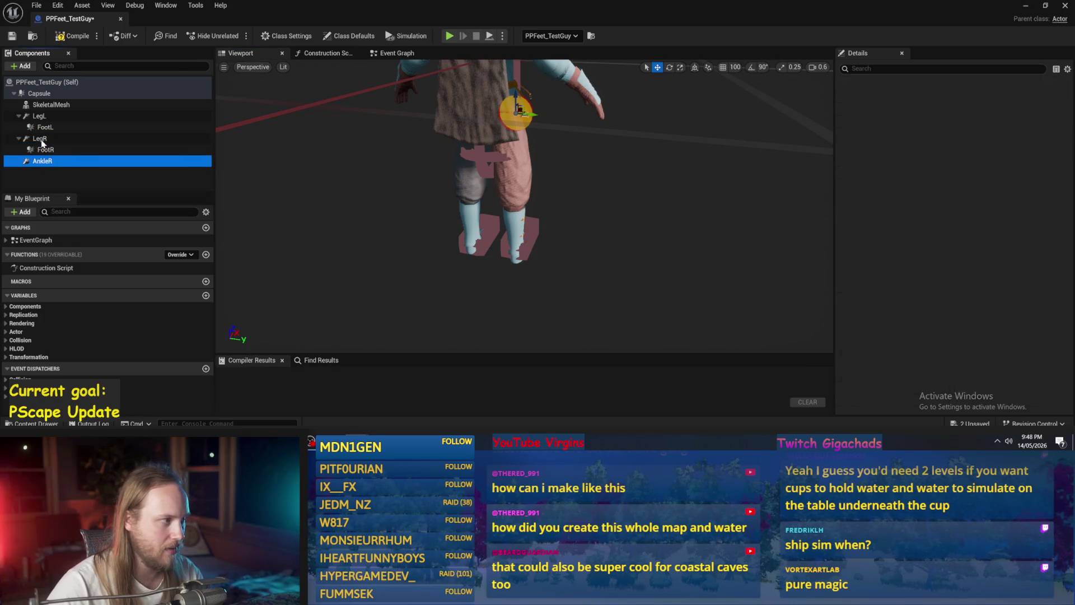
left_click(39, 138)
left_click(51, 162)
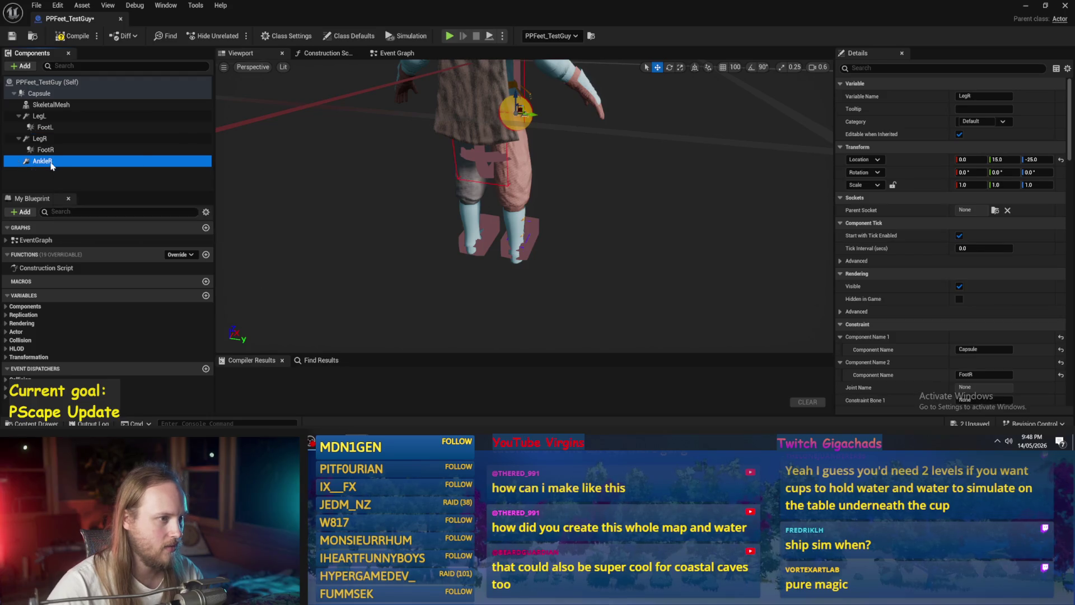
left_click_drag(514, 95, 514, 141)
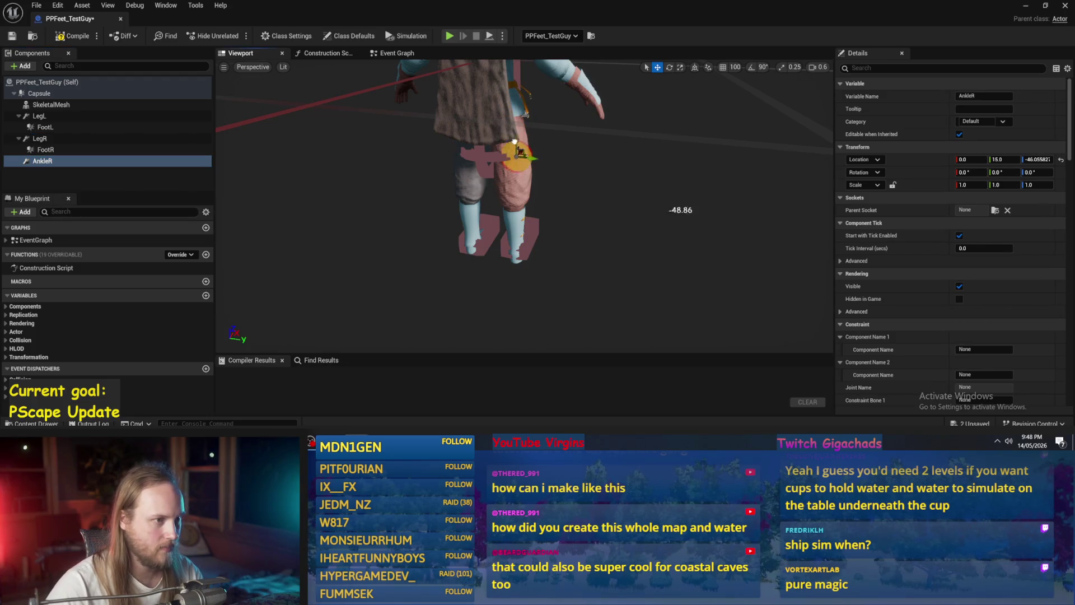
Set LegR's Component Name 2 to AnkleR.
left_click(56, 140)
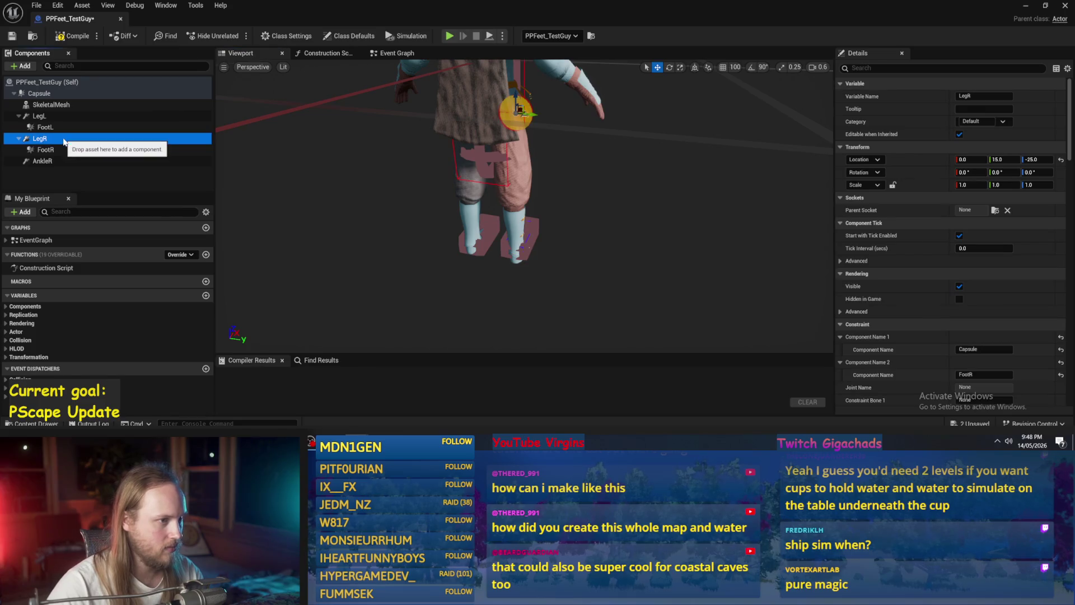
left_click(59, 163)
left_click(53, 139)
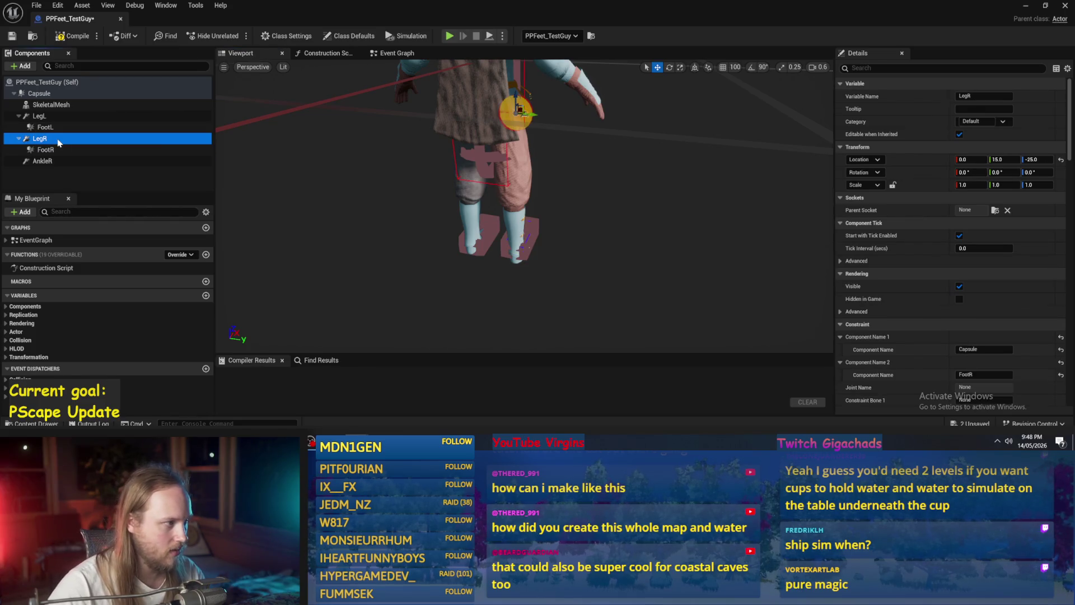
scroll(900, 225, "down", 6)
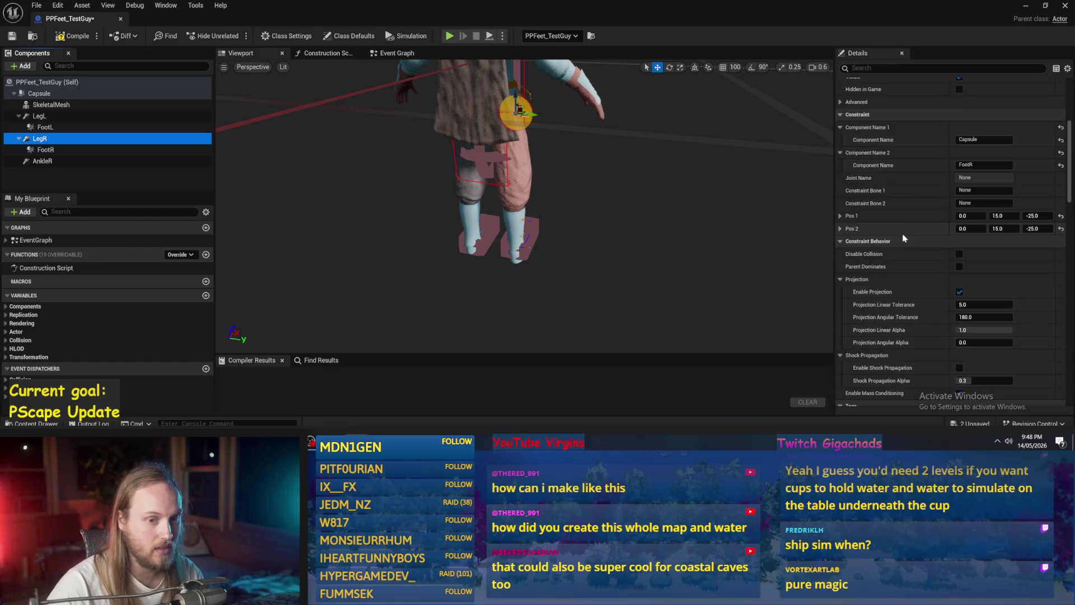
scroll(899, 225, "up", 3)
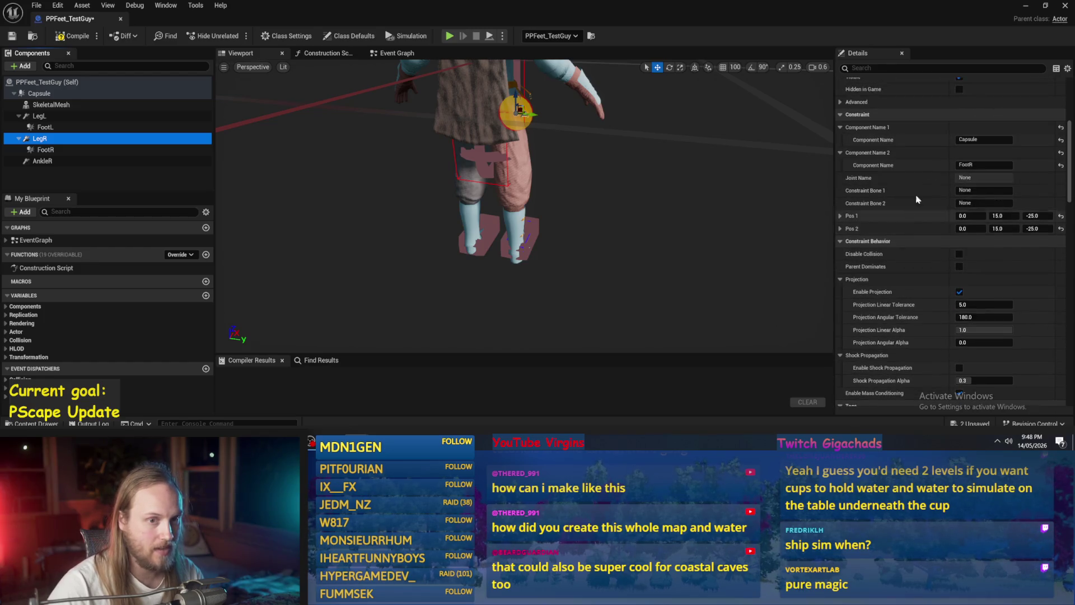
left_click(983, 164)
type("AnkleR")
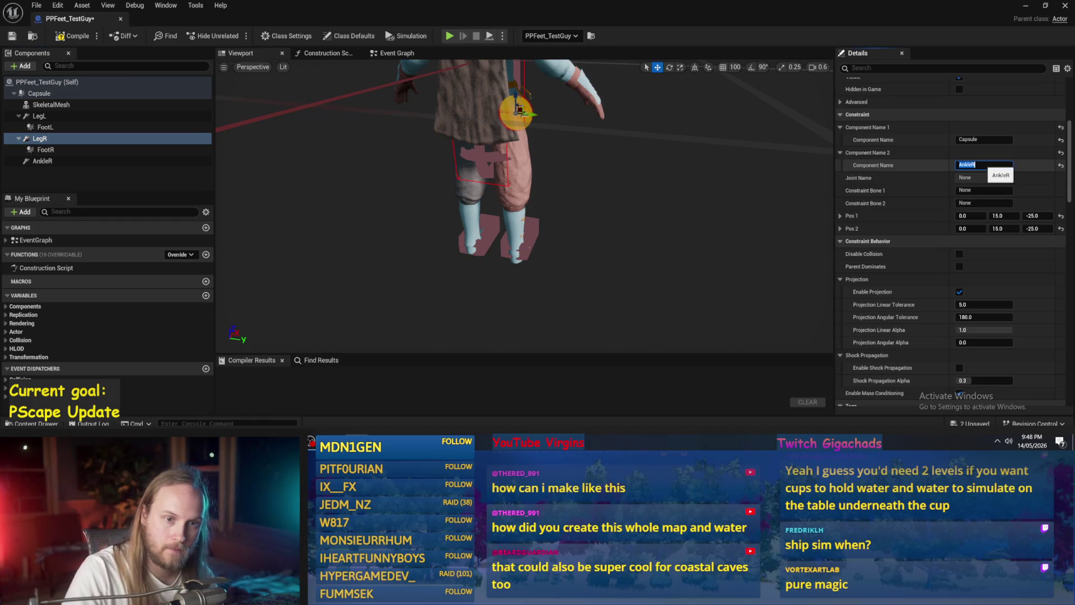
key("Return")
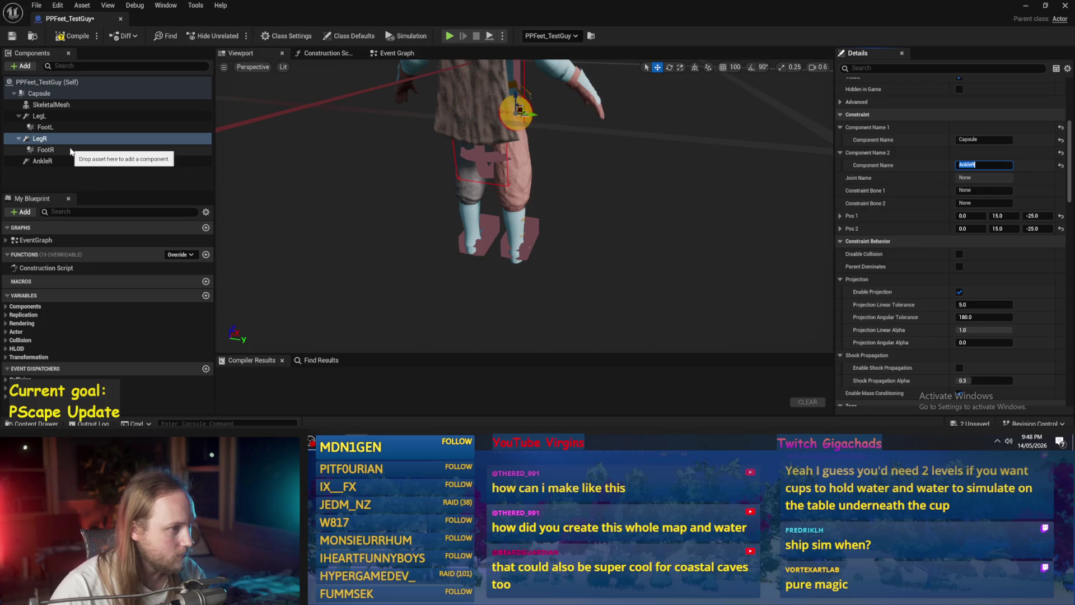
Nest FootR beneath AnkleR in the Components hierarchy.
left_click(67, 149)
left_click_drag(32, 155, 35, 162)
left_click(38, 151)
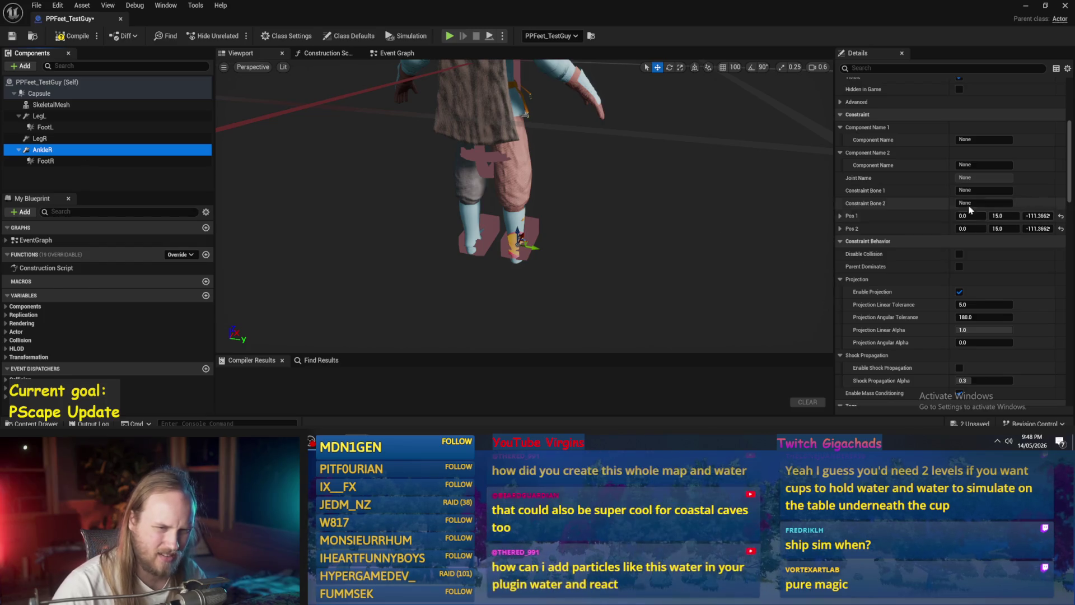
Set AnkleR's constrained components to AnkleR and FootR, then compile PPFeet_TestGuy.
left_click(985, 150)
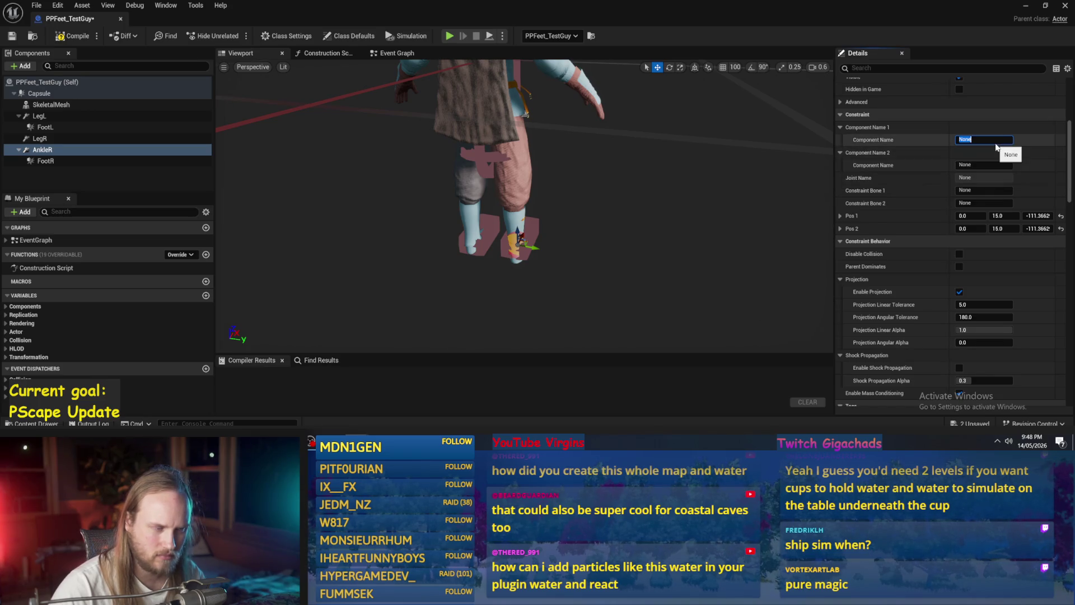
type("AnkleR")
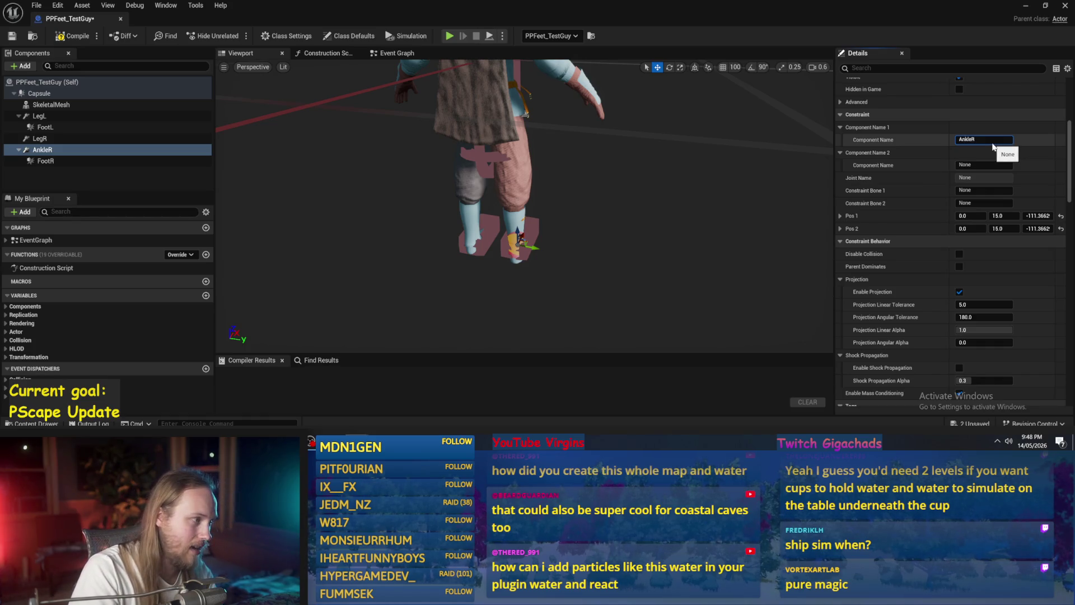
key("Tab")
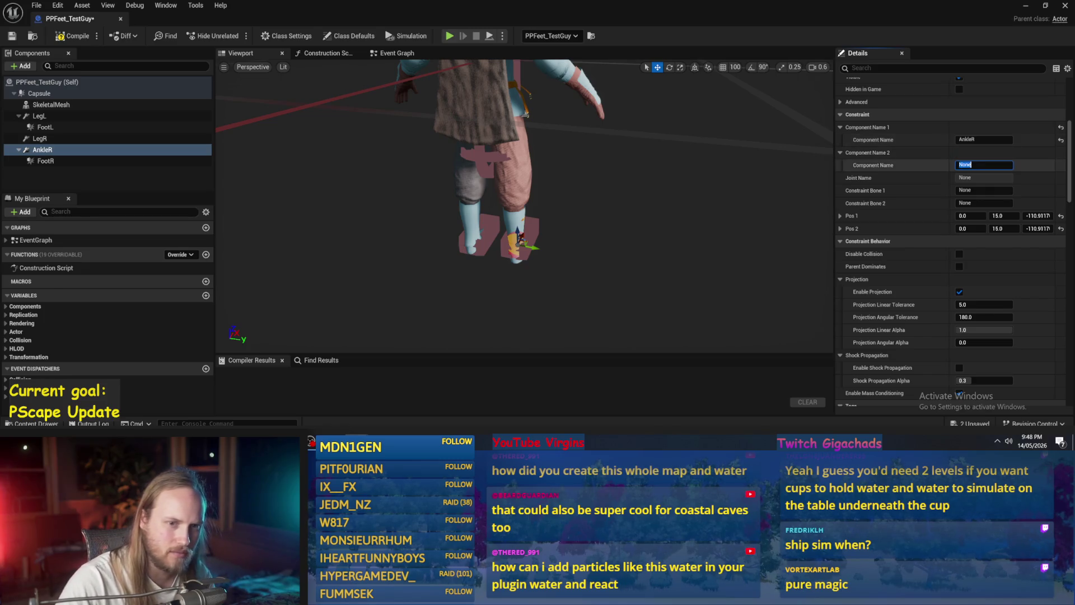
type("FootR")
key("Return")
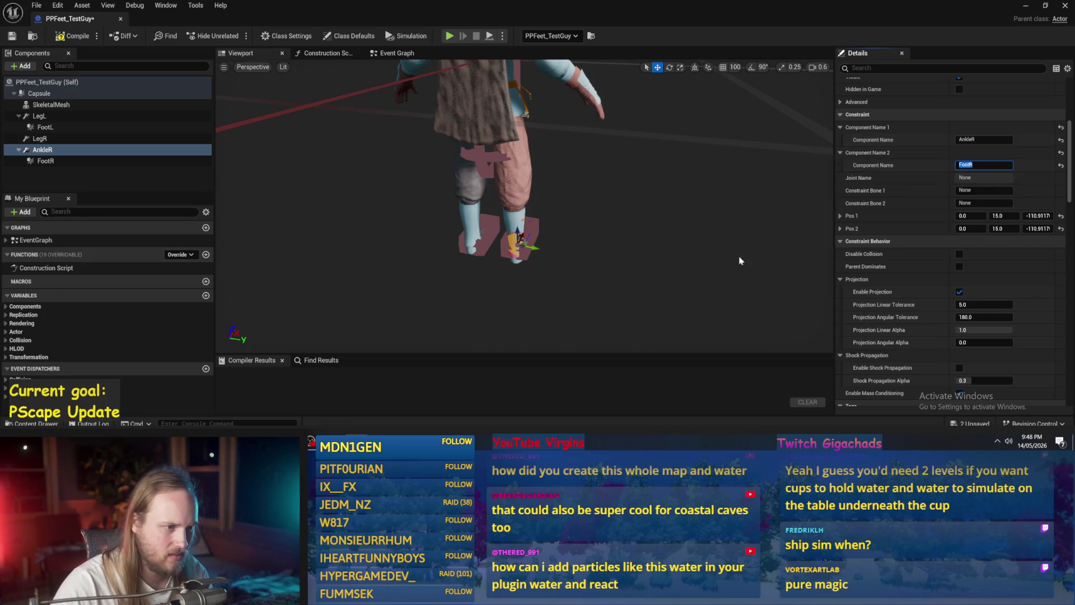
left_click(72, 36)
Play-test PPFeet_TestGuy in PPFeet_TestLevel with an eject and stop, then reopen its blueprint.
left_click(1039, 12)
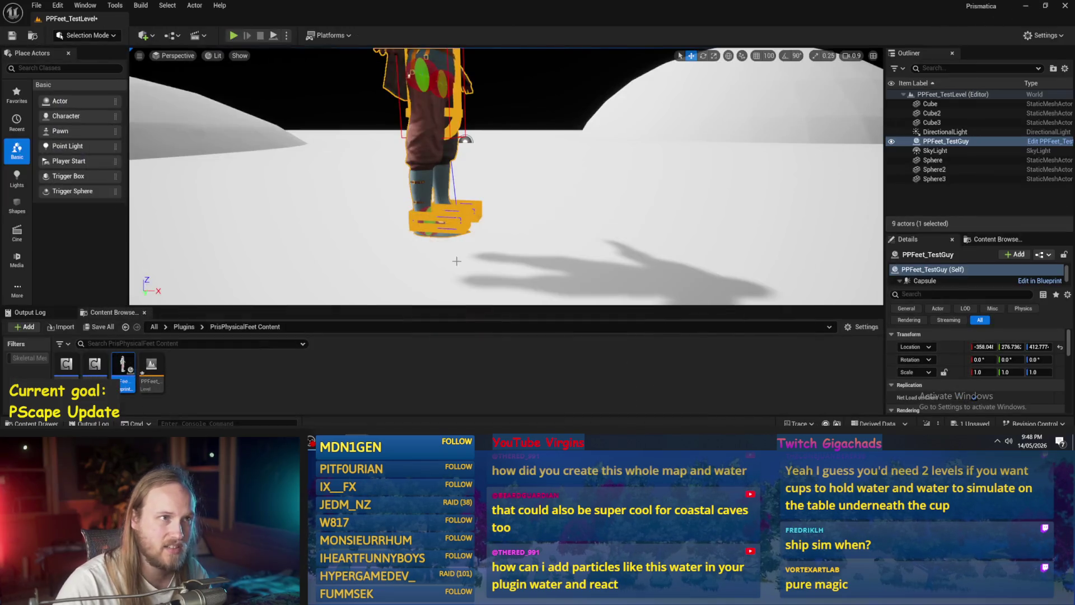
left_click(555, 199)
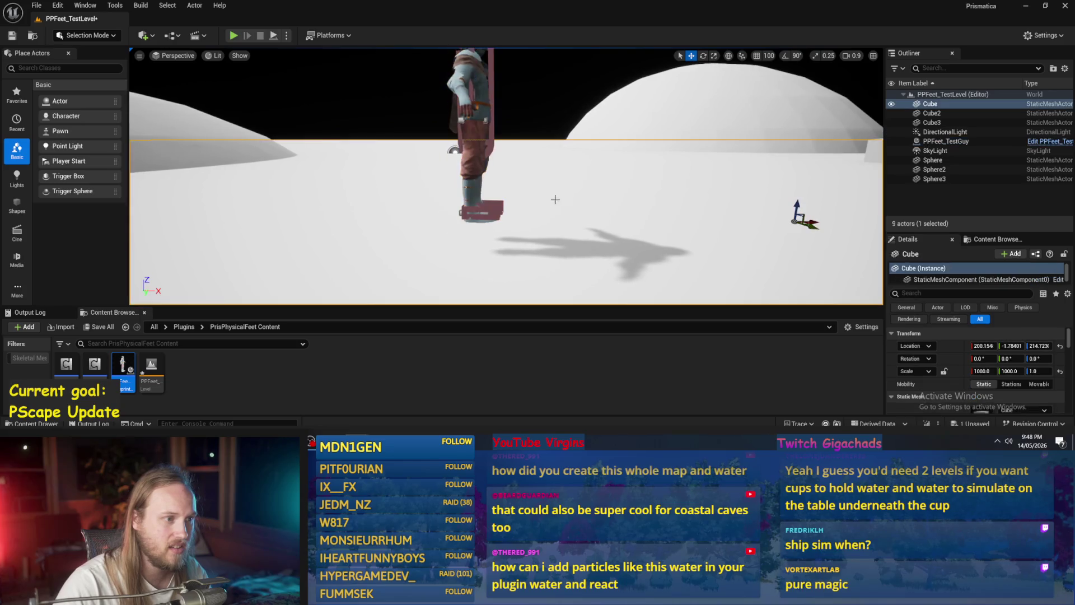
left_click(482, 190)
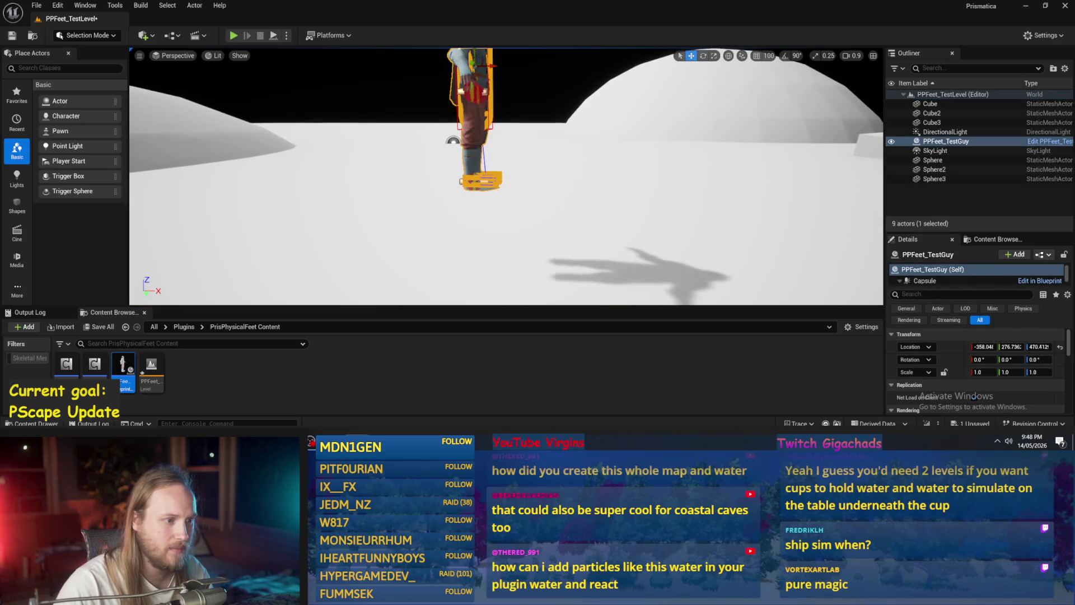
left_click(233, 35)
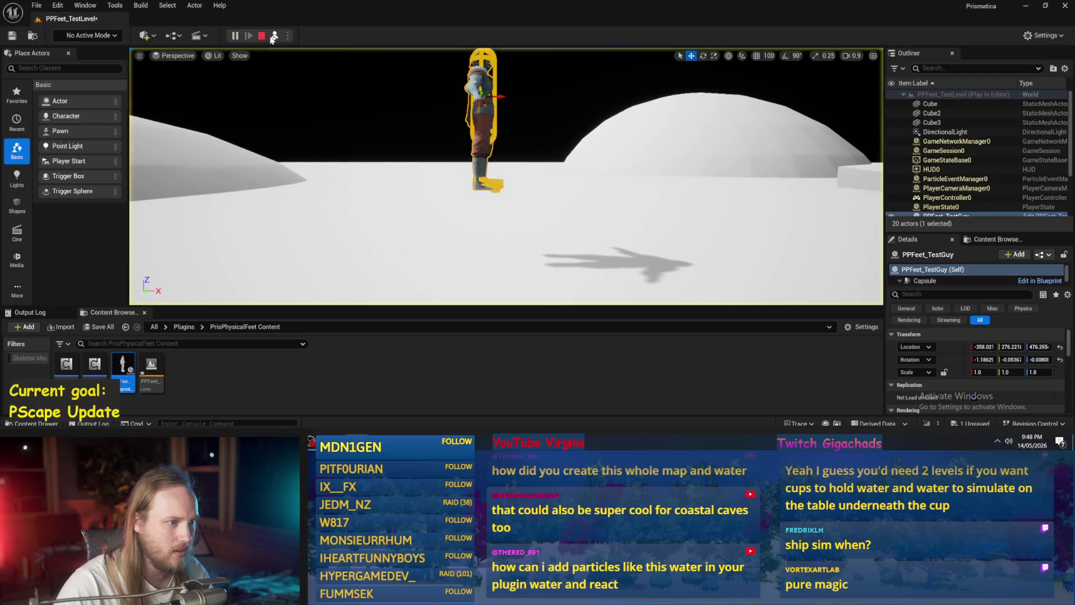
left_click(274, 36)
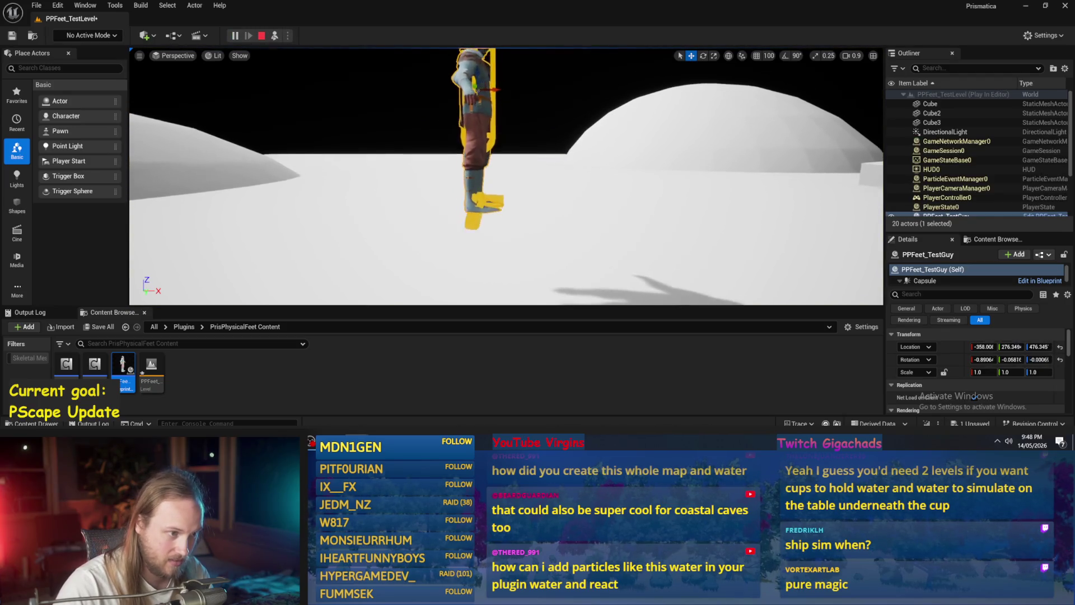
left_click(261, 35)
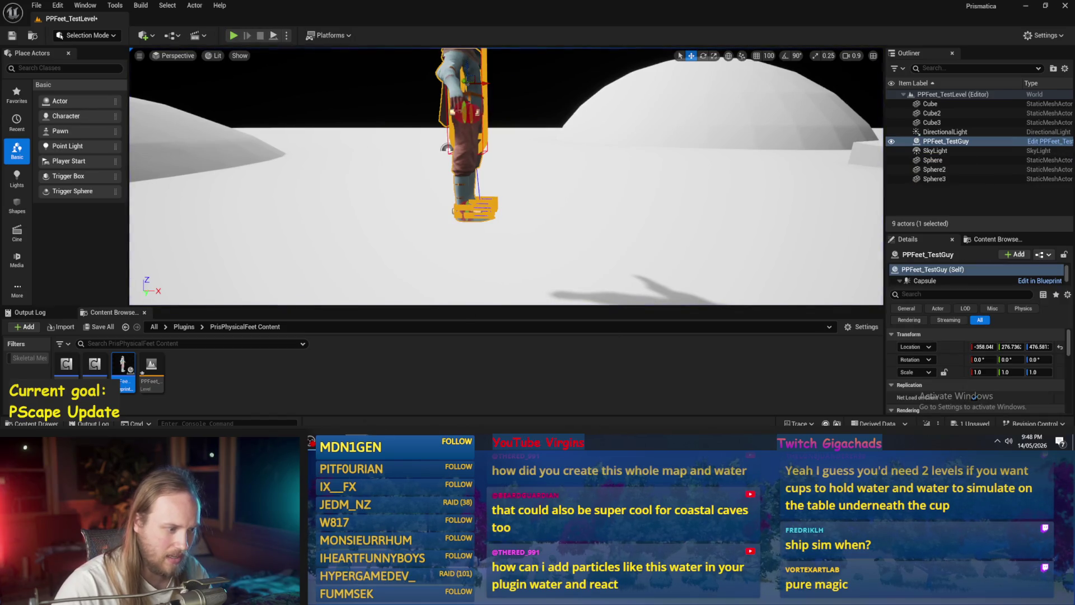
double_click(124, 369)
left_click(45, 127)
left_click(39, 139)
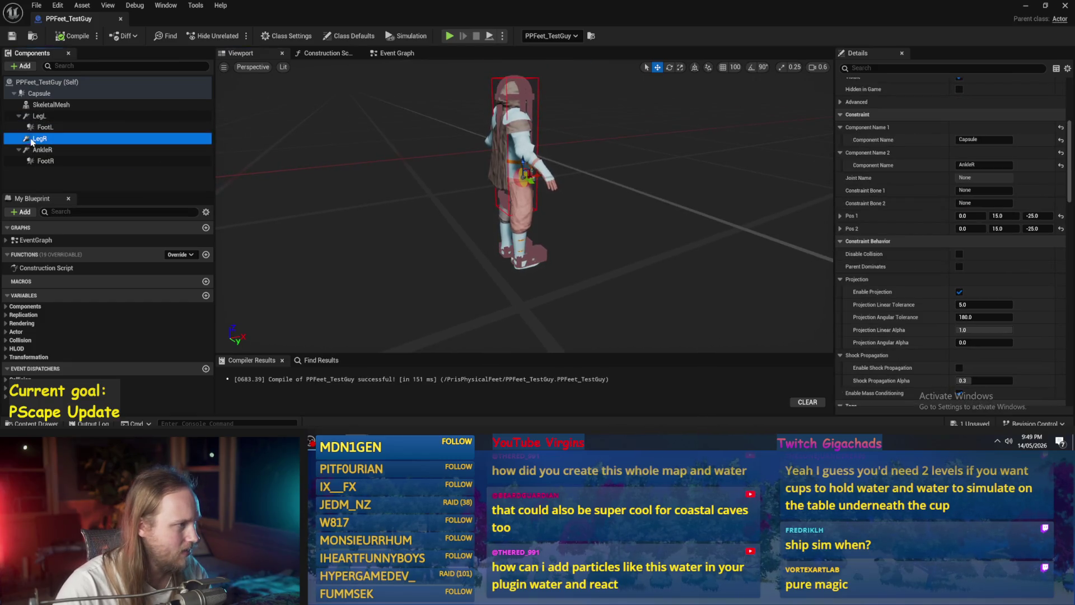
mouse_move(31, 141)
left_mouse_down()
mouse_move(38, 95)
mouse_move(39, 139)
left_mouse_up()
left_click_drag(644, 252, 660, 247)
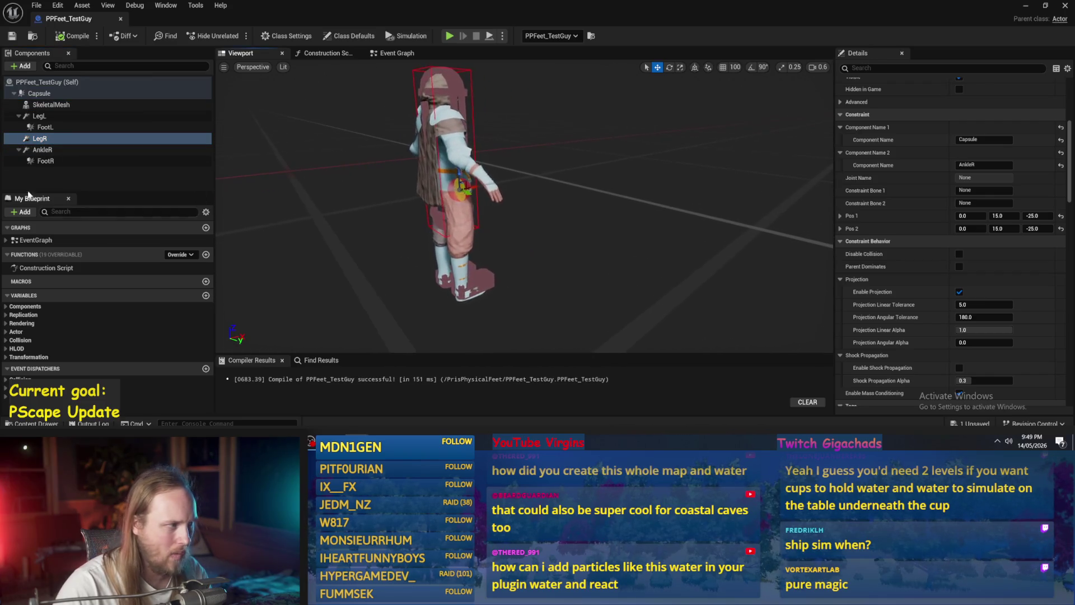